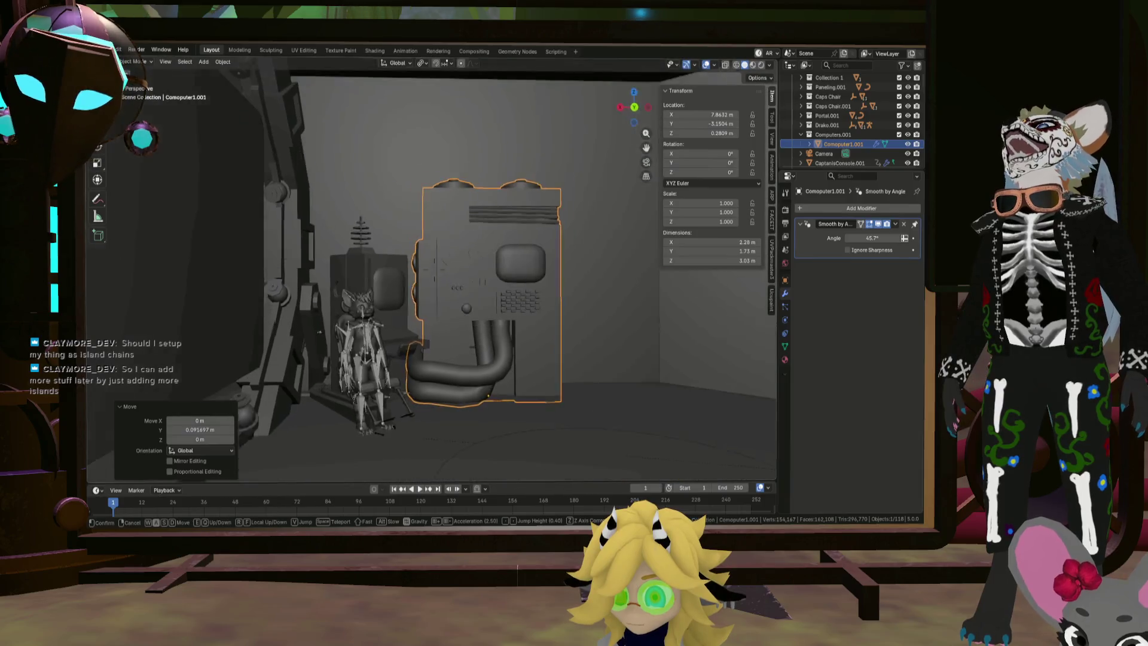
Walk through the room with walk navigation to inspect the computer cabinet
key("w")
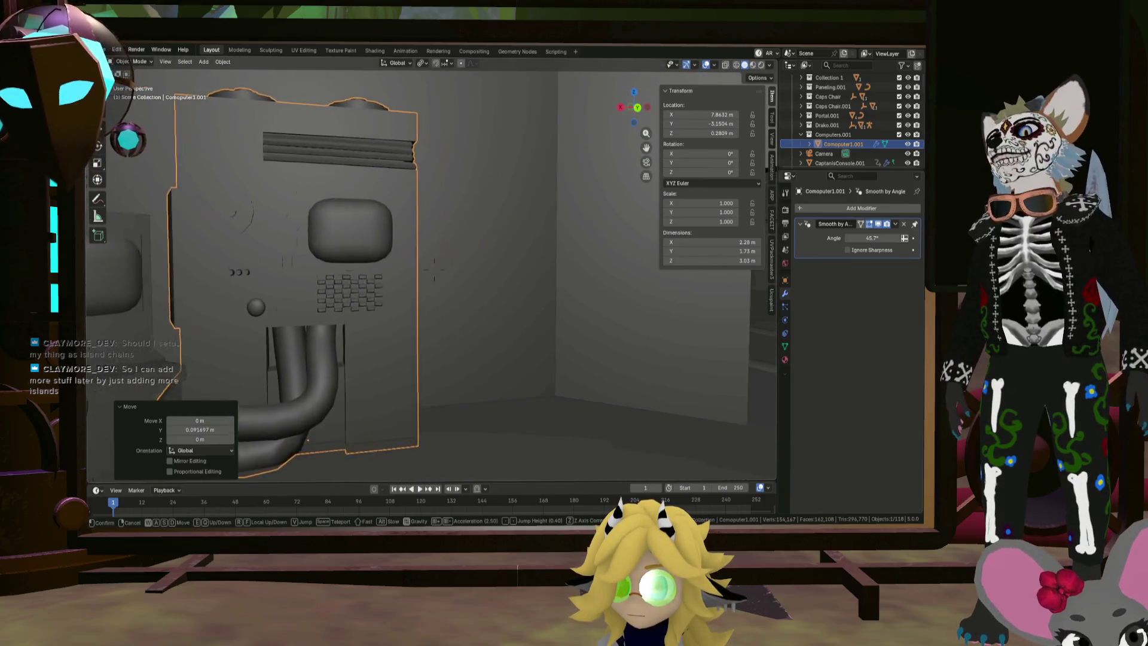
key("s")
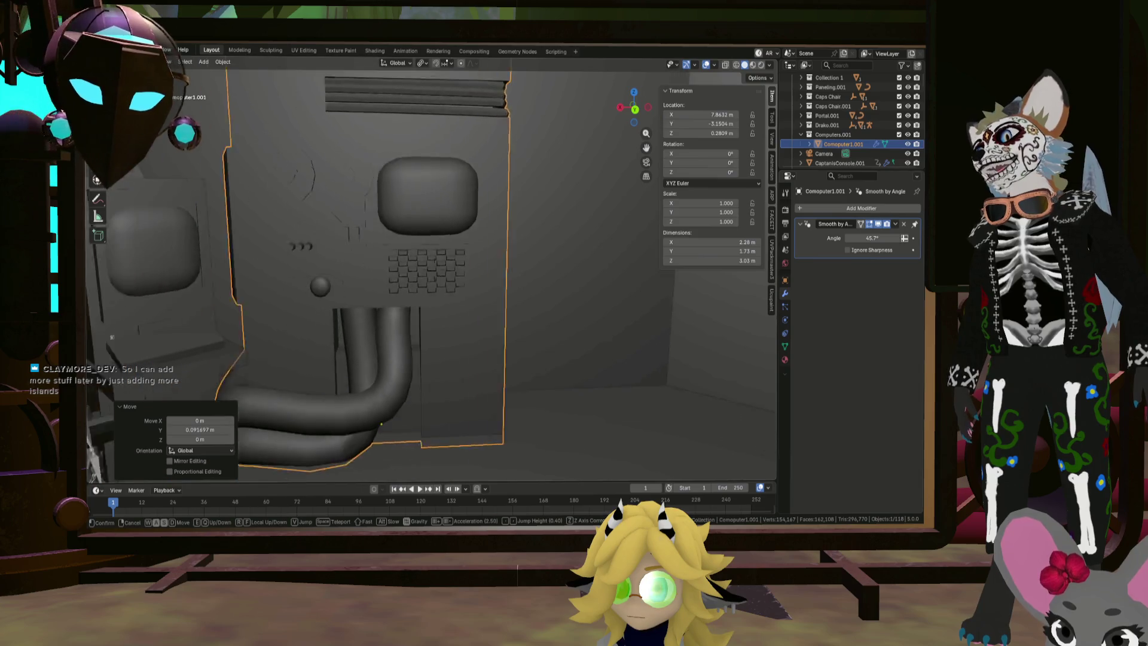
key("w")
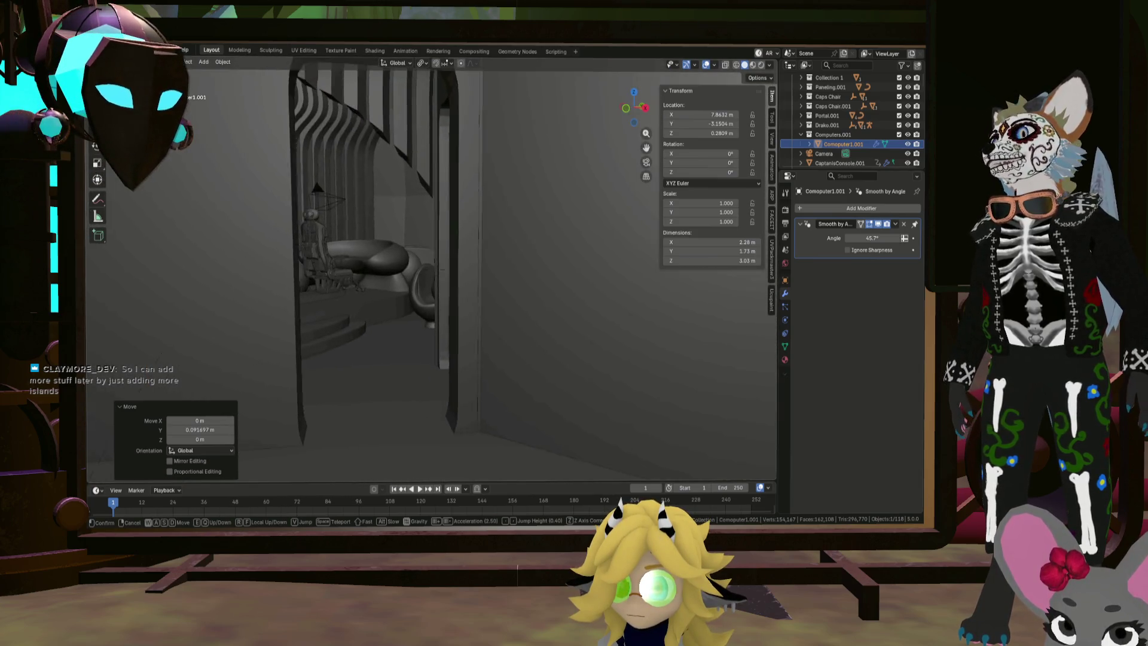
key("w")
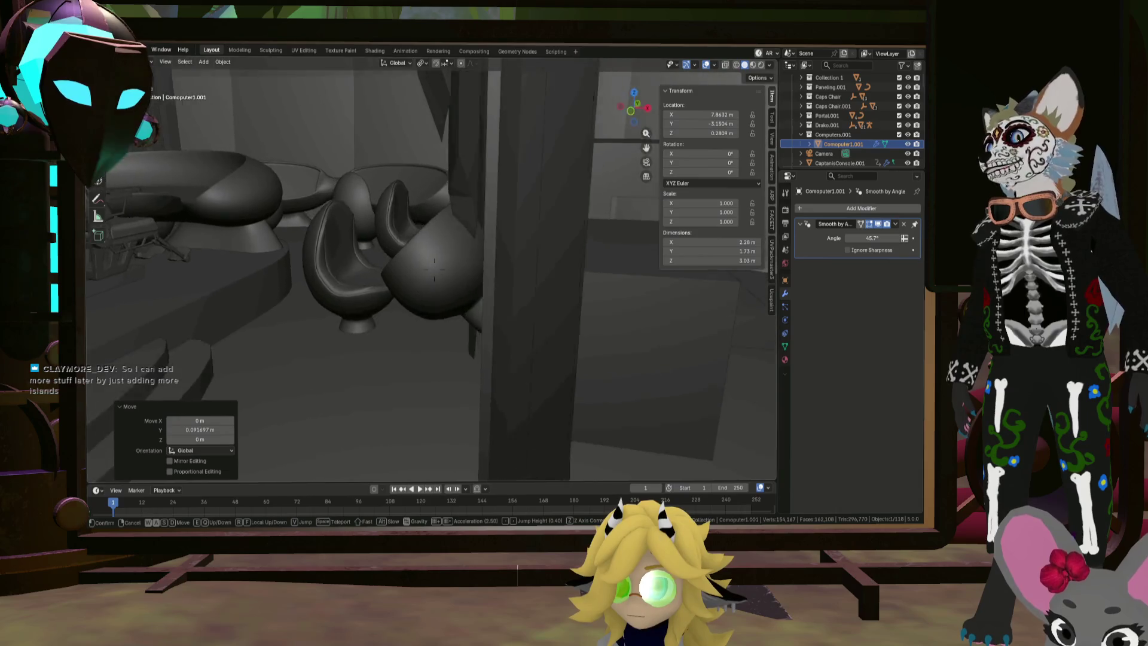
key("s")
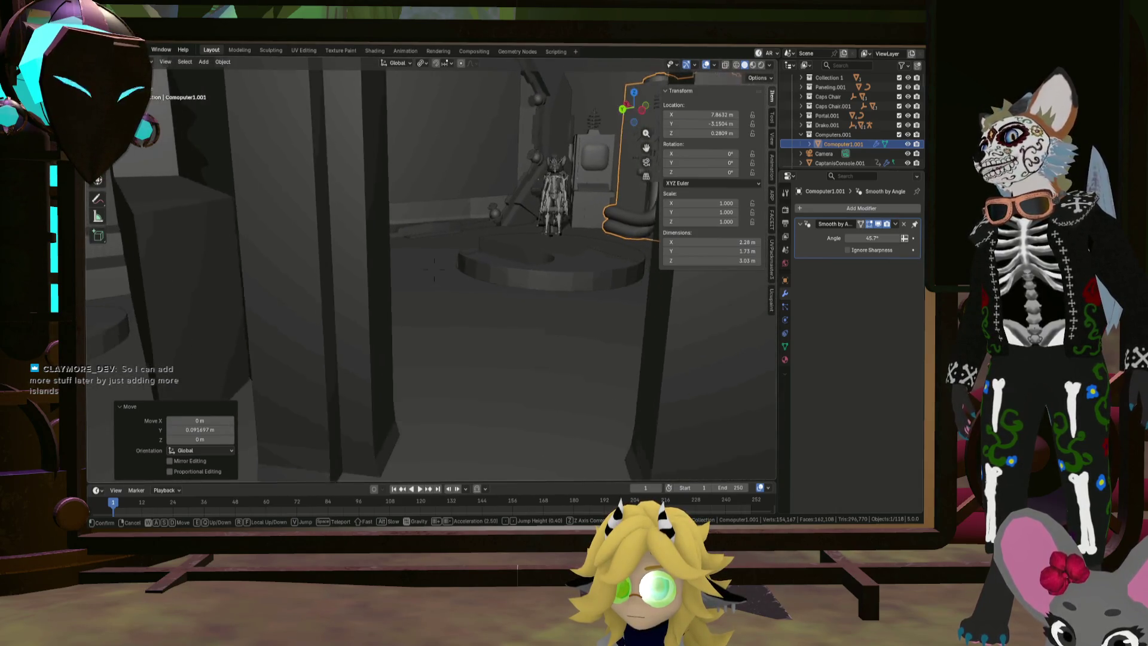
key("w")
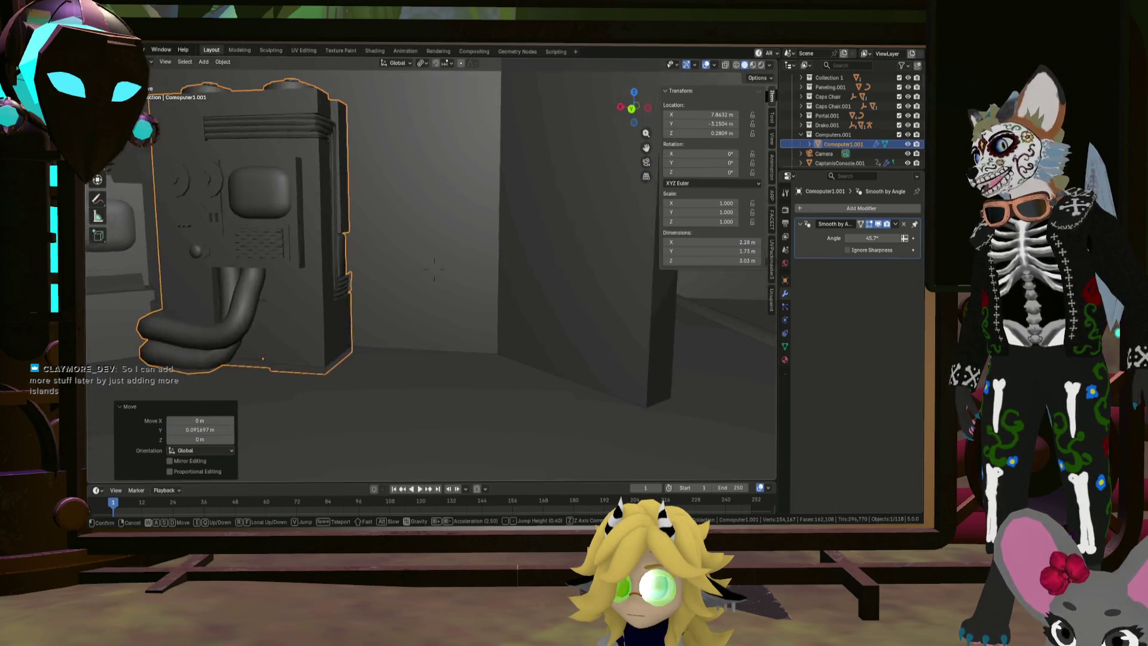
key("w")
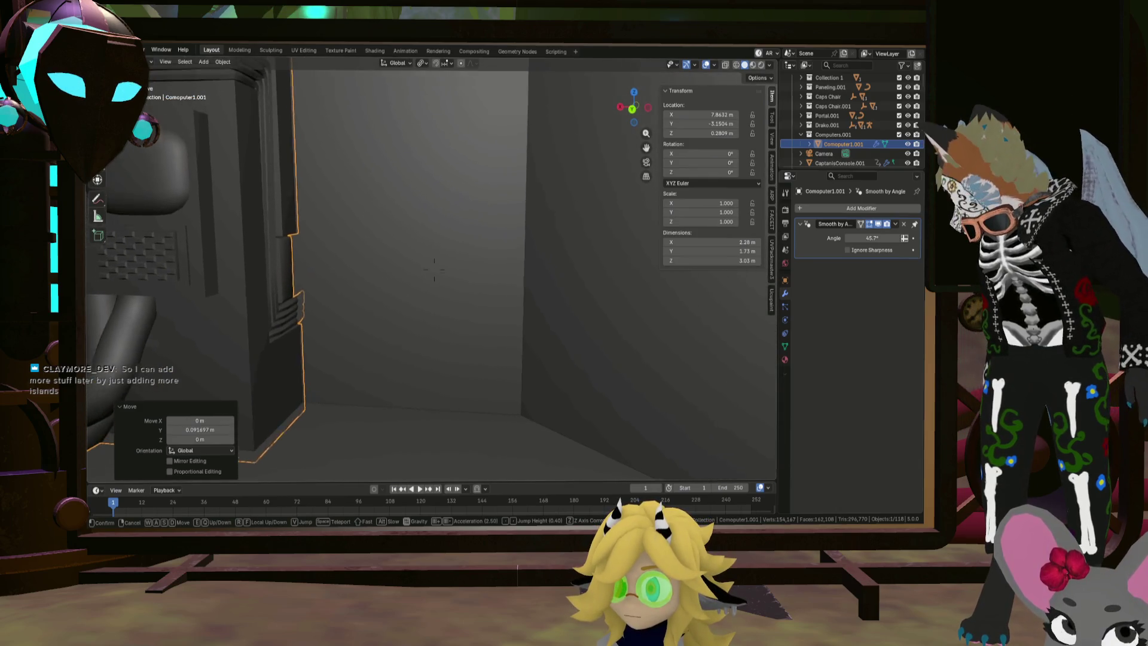
key("w")
key("s")
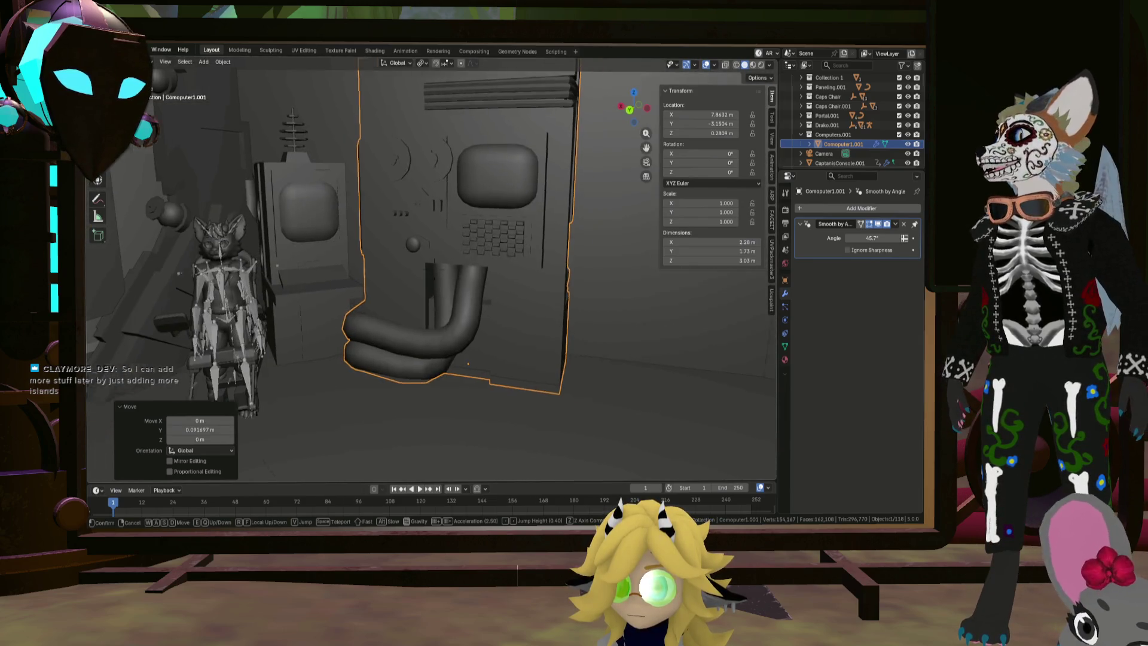
key("s")
key("w")
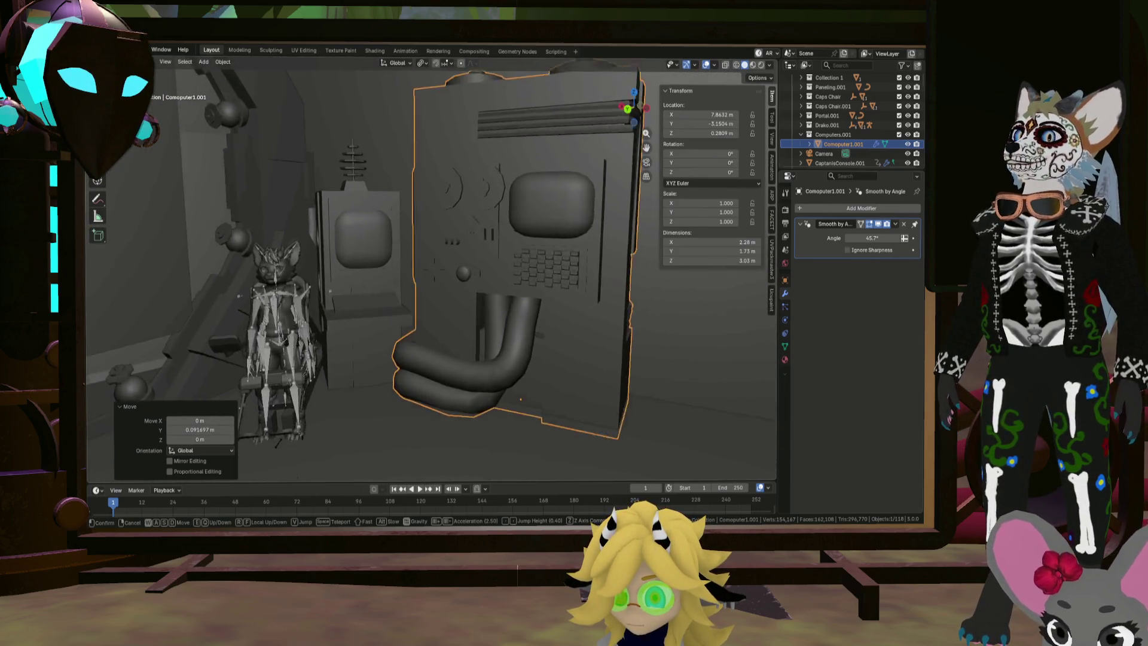
key("a")
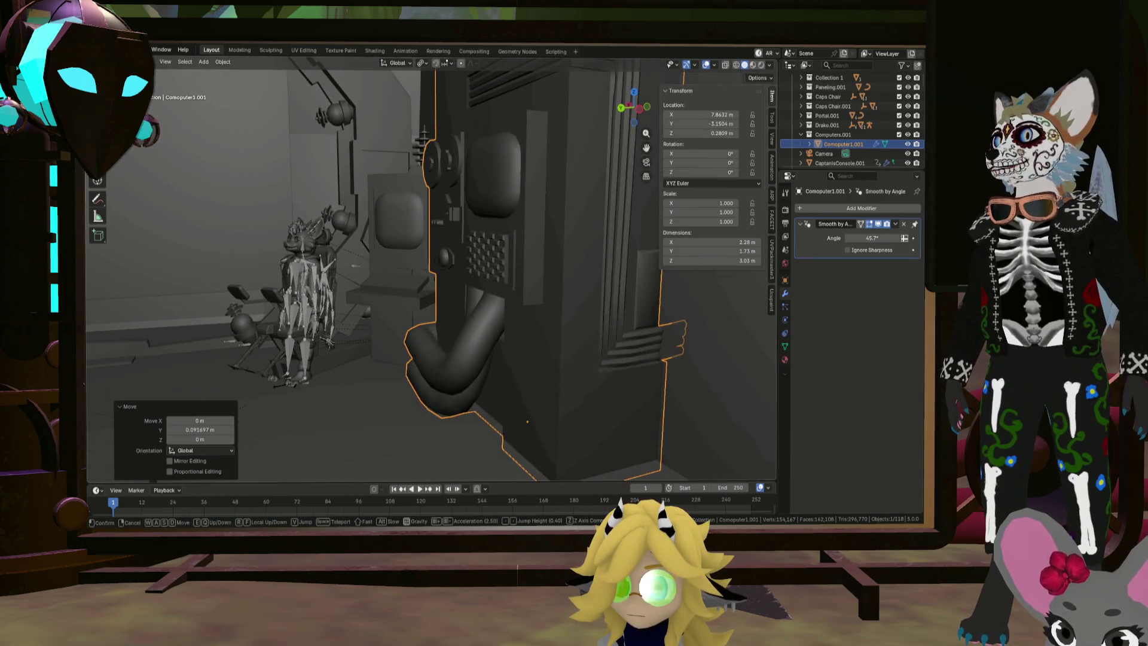
key("w")
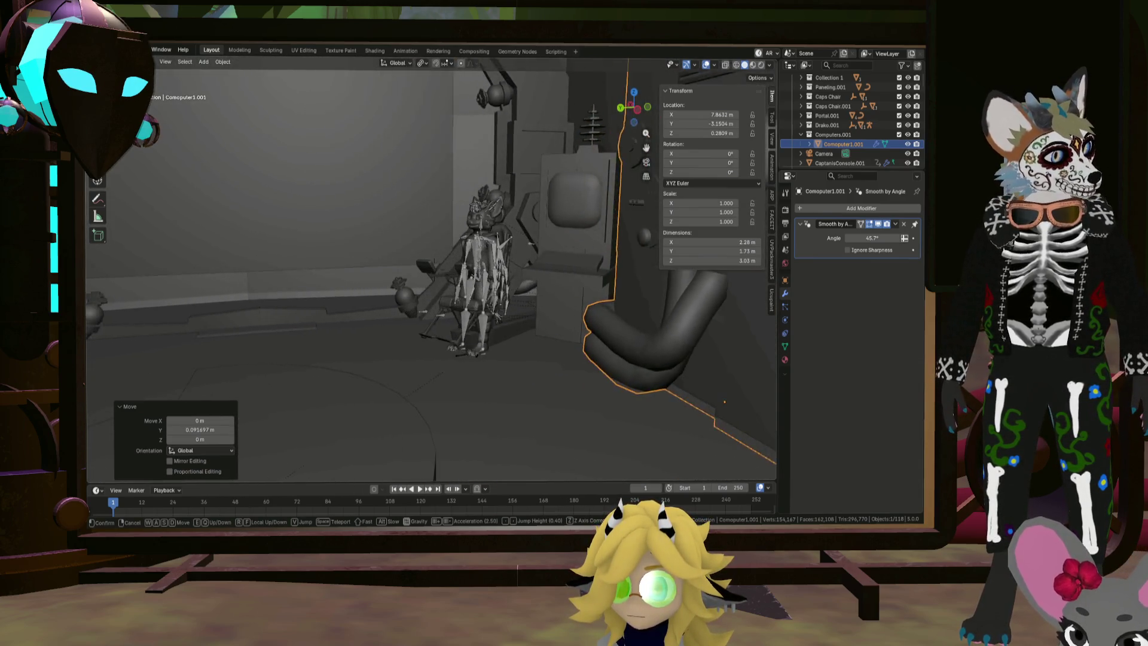
key("s")
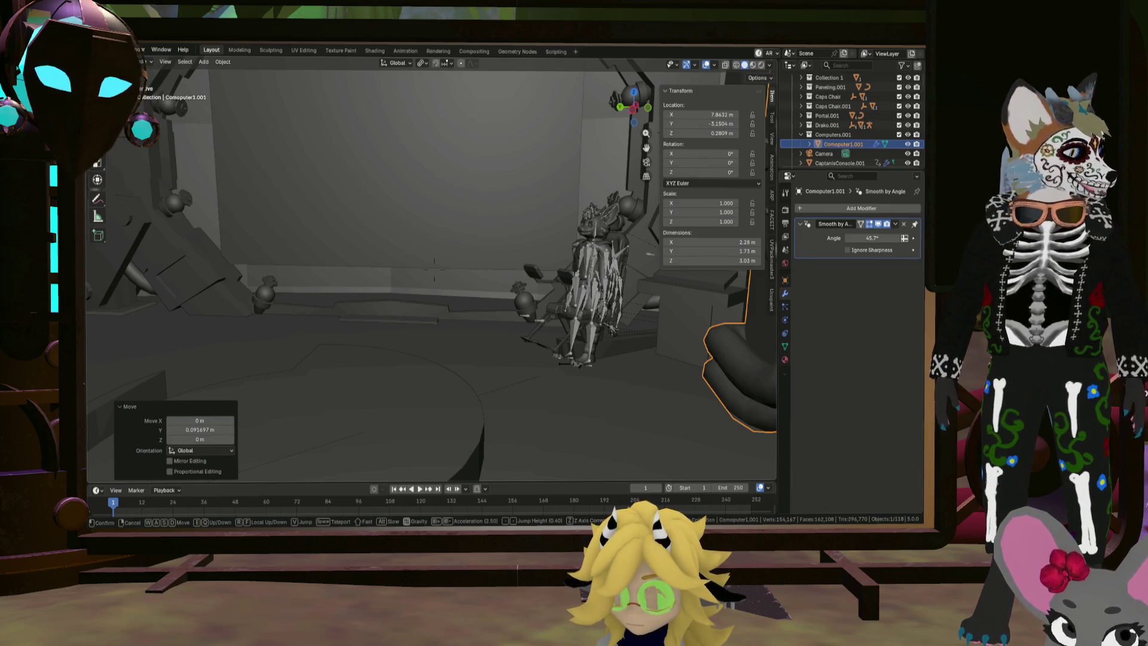
key("w")
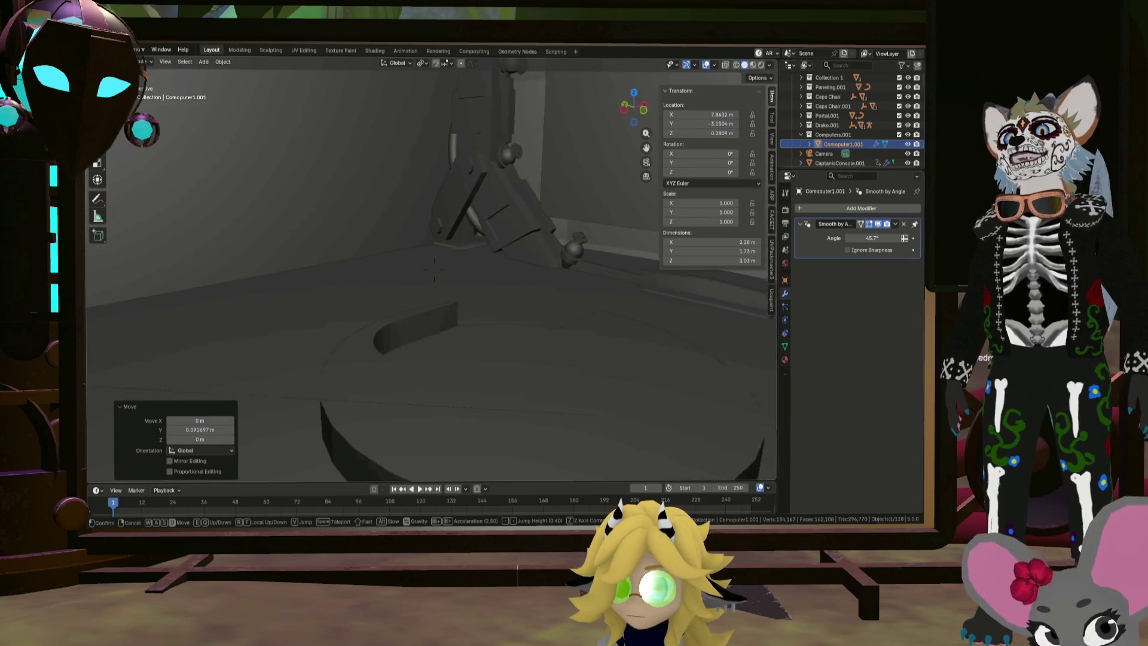
key("s")
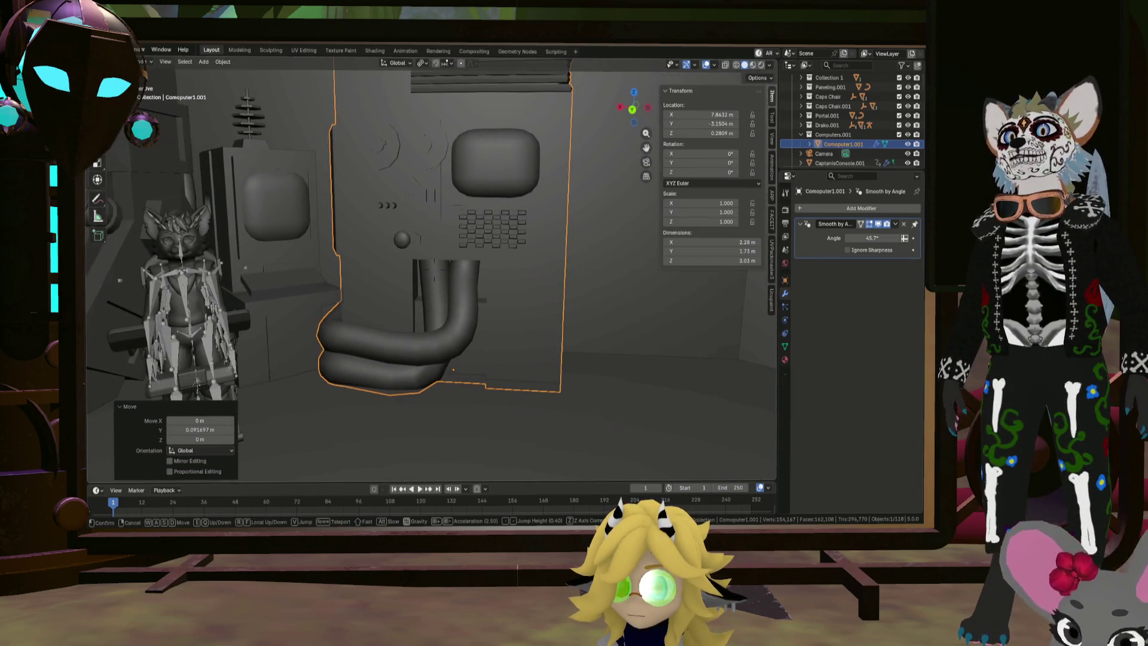
key("Escape")
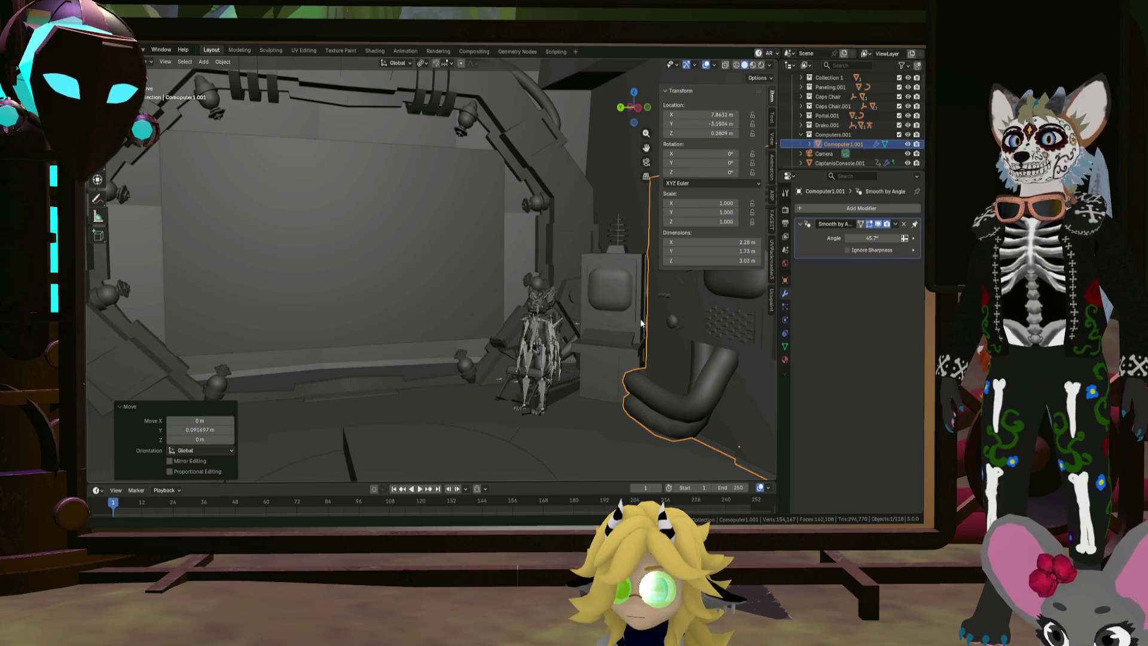
Frame the view and select only the Computer1.001 cabinet
scroll(641, 322, "up", 3)
scroll(561, 297, "up", 3)
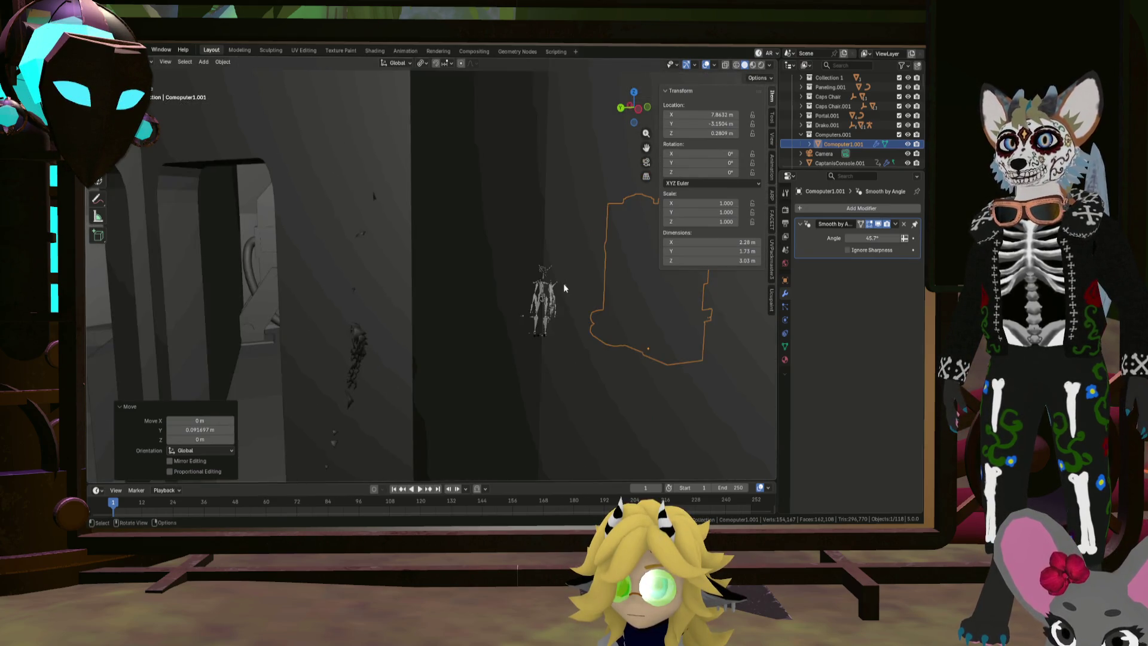
mouse_move(564, 288)
middle_mouse_down()
mouse_move(534, 265)
mouse_move(525, 281)
mouse_move(488, 278)
mouse_move(509, 294)
mouse_move(546, 286)
mouse_move(303, 294)
mouse_move(403, 288)
mouse_move(364, 272)
middle_mouse_up()
key("KP_Decimal")
key("a")
key("alt+a")
left_click(373, 281)
Duplicate the cabinet, place the copy across the room, and rotate it 180° about Z
key("shift+d")
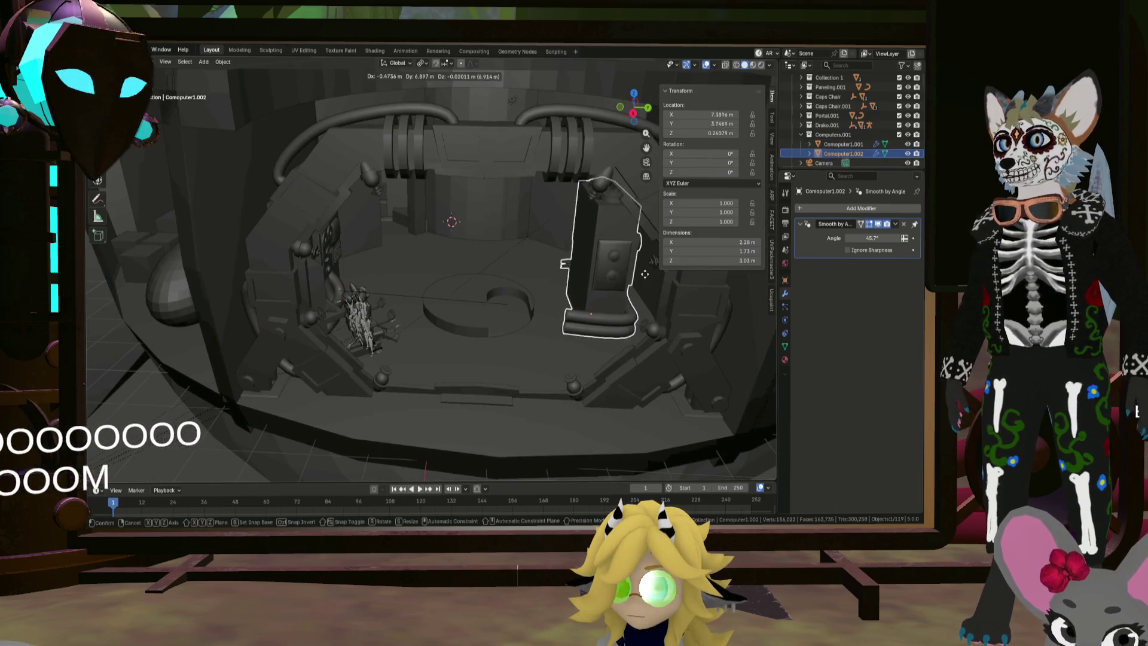
left_click(643, 273)
middle_click_drag(643, 272, 586, 289)
key("r")
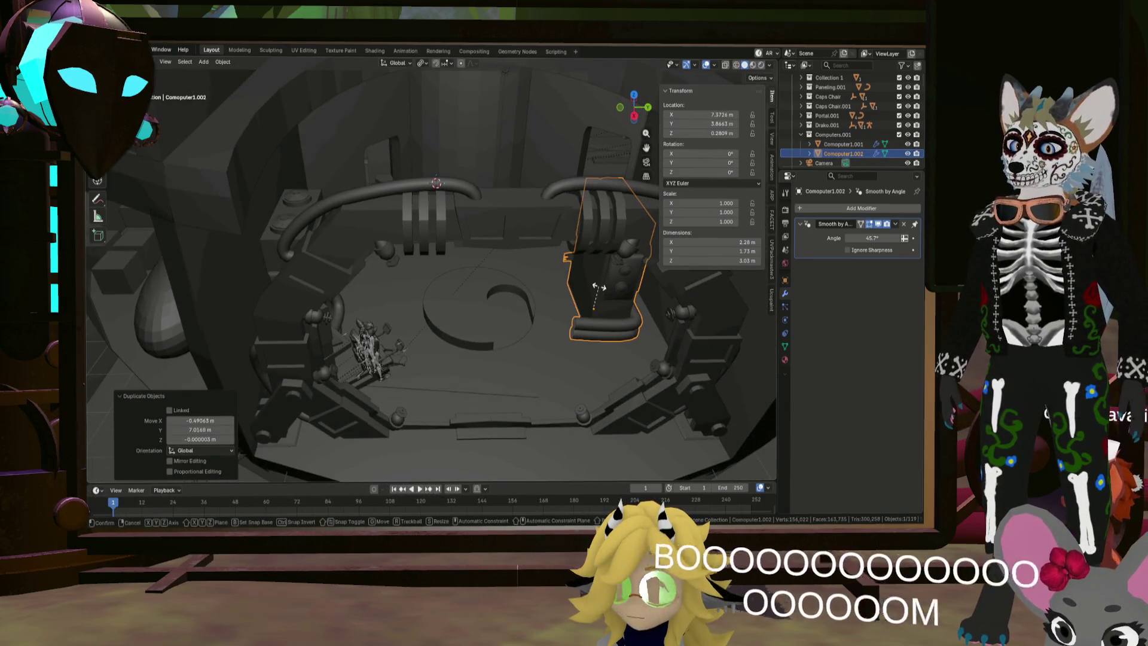
type("z180")
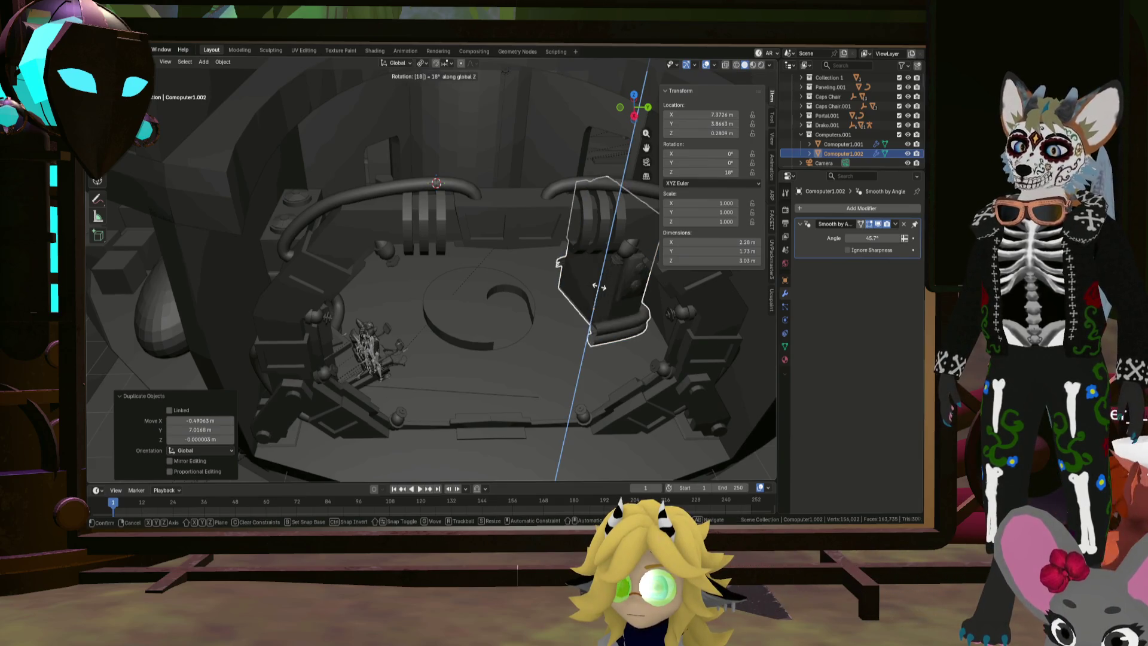
key("Return")
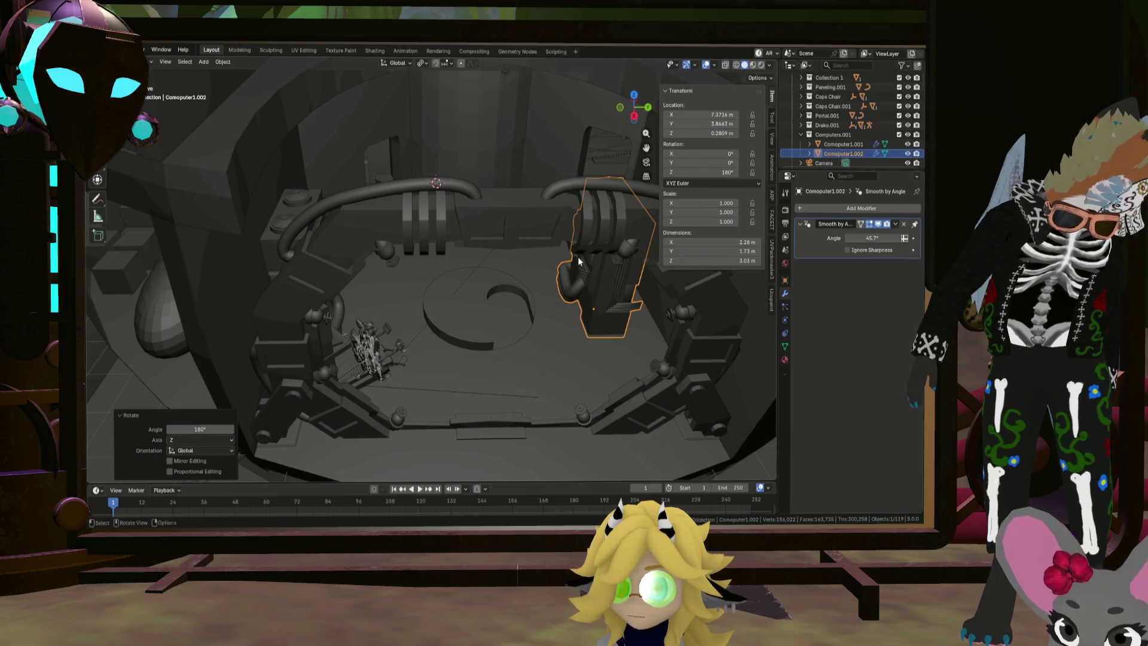
mouse_move(579, 261)
middle_mouse_down()
mouse_move(526, 260)
mouse_move(559, 274)
mouse_move(488, 286)
mouse_move(467, 318)
mouse_move(480, 311)
mouse_move(443, 306)
mouse_move(550, 314)
middle_mouse_up()
Slide the duplicate cabinet along the floor plane toward the curved wall
key("g")
key("shift+z")
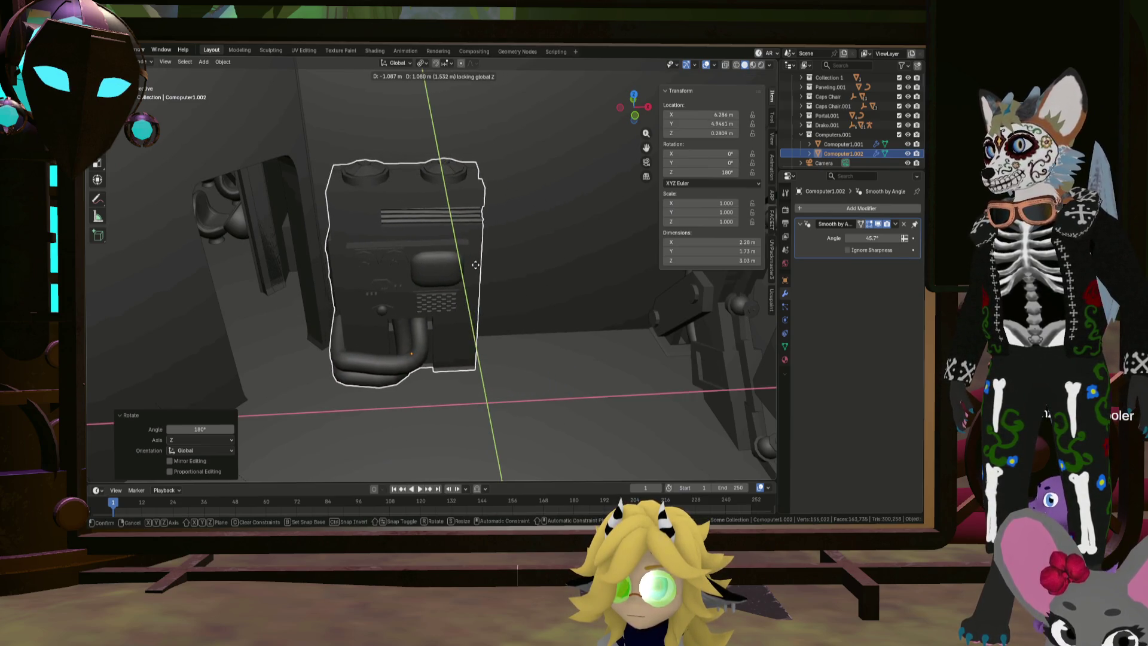
left_click(463, 268)
mouse_move(464, 268)
middle_mouse_down()
mouse_move(455, 274)
mouse_move(546, 263)
mouse_move(568, 246)
mouse_move(450, 284)
mouse_move(360, 290)
middle_mouse_up()
Nudge the cabinet along Y, then along X to X 6.9584 m, Y 4.7549 m
key("g")
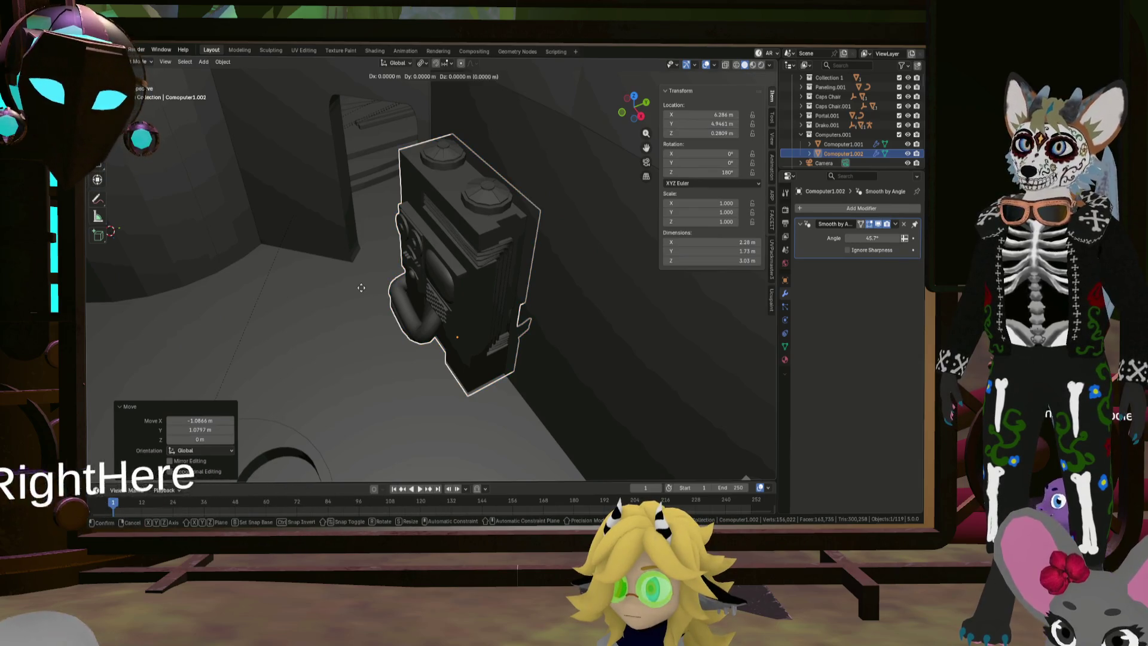
key("y")
left_click(351, 291)
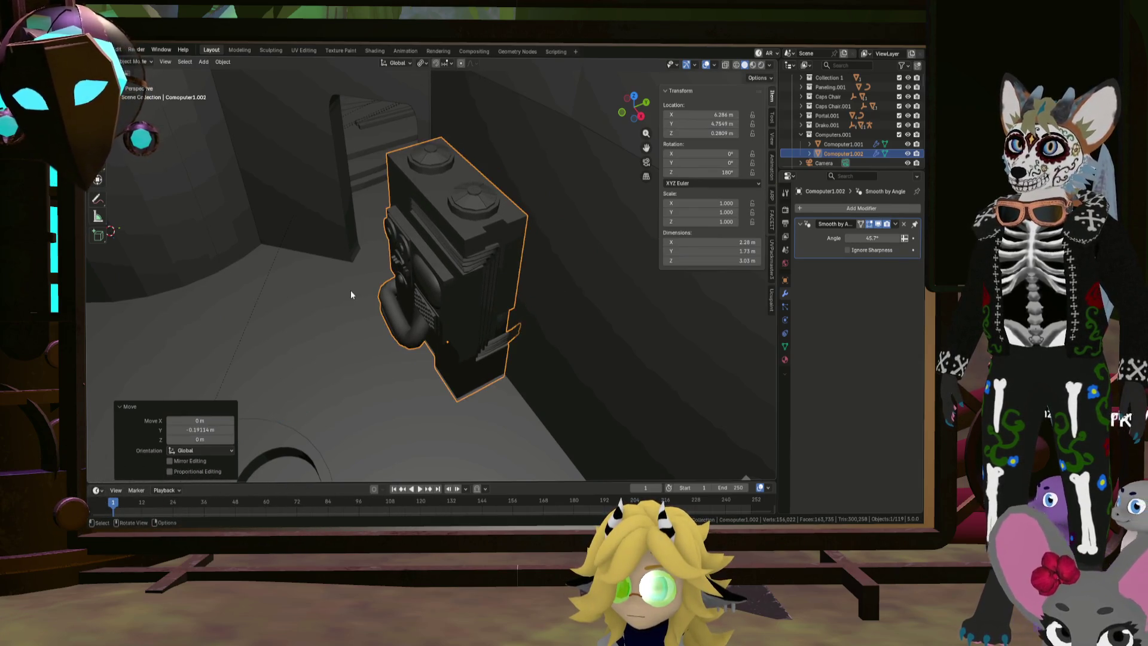
mouse_move(350, 290)
middle_mouse_down()
mouse_move(446, 275)
mouse_move(469, 336)
mouse_move(418, 336)
mouse_move(351, 279)
mouse_move(502, 344)
middle_mouse_up()
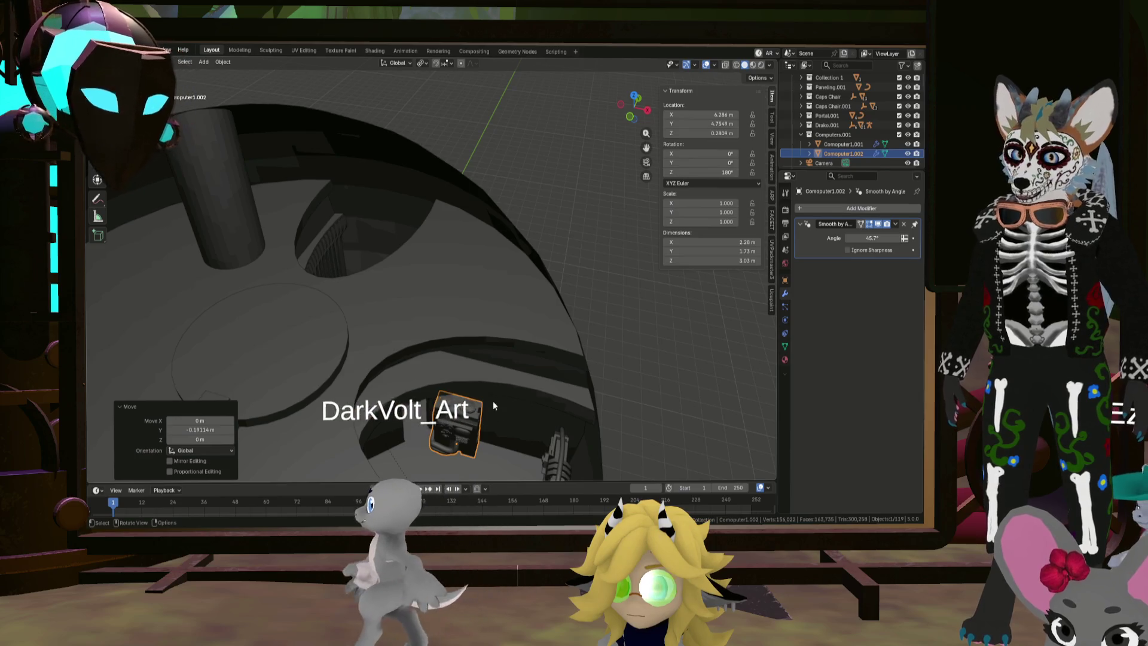
key("g")
key("y")
key("x")
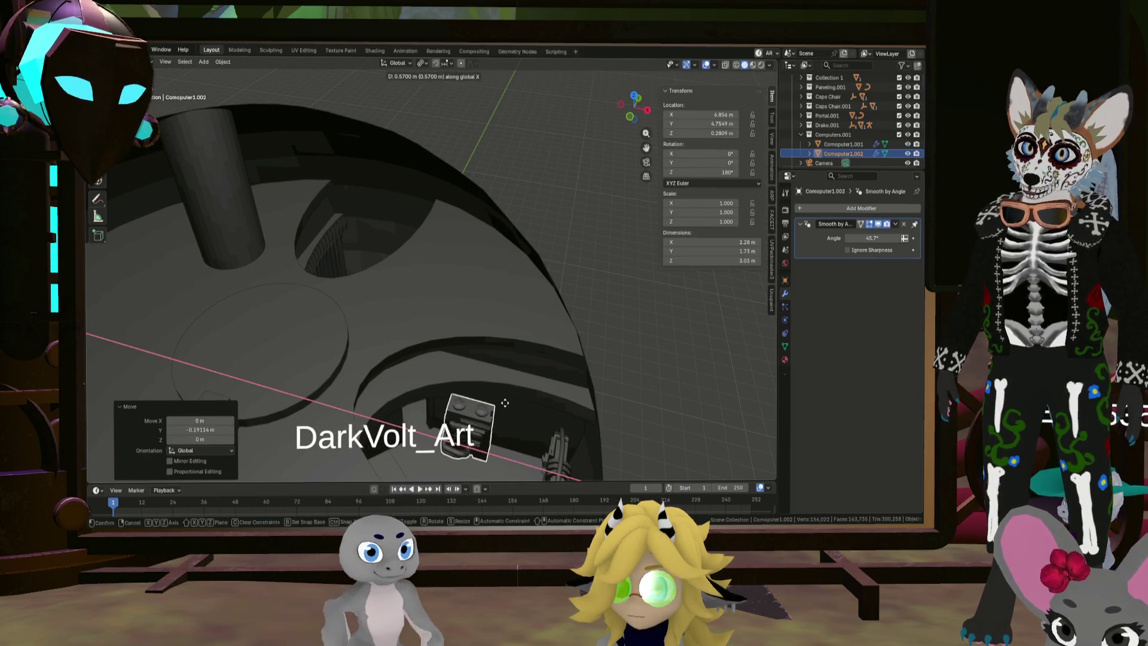
left_click(507, 402)
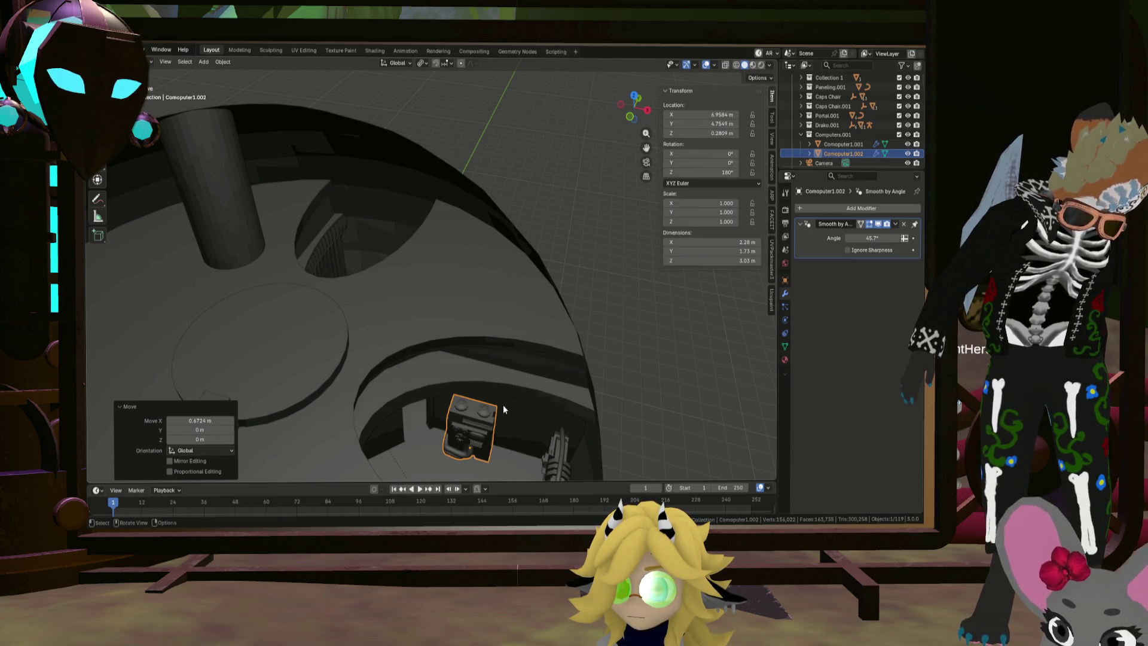
Select the floor Circle object to show its Boolean modifier settings
mouse_move(502, 274)
middle_mouse_down()
mouse_move(483, 319)
mouse_move(416, 372)
mouse_move(426, 231)
mouse_move(415, 237)
mouse_move(489, 276)
mouse_move(424, 275)
mouse_move(497, 285)
mouse_move(512, 270)
mouse_move(386, 279)
mouse_move(584, 351)
mouse_move(497, 373)
mouse_move(493, 358)
mouse_move(461, 357)
mouse_move(436, 326)
mouse_move(421, 335)
mouse_move(510, 326)
mouse_move(356, 349)
mouse_move(572, 339)
mouse_move(501, 362)
mouse_move(641, 367)
mouse_move(638, 320)
mouse_move(563, 379)
mouse_move(484, 372)
middle_mouse_up()
left_click(486, 267)
scroll(421, 336, "up", 5)
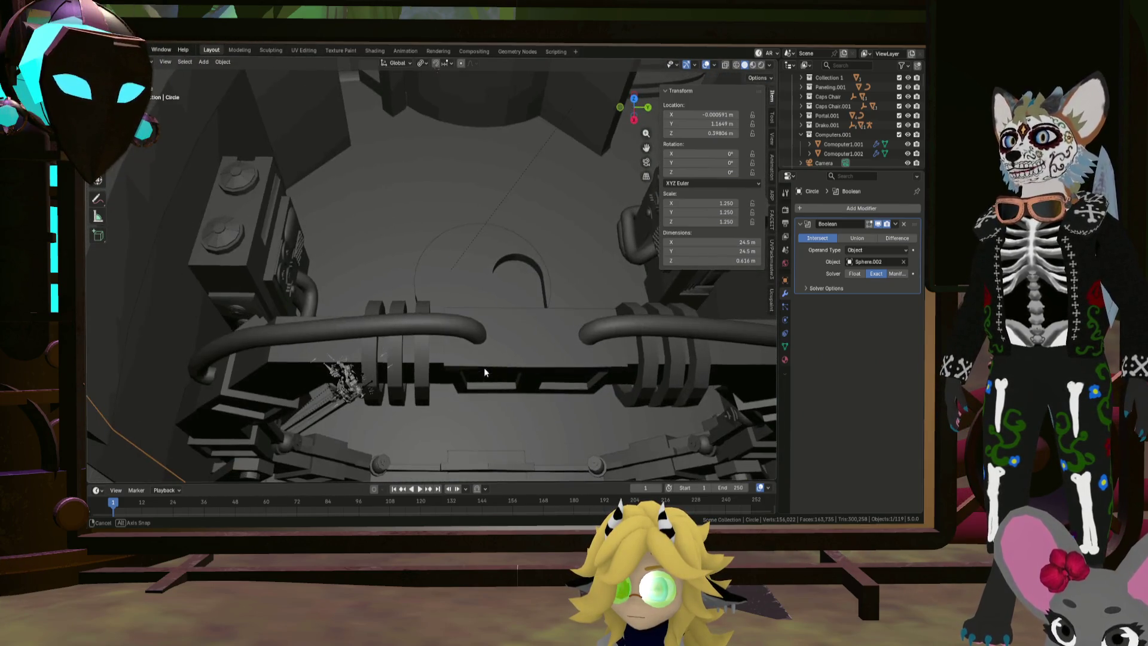
mouse_move(451, 185)
middle_mouse_down()
mouse_move(635, 257)
mouse_move(601, 339)
mouse_move(509, 292)
mouse_move(533, 260)
mouse_move(469, 294)
mouse_move(551, 234)
mouse_move(522, 263)
mouse_move(481, 256)
mouse_move(461, 274)
mouse_move(442, 245)
middle_mouse_up()
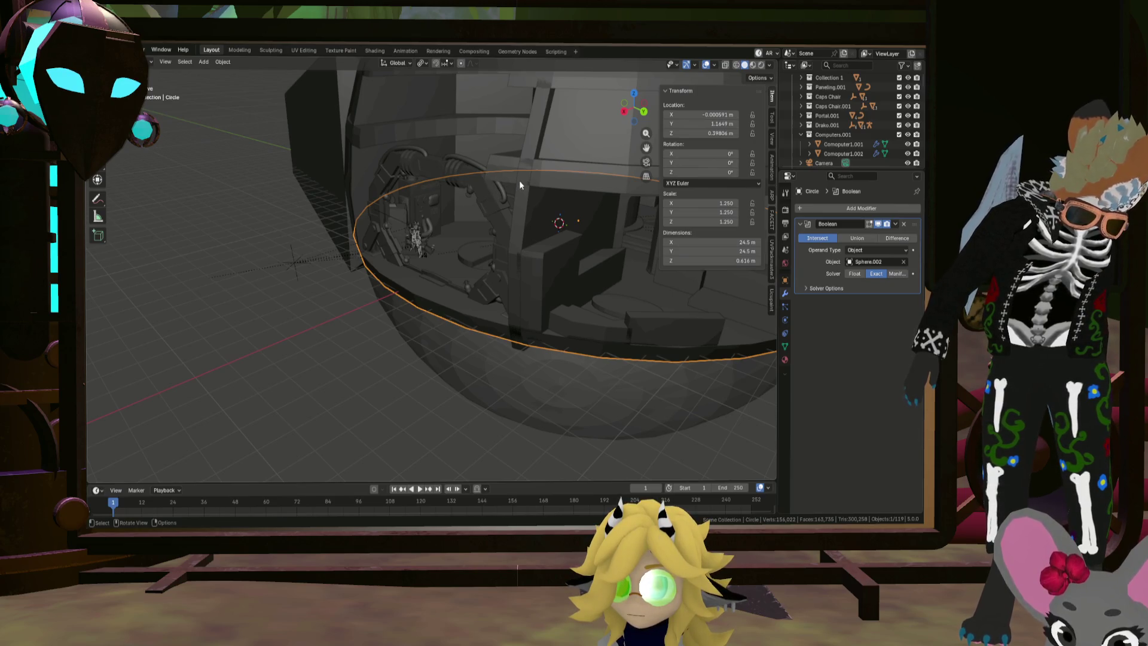
mouse_move(520, 210)
middle_mouse_down()
mouse_move(543, 220)
mouse_move(503, 292)
mouse_move(520, 297)
mouse_move(489, 282)
mouse_move(527, 315)
middle_mouse_up()
scroll(497, 325, "up", 2)
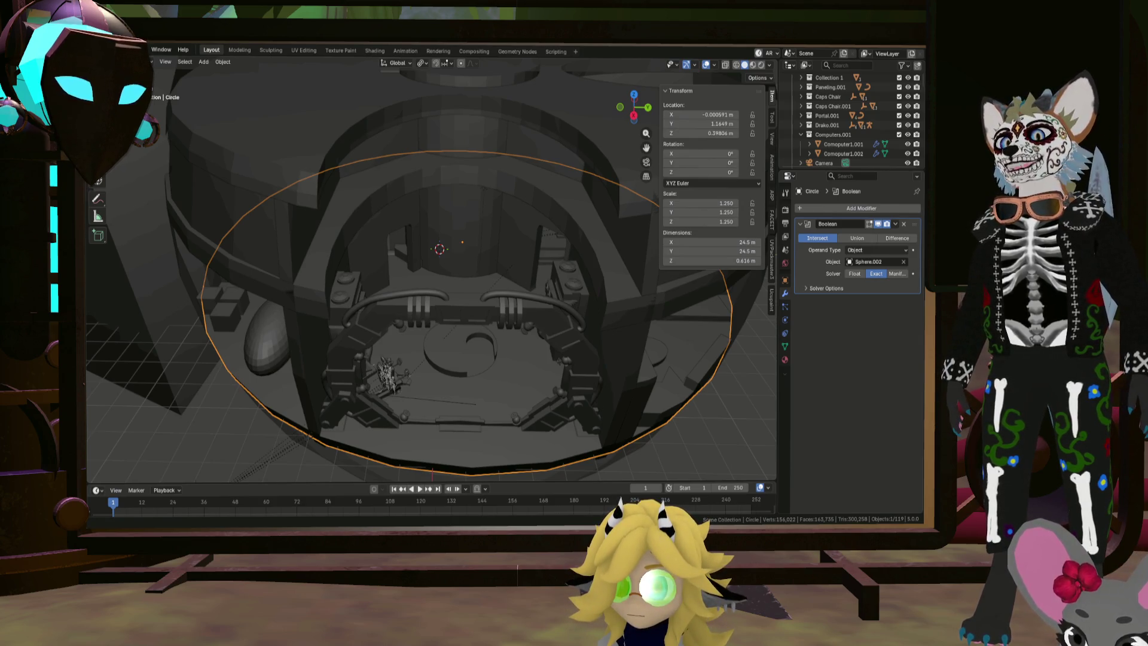
Isolate in local view, unhide Computer1, and zoom in close on the computer cabinet
middle_click_drag(419, 269, 466, 323)
scroll(856, 128, "up", 2)
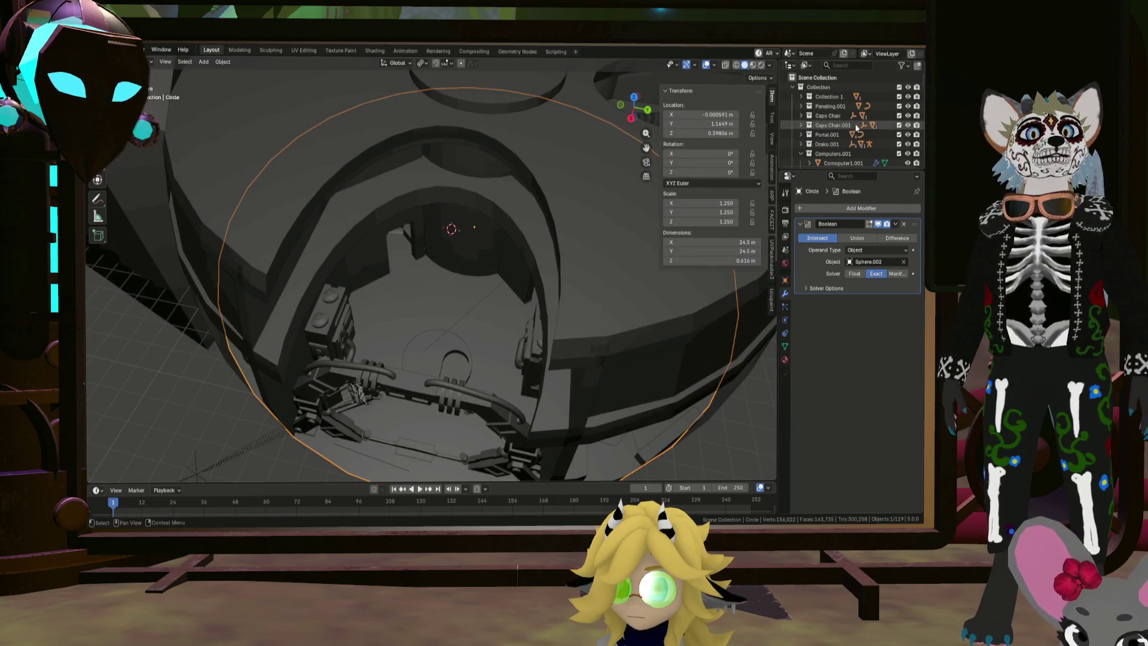
scroll(856, 128, "down", 5)
key("KP_Divide")
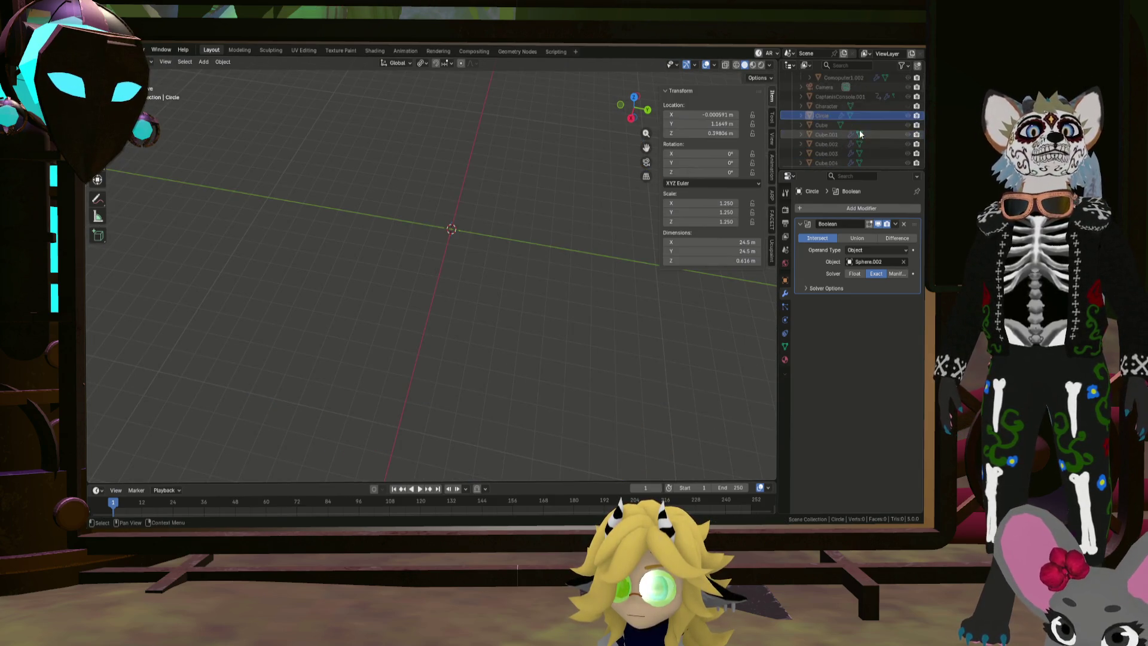
scroll(860, 134, "down", 6)
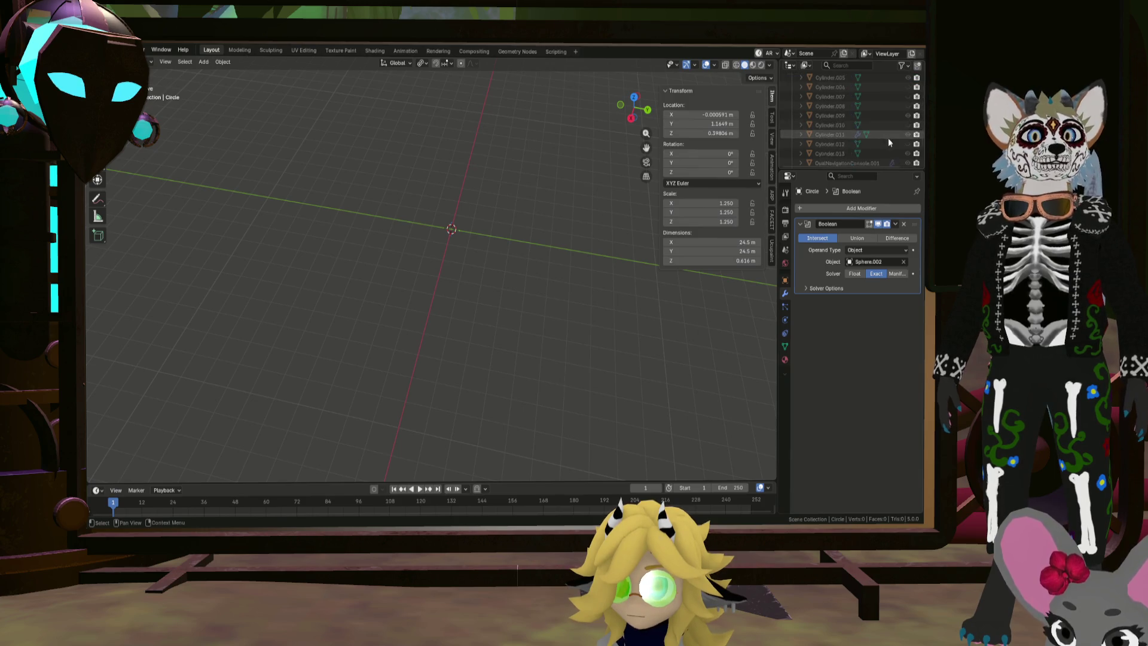
scroll(888, 137, "up", 10)
left_click(907, 151)
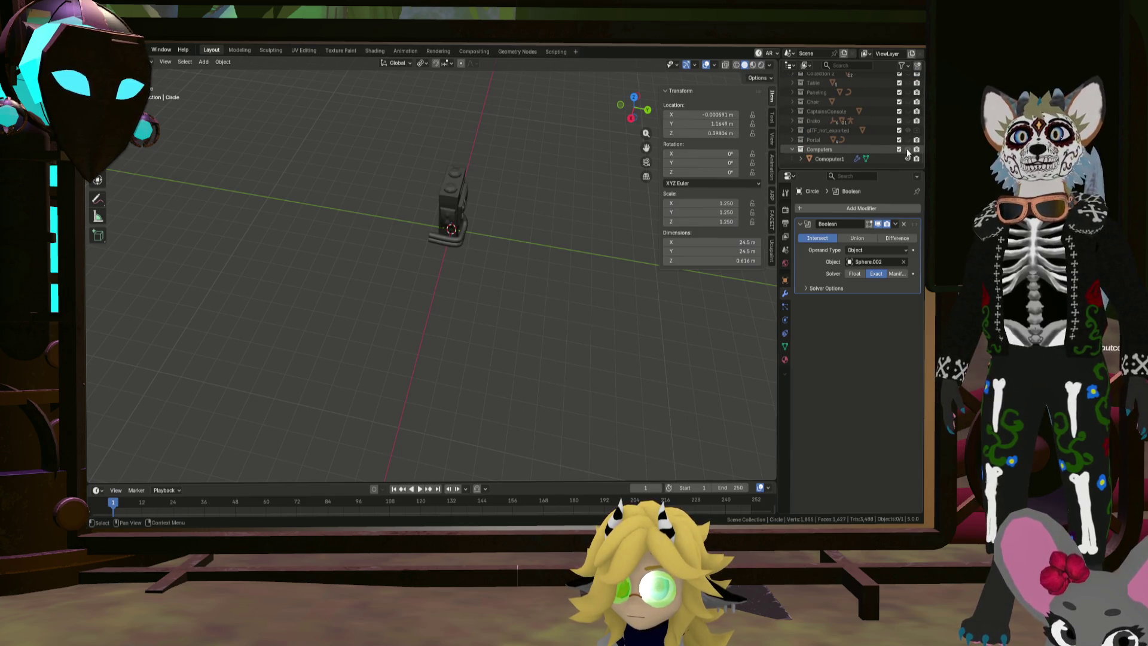
scroll(507, 133, "up", 3)
mouse_move(622, 138)
middle_mouse_down()
mouse_move(471, 135)
mouse_move(472, 270)
middle_mouse_up()
scroll(473, 270, "up", 4)
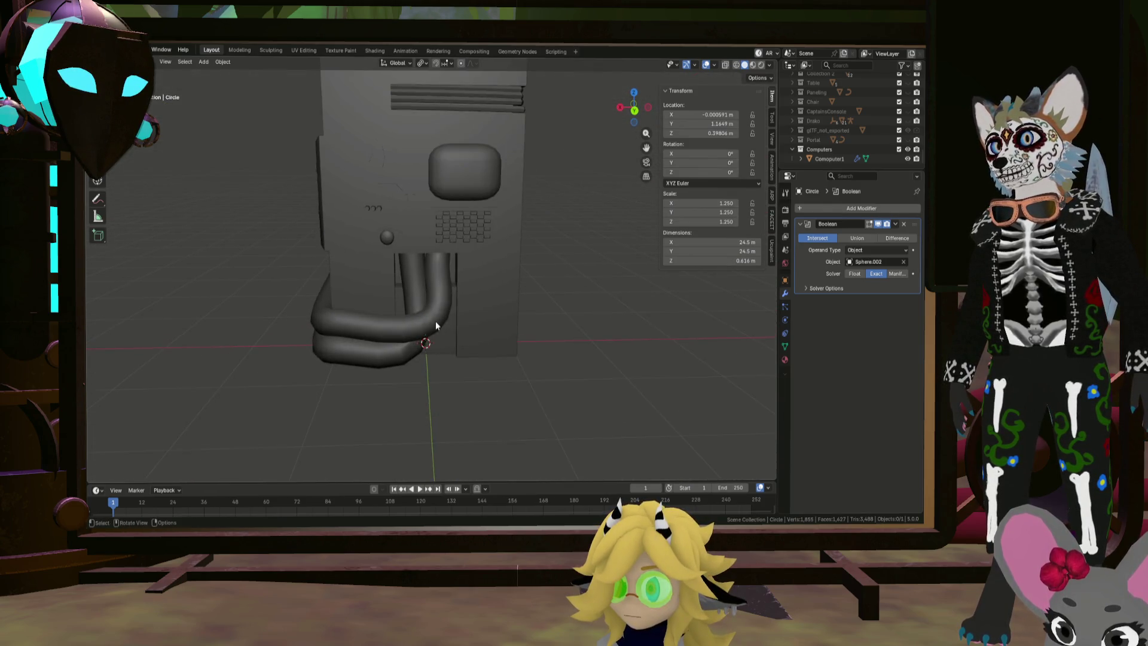
mouse_move(435, 321)
middle_mouse_down()
mouse_move(424, 359)
mouse_move(387, 333)
mouse_move(356, 332)
mouse_move(434, 341)
middle_mouse_up()
key("shift+a")
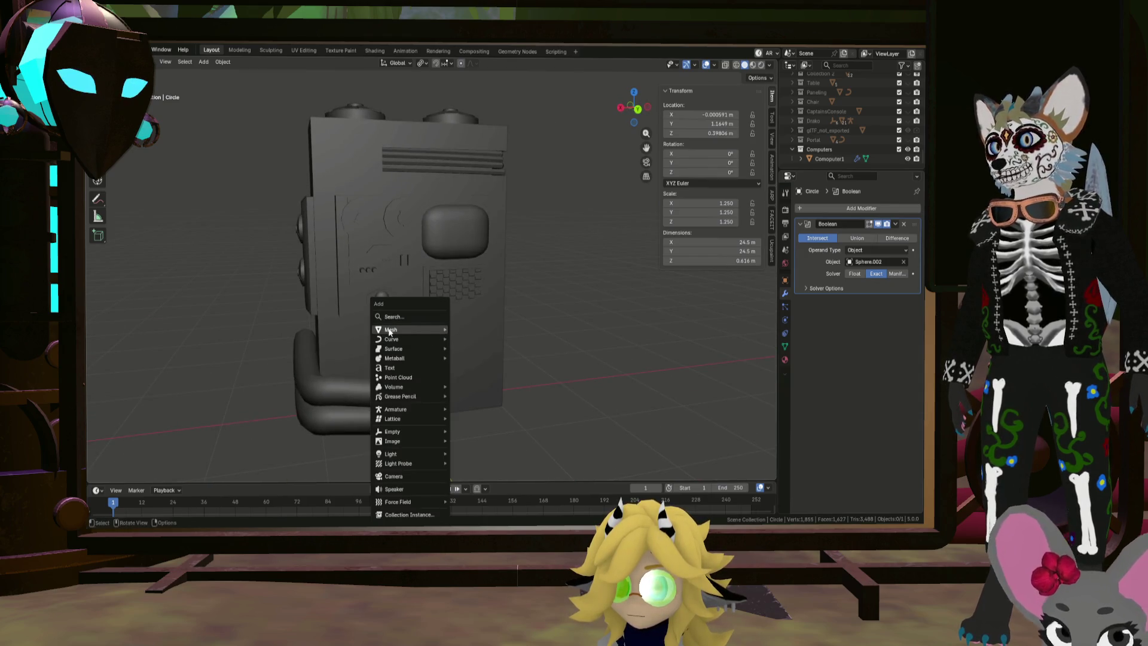
Add a 2 m cube, Cube.046, at the origin and switch to front view
mouse_move(389, 332)
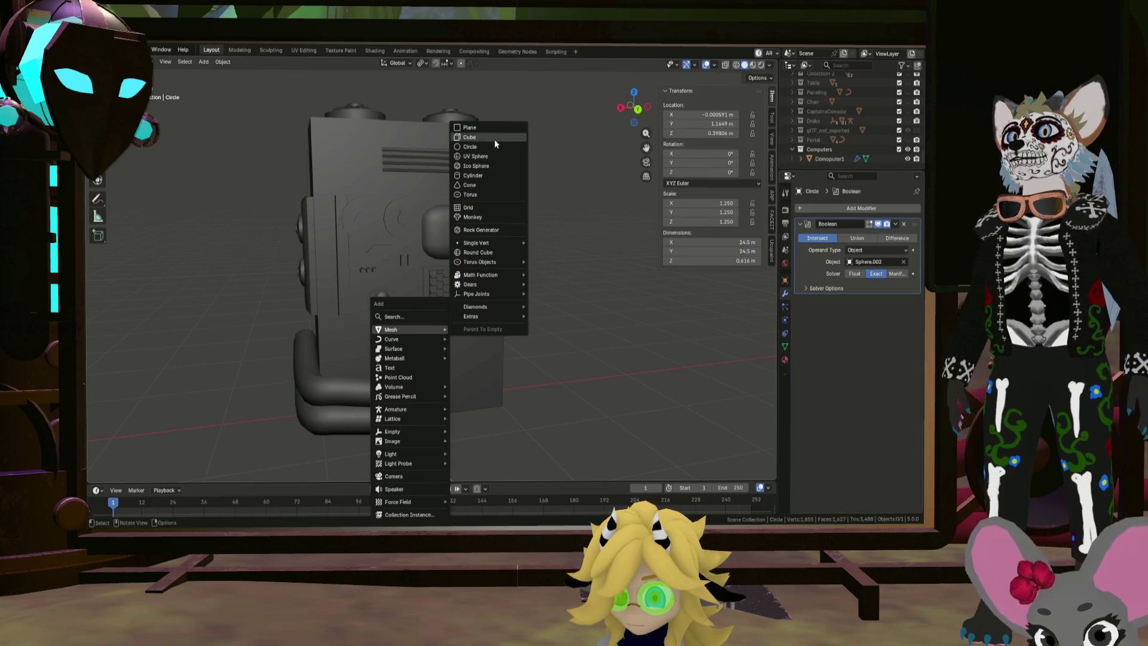
left_click(495, 138)
key("KP_1")
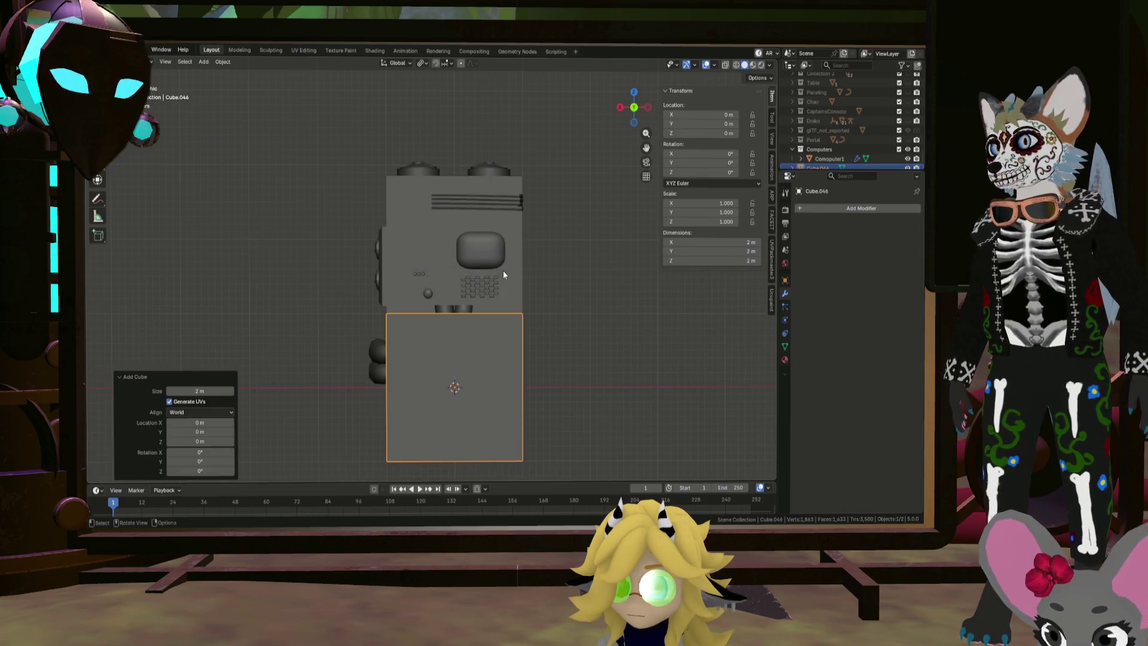
scroll(541, 278, "down", 1)
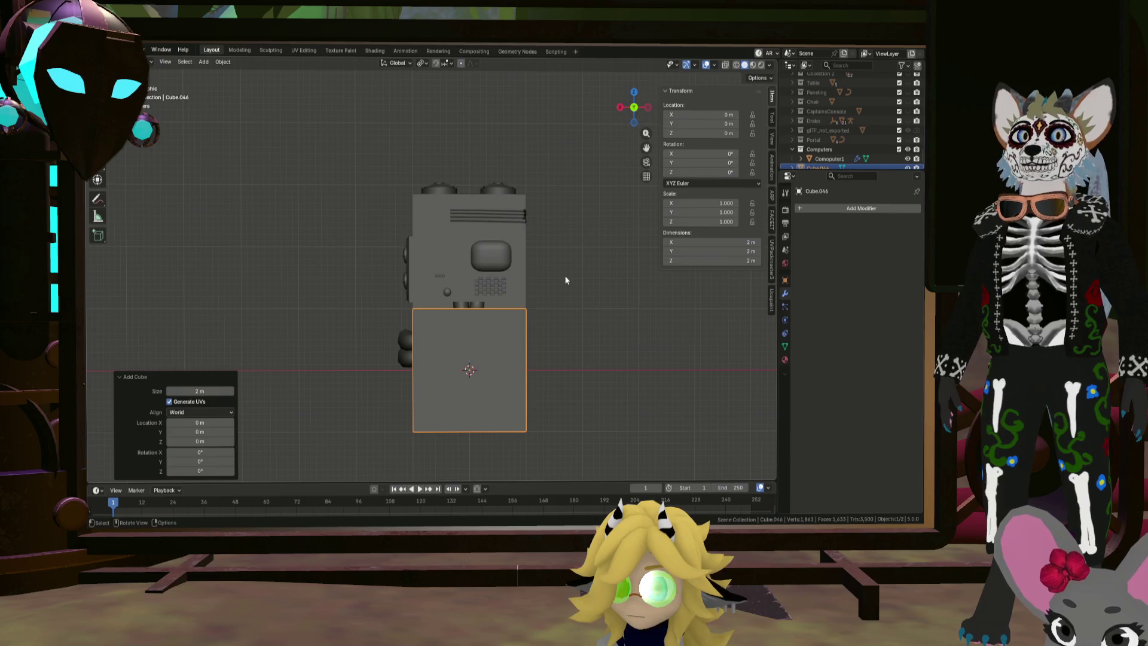
left_click(828, 168)
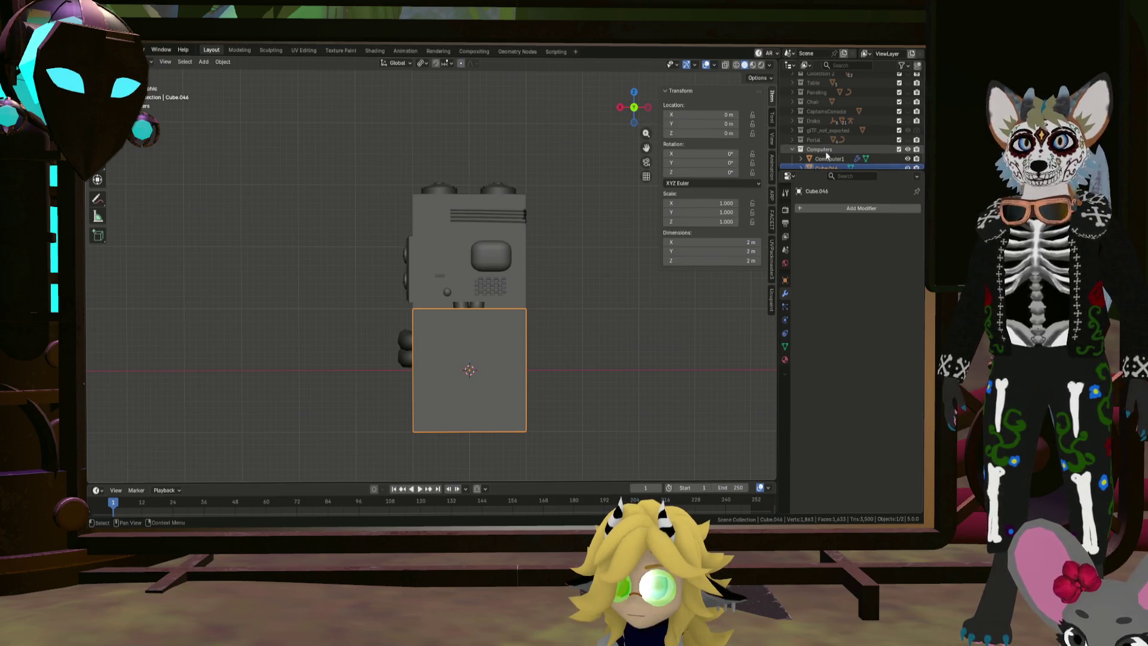
Rename Cube.046 to Serverrack in the Outliner
double_click(827, 168)
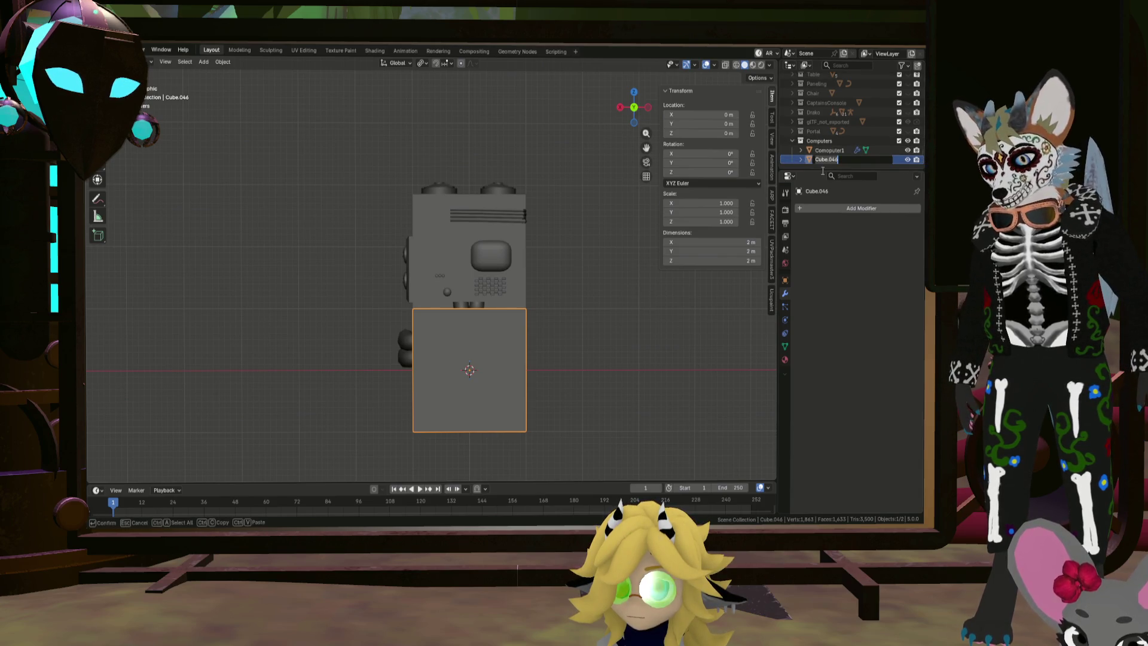
type("Cop")
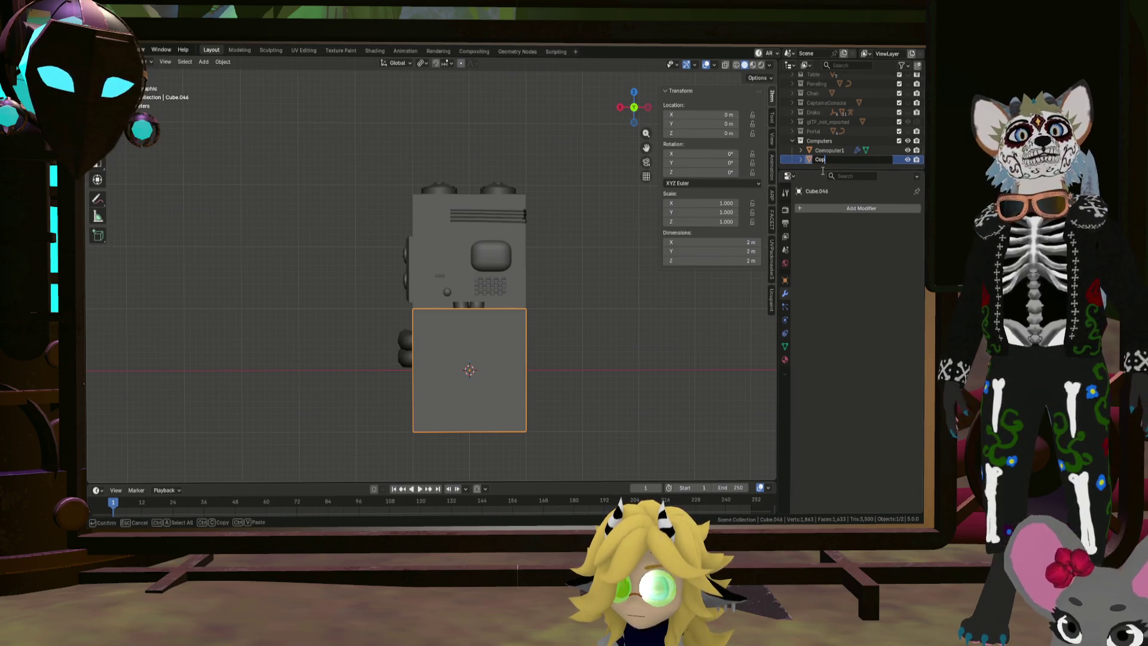
key("BackSpace")
key("BackSpace")
type("Serverrack")
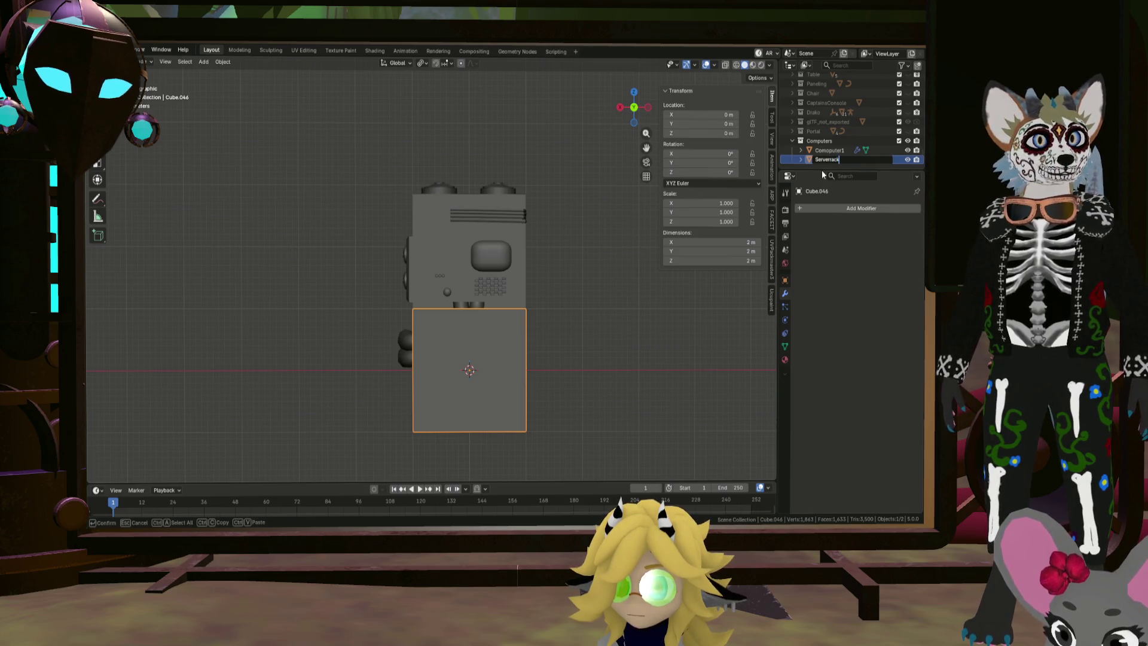
key("Return")
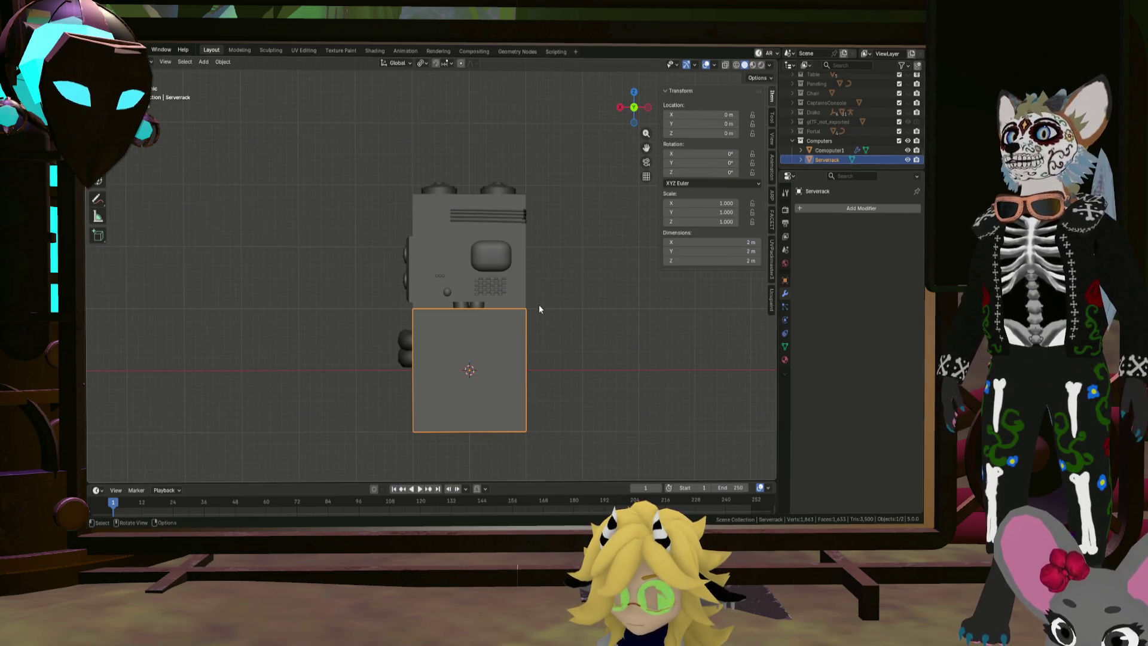
Stretch Serverrack vertically to a Z scale of 1.771, 3.54 m tall
middle_click_drag(540, 309, 533, 349, "shift")
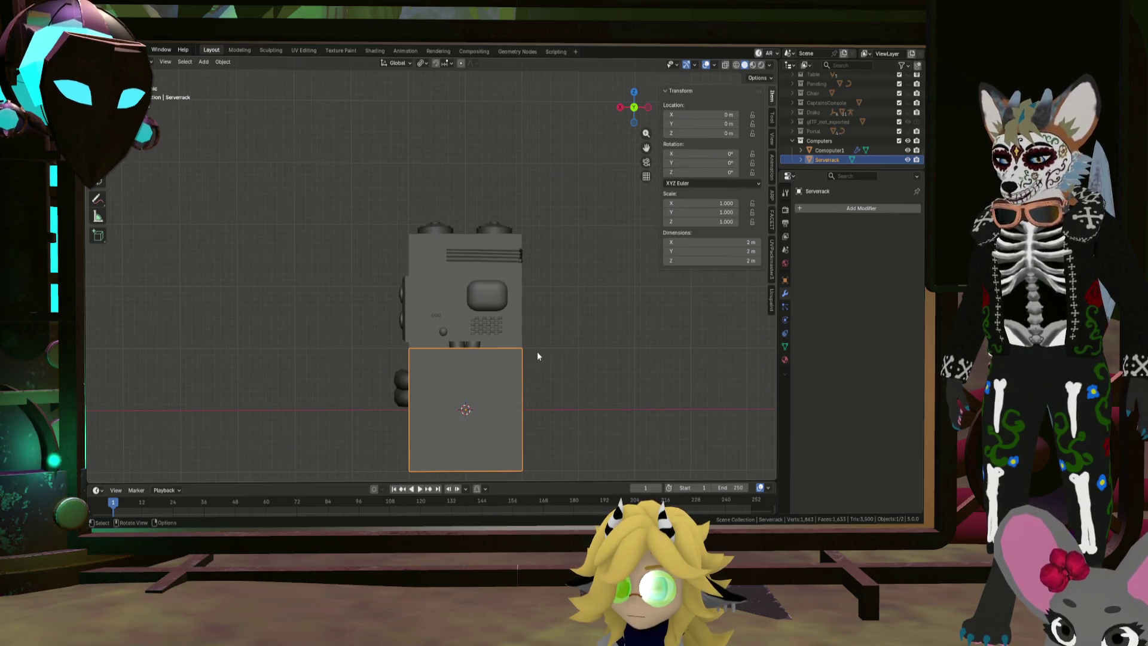
key("s")
key("z")
left_click(612, 352)
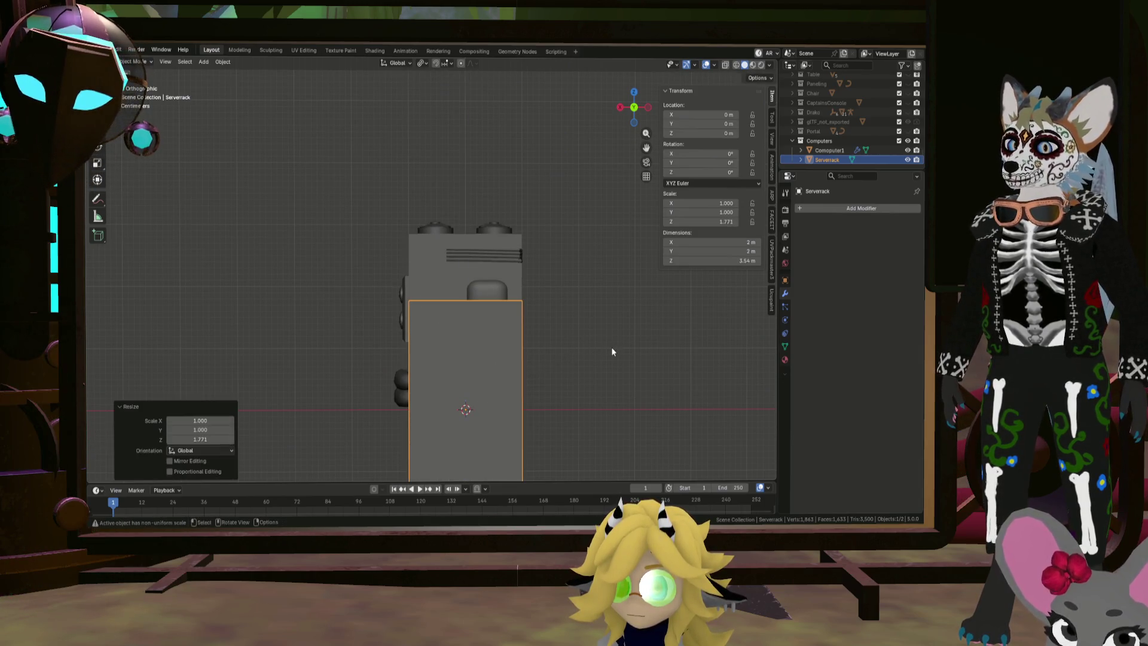
Raise Serverrack to Z 1.4384 m and rescale Z to 1.414, making it 2.83 m tall
key("g")
key("z")
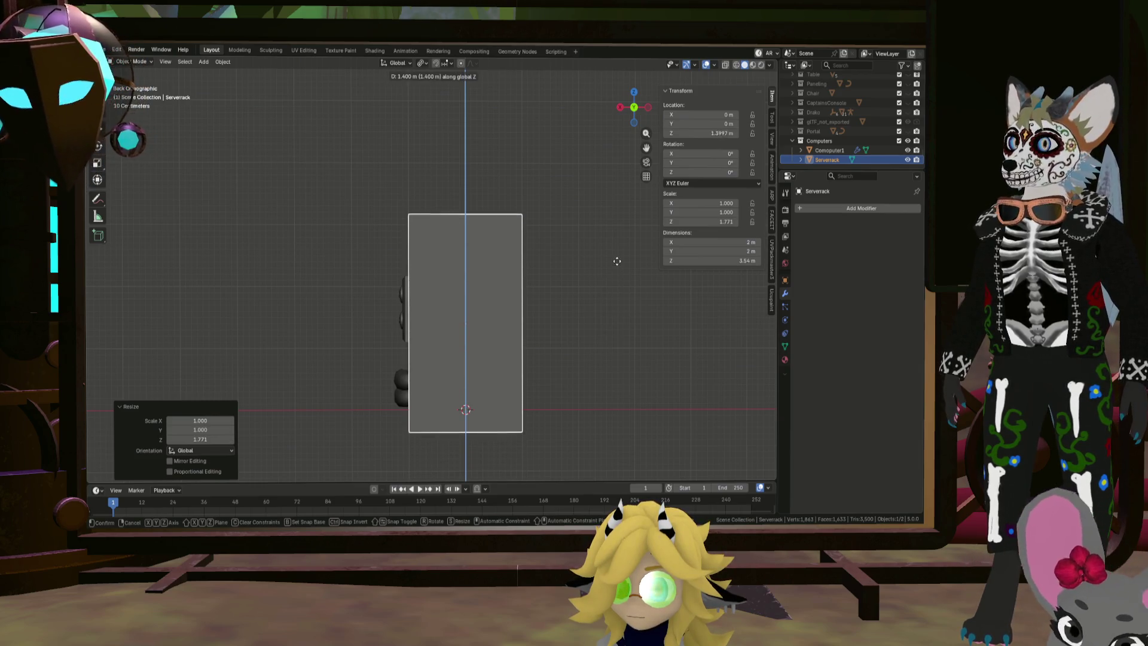
left_click(625, 268)
key("s")
key("z")
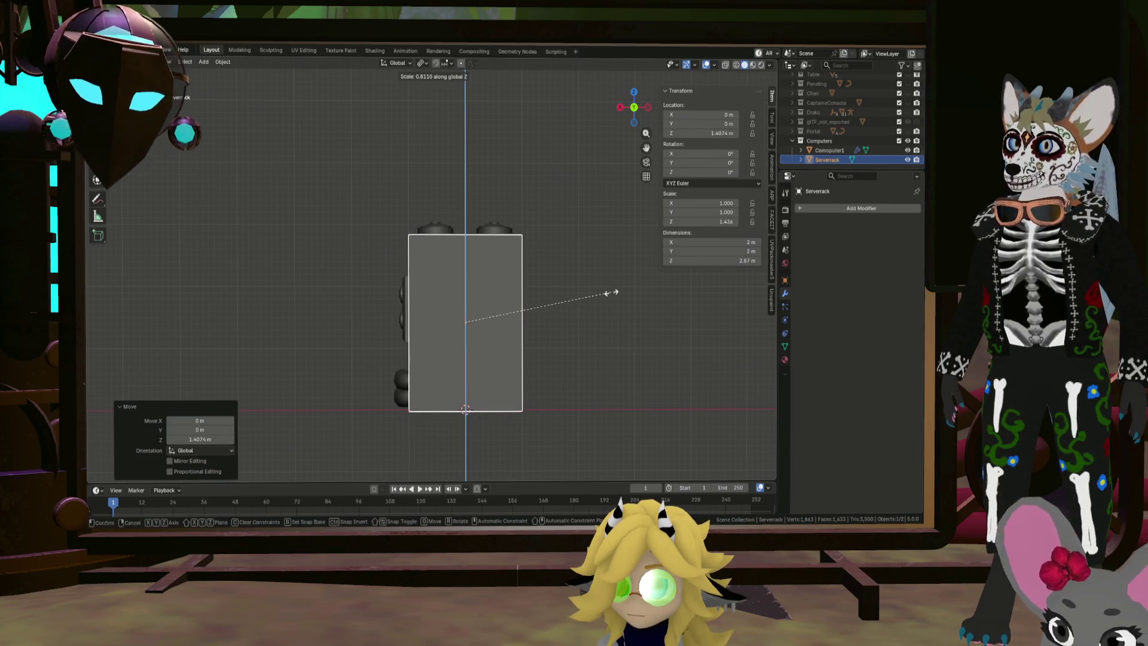
left_click(611, 293)
key("g")
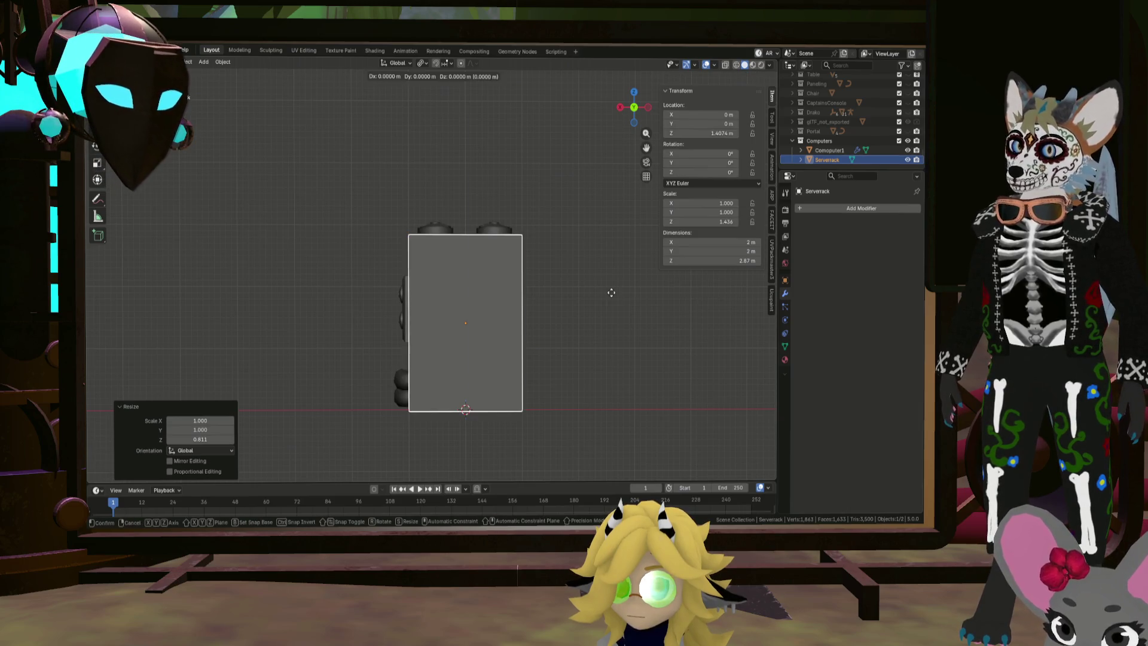
key("z")
left_click(612, 290)
key("s")
key("z")
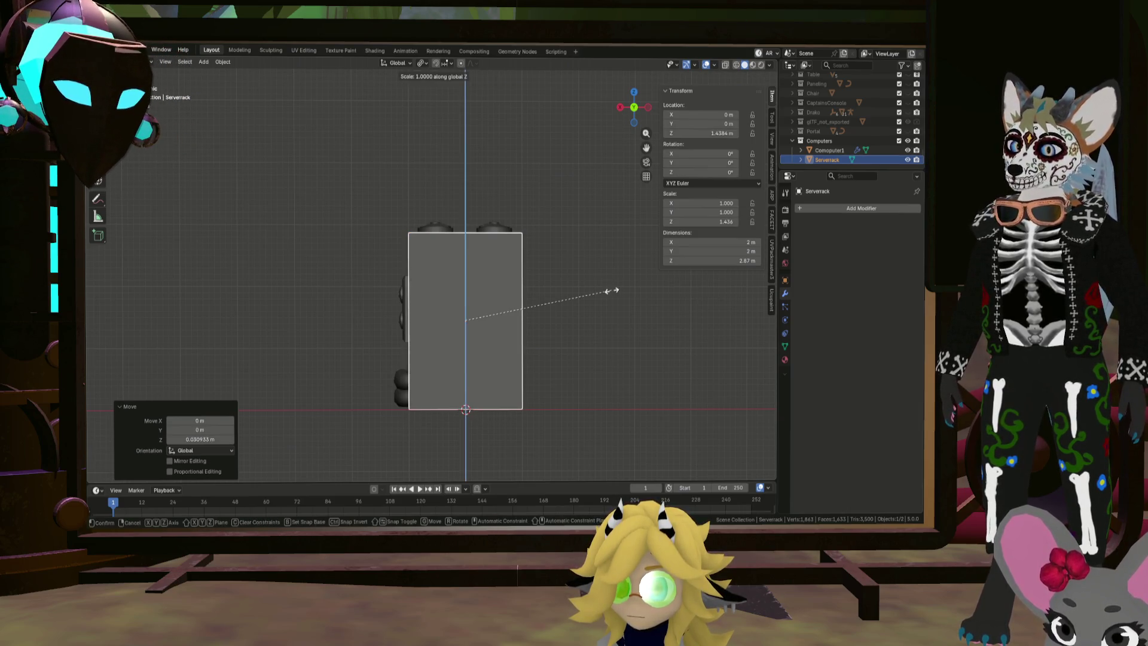
left_click(610, 294)
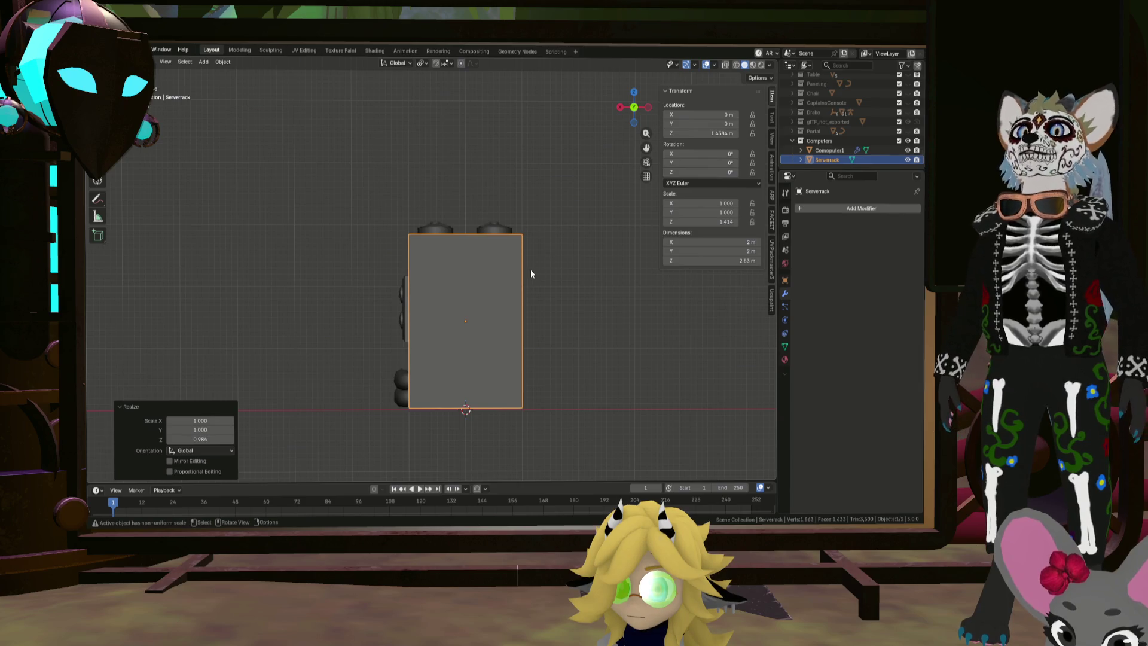
From the right side view, scale Serverrack's depth to Y 0.412 (0.824 m)
middle_click_drag(529, 269, 500, 287)
key("KP_3")
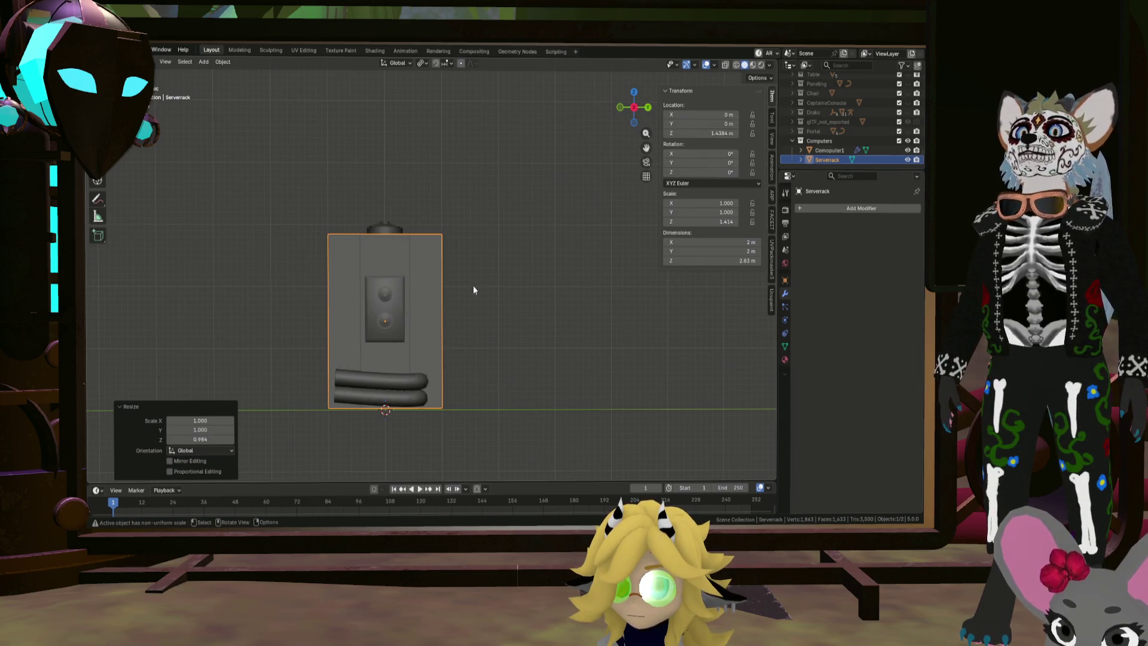
key("s")
key("y")
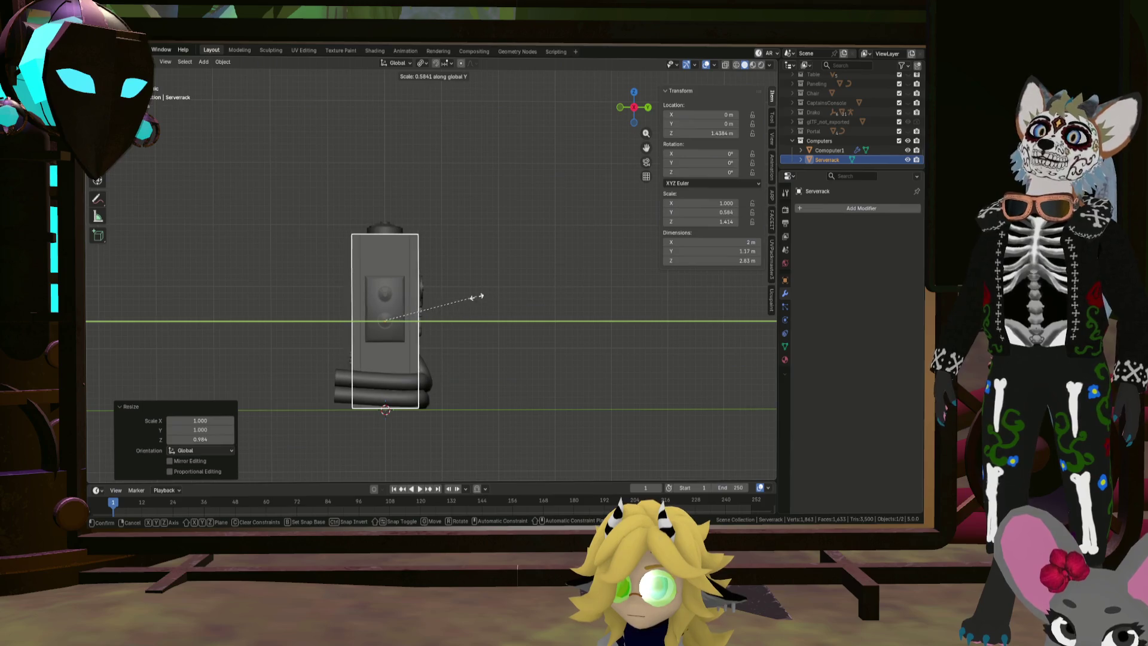
left_click(450, 301)
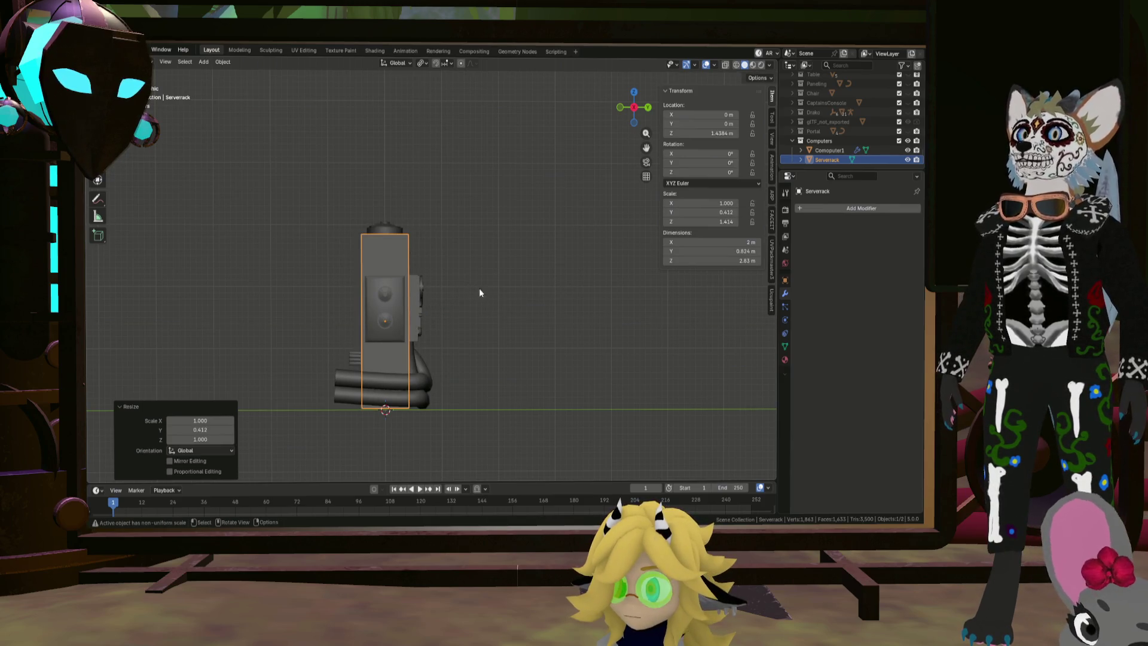
Hide the Computer1 model and frame the Serverrack box in the view
middle_click_drag(484, 310, 404, 318)
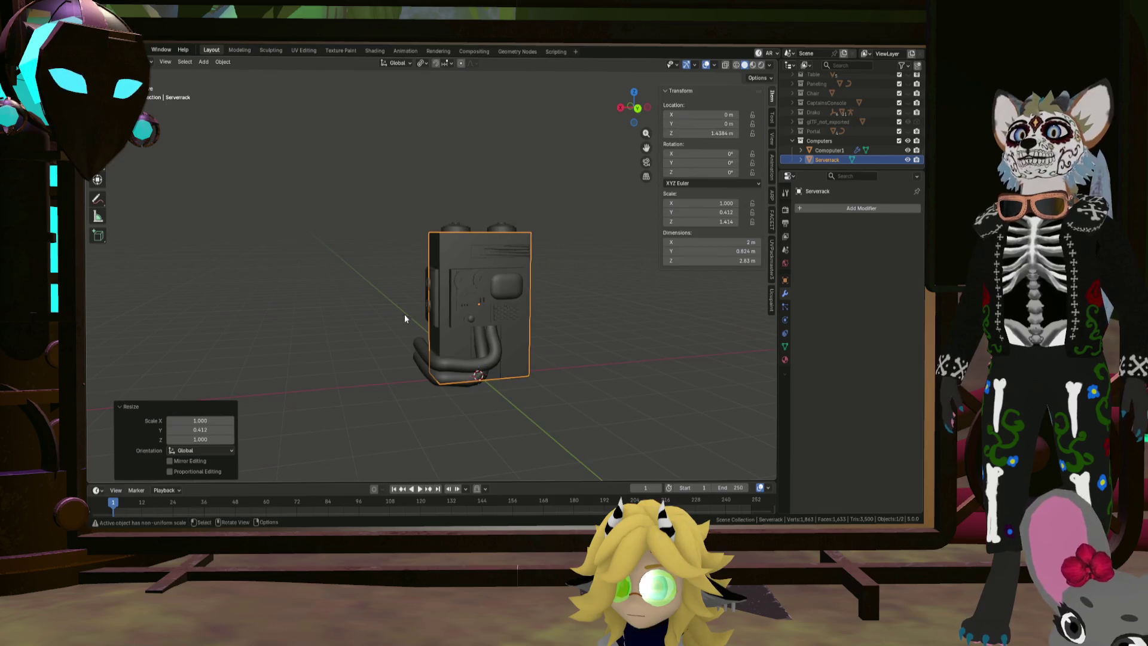
left_click(907, 151)
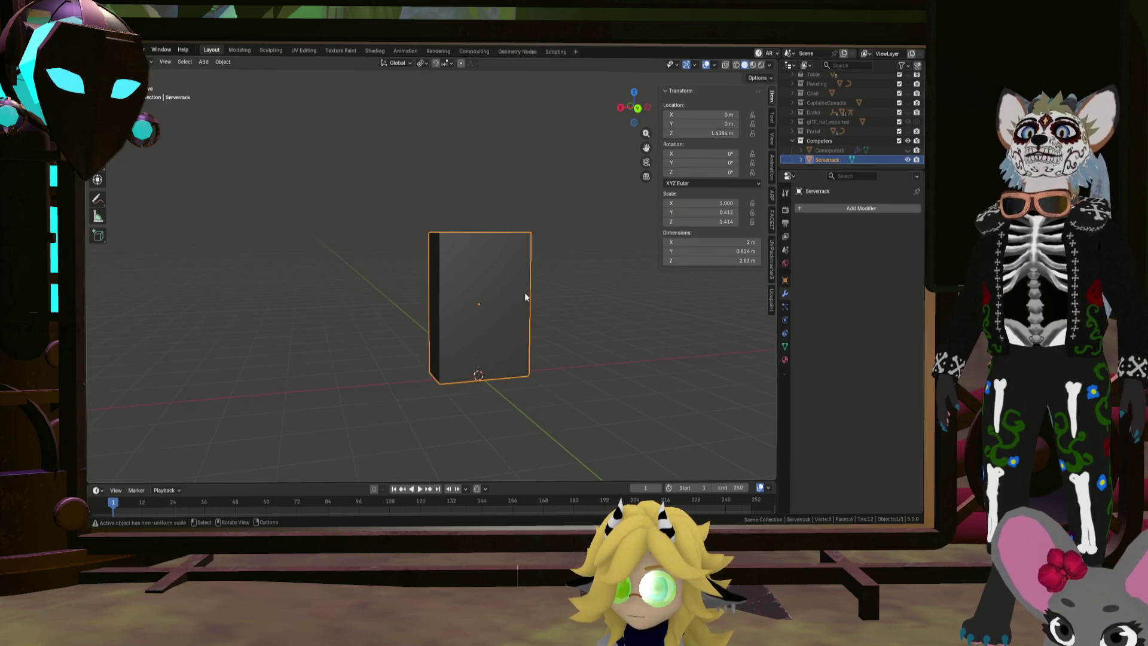
middle_click_drag(526, 300, 477, 307)
key("KP_Decimal")
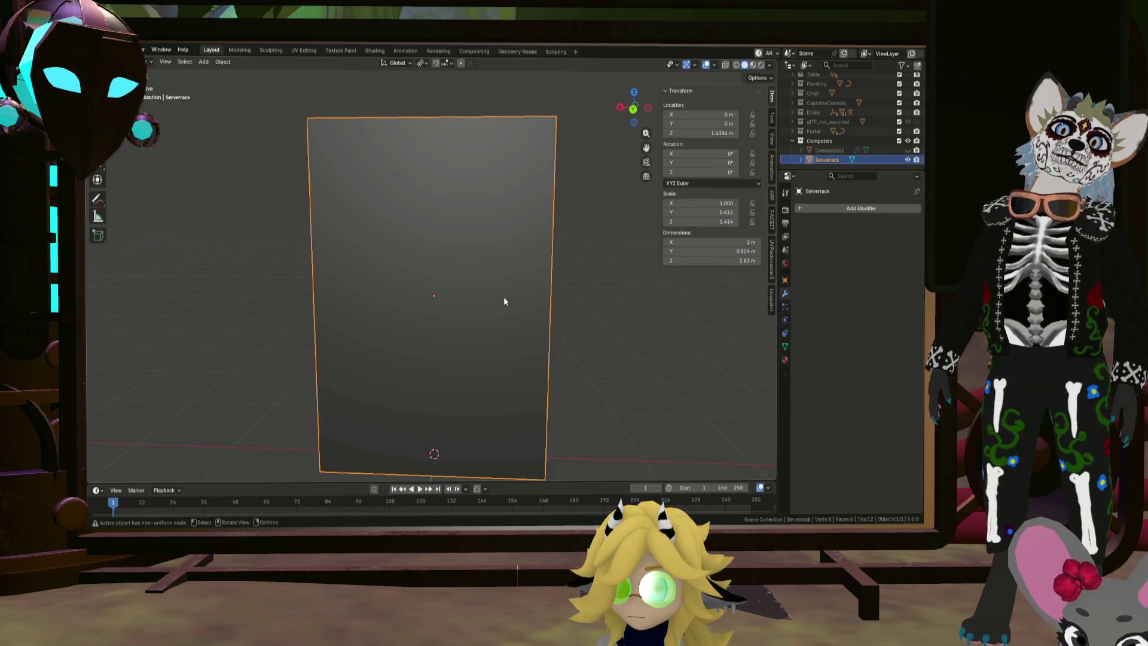
Apply Scale and then All Transforms to Serverrack
key("Tab")
key("alt+a")
scroll(505, 293, "down", 3)
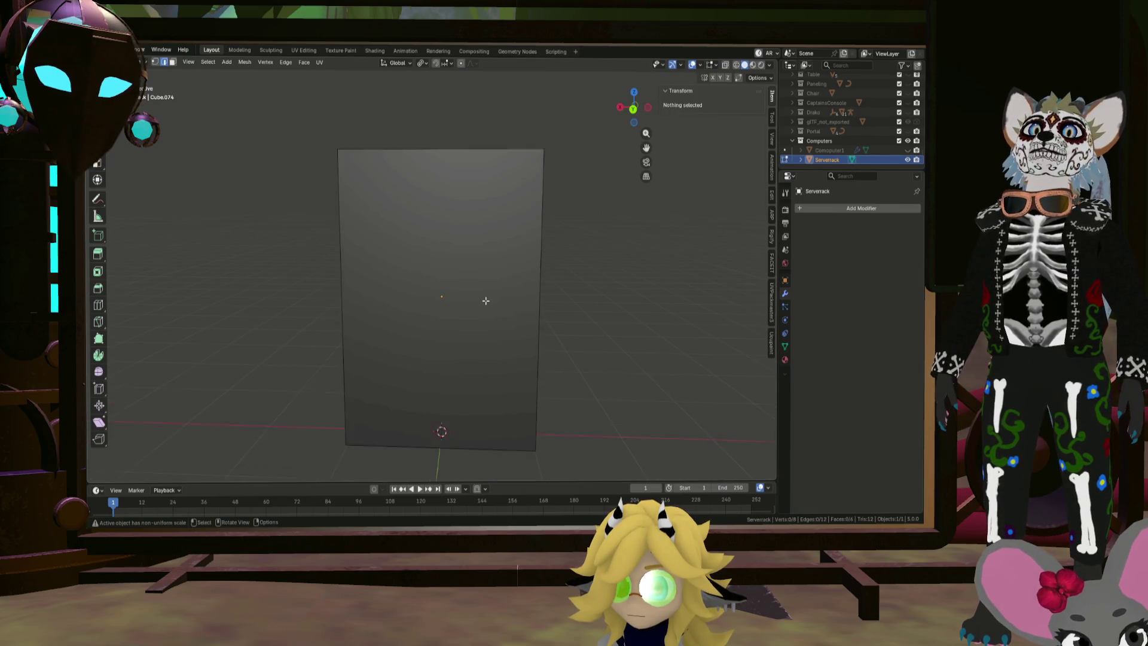
key("Tab")
key("shift+a")
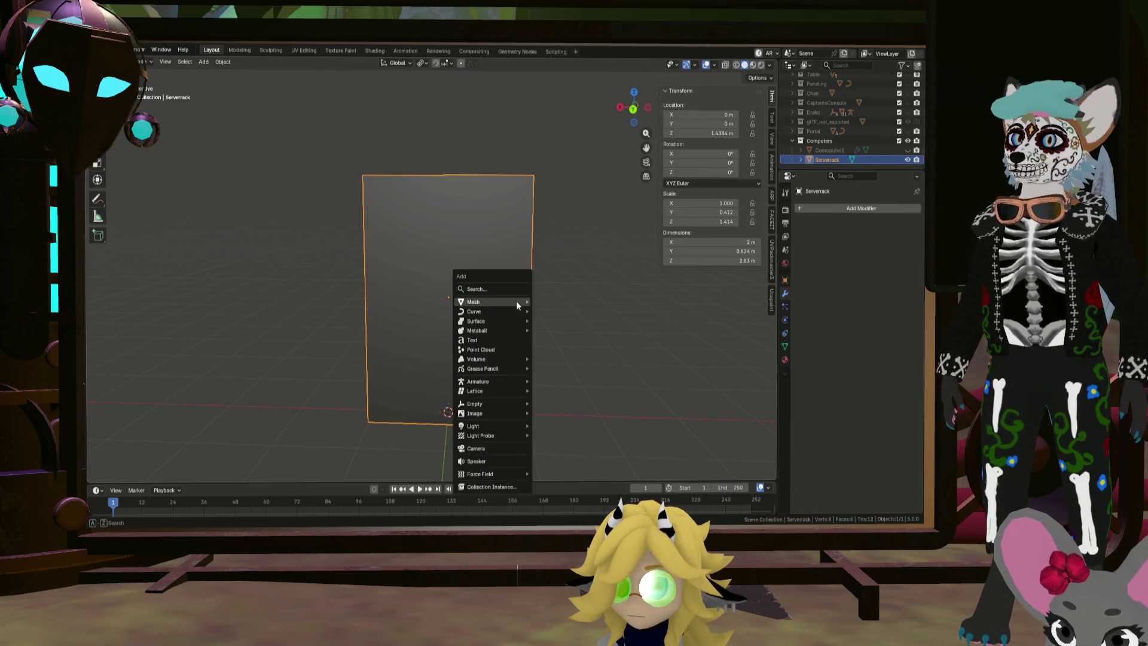
mouse_move(517, 303)
key("ctrl+a")
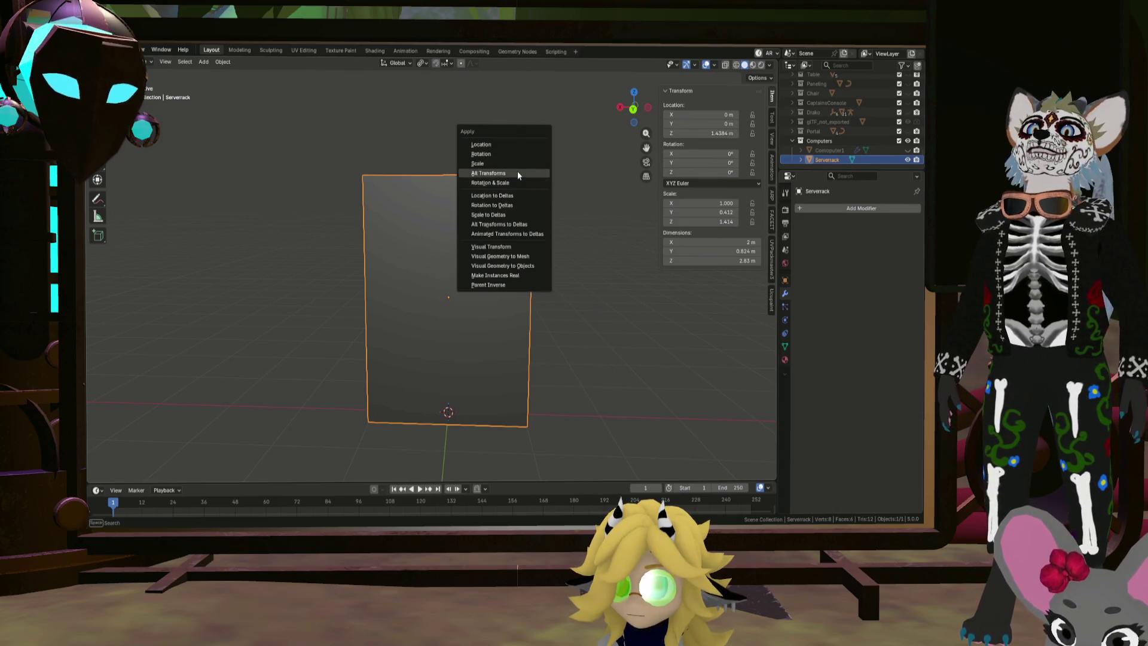
left_click(521, 164)
key("ctrl+a")
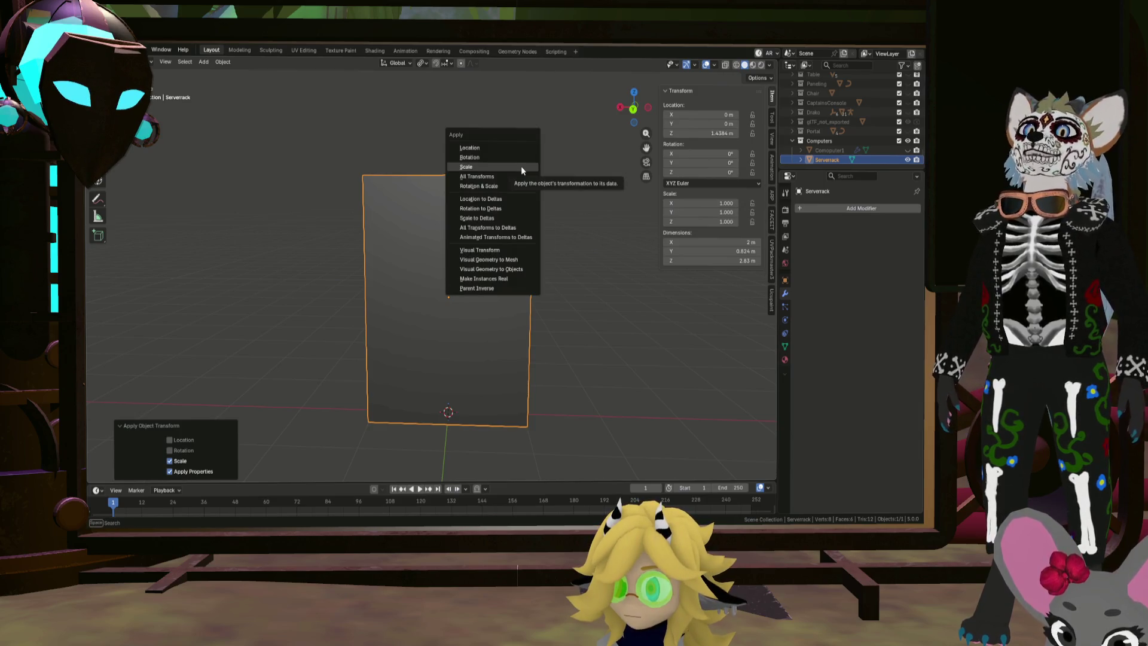
left_click(511, 177)
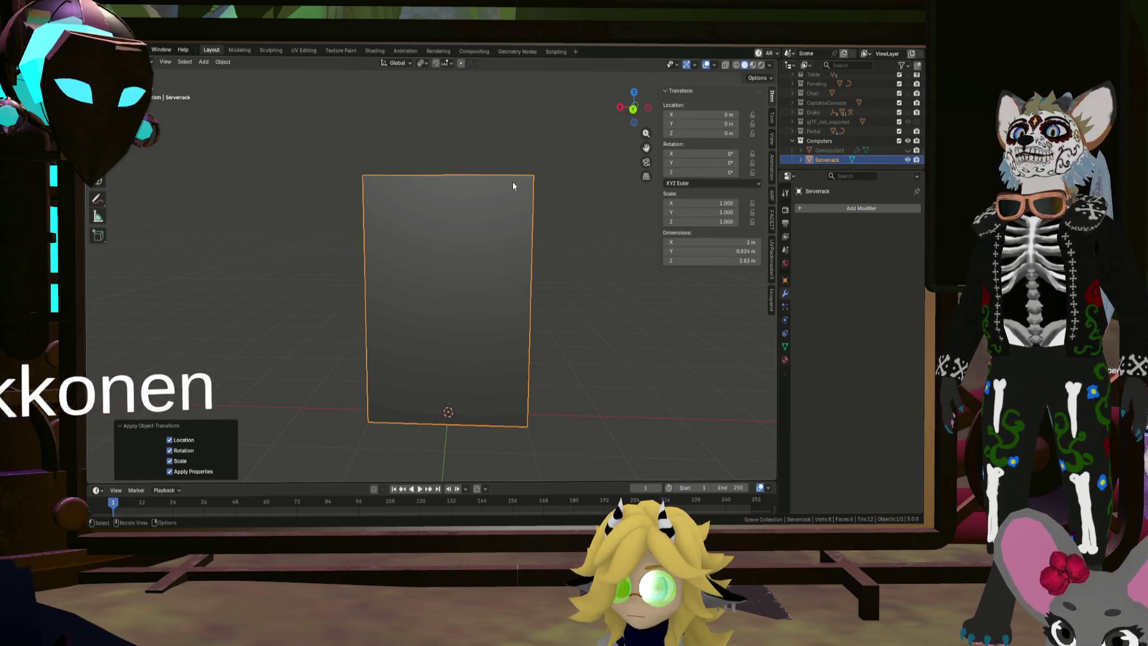
In Edit Mode, clear the selection and select the panel's front face
key("Tab")
left_click(510, 244)
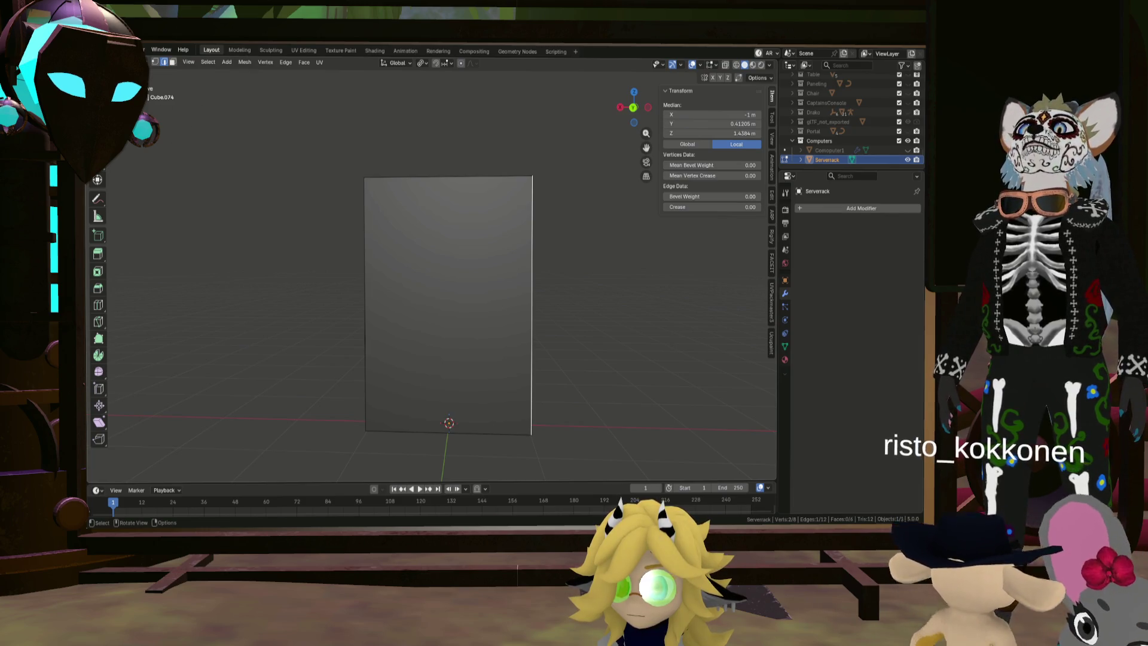
key("alt+a")
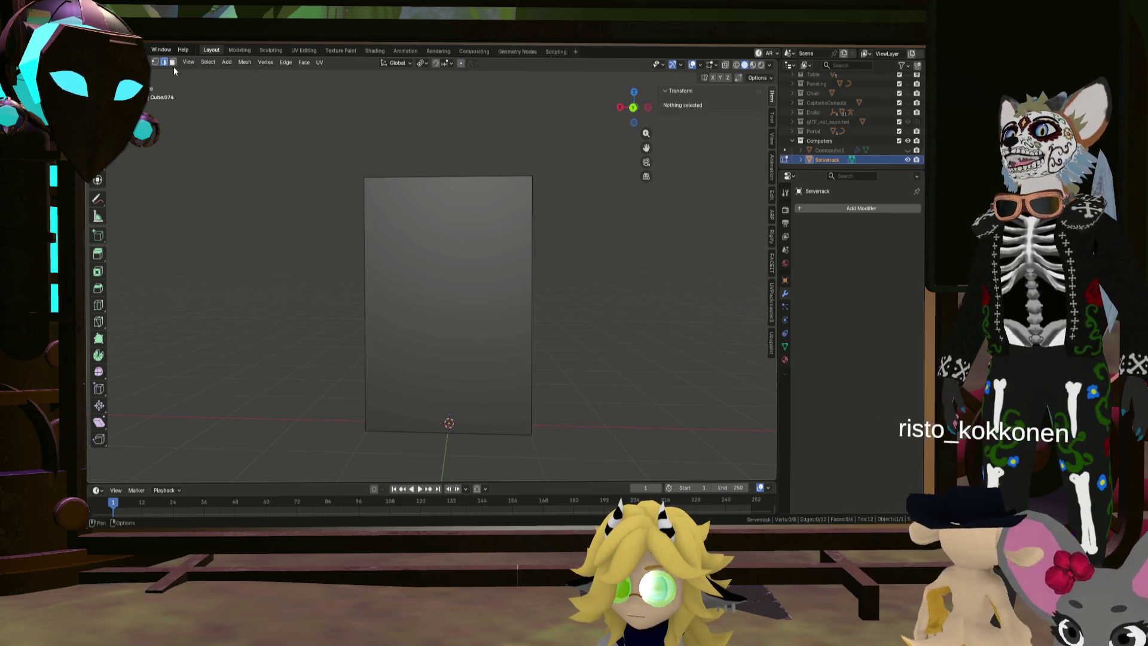
left_click(502, 321)
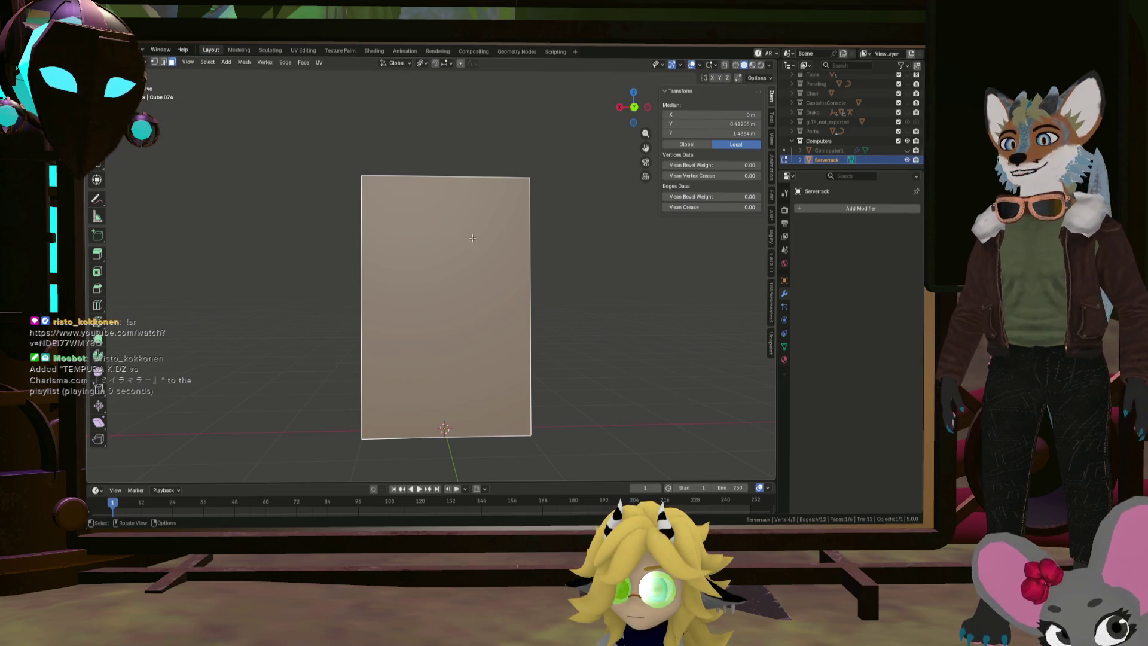
Inset the front face, stretch the inner face slightly on Z, and lower it a little
middle_click_drag(480, 258, 476, 254)
key("i")
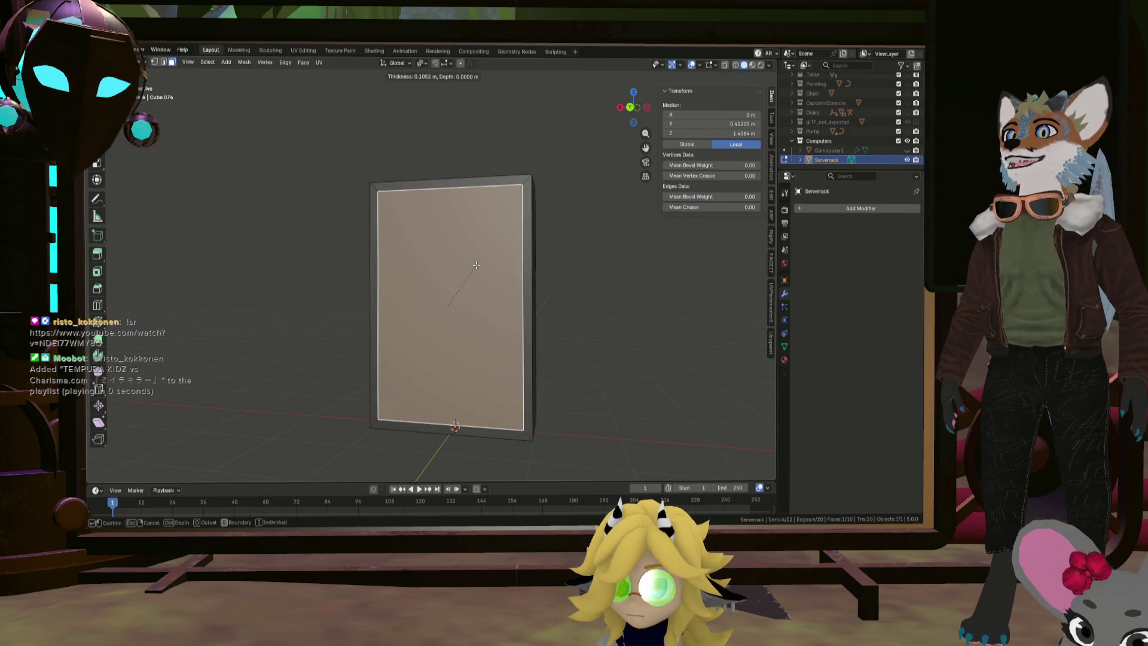
left_click(476, 265)
middle_click_drag(478, 265, 544, 252)
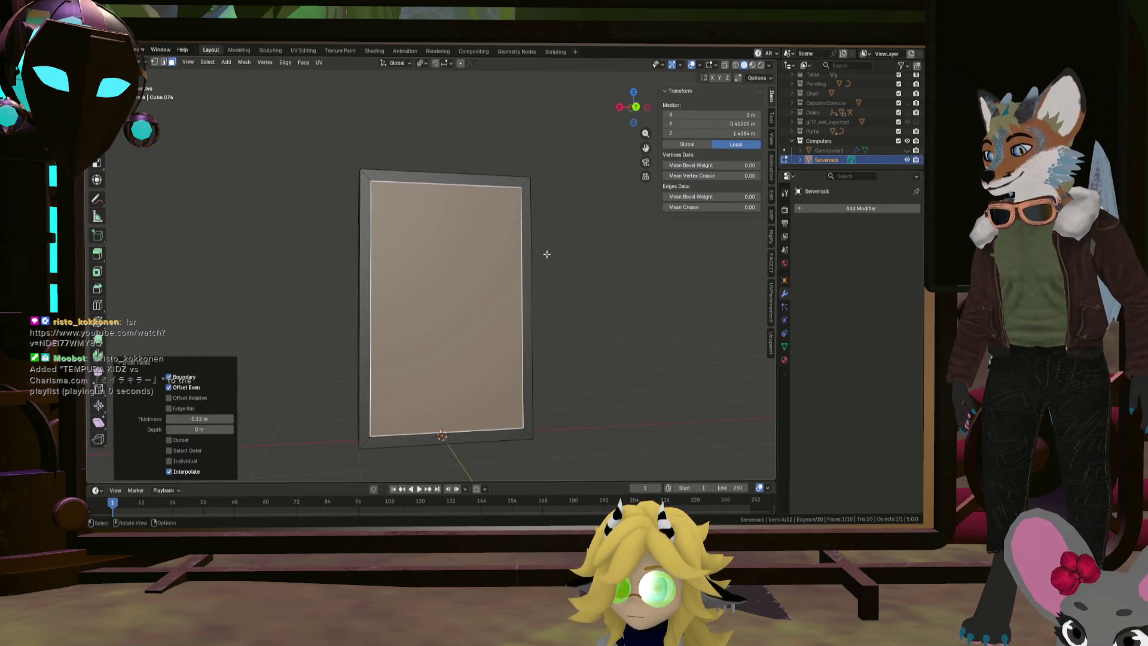
key("s")
key("z")
left_click(550, 251)
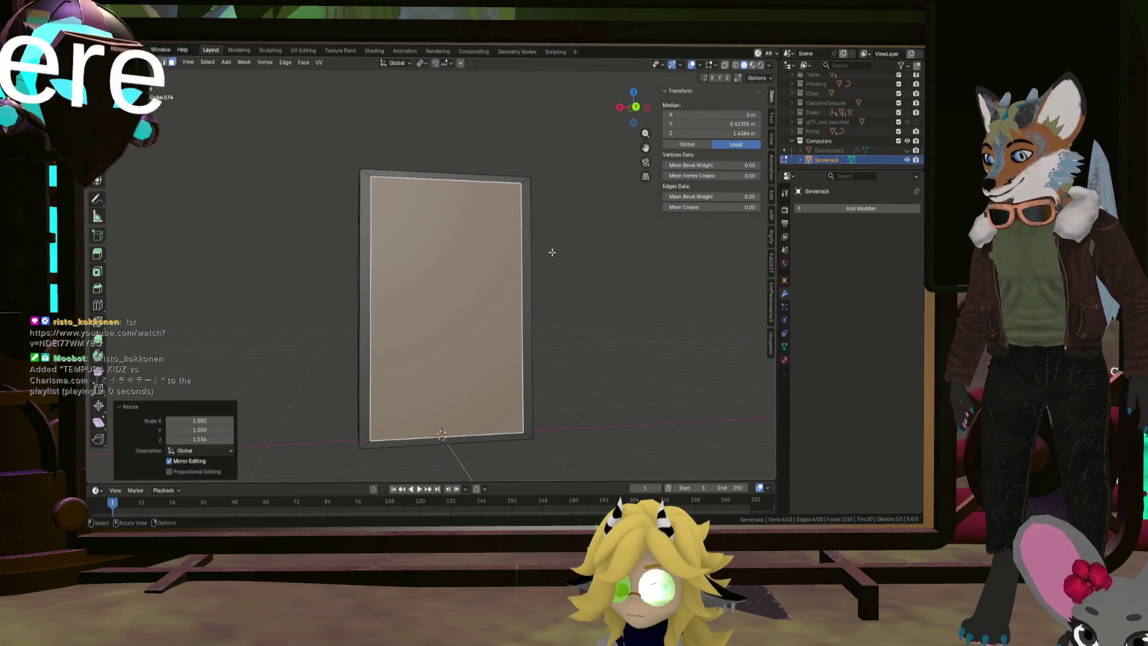
key("g")
key("z")
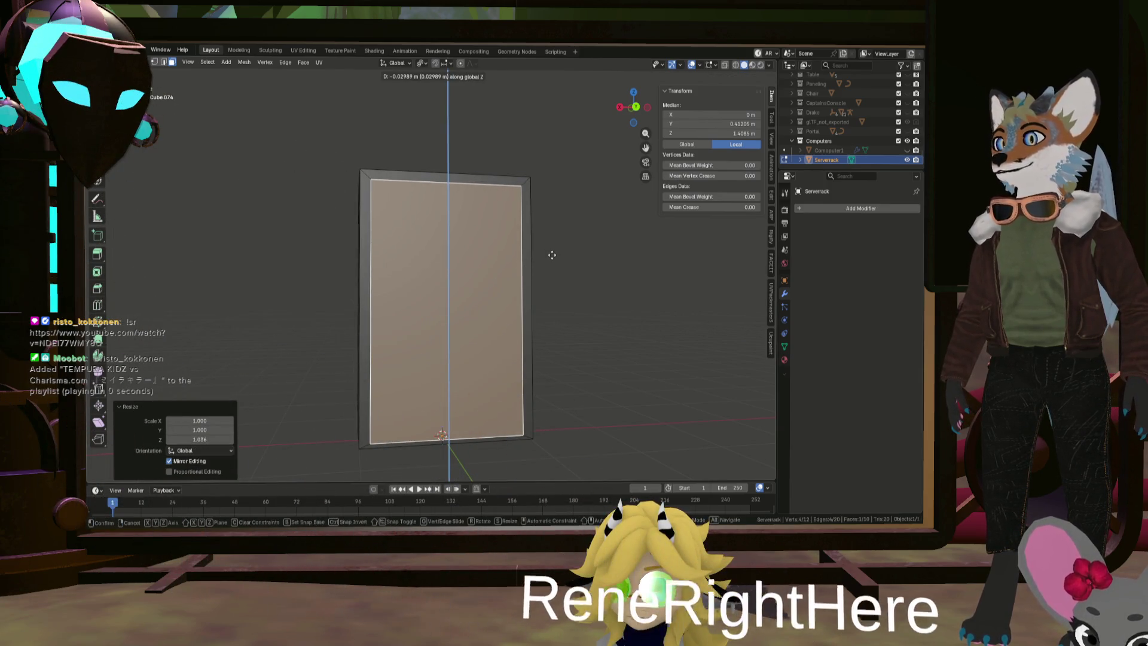
left_click(552, 255)
Extrude the inner face 0.503 m inward to form the recessed cabinet opening
key("e")
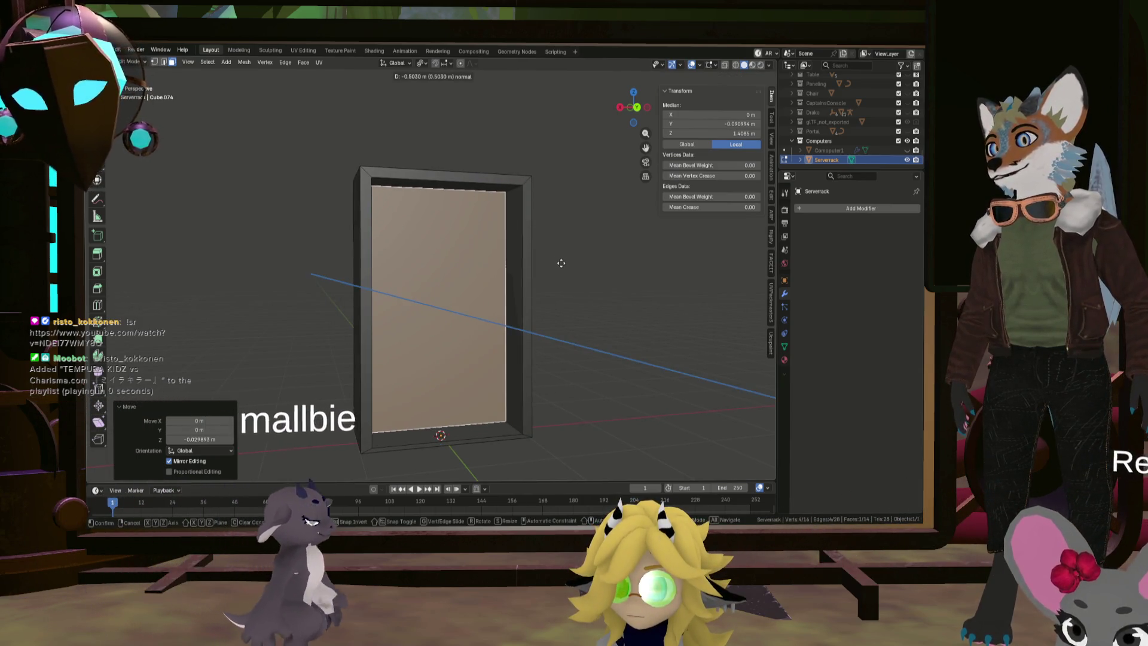
left_click(560, 260)
mouse_move(560, 261)
middle_mouse_down()
mouse_move(495, 268)
mouse_move(558, 276)
middle_mouse_up()
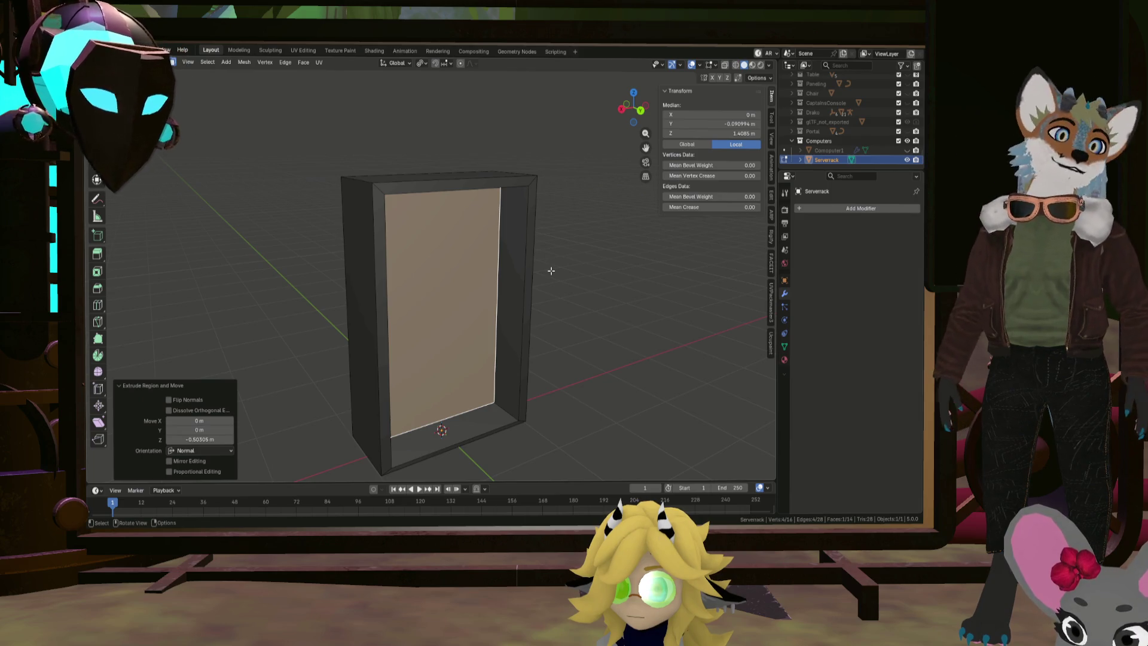
mouse_move(552, 271)
middle_mouse_down()
mouse_move(393, 277)
mouse_move(421, 301)
mouse_move(367, 277)
mouse_move(361, 262)
mouse_move(278, 339)
middle_mouse_up()
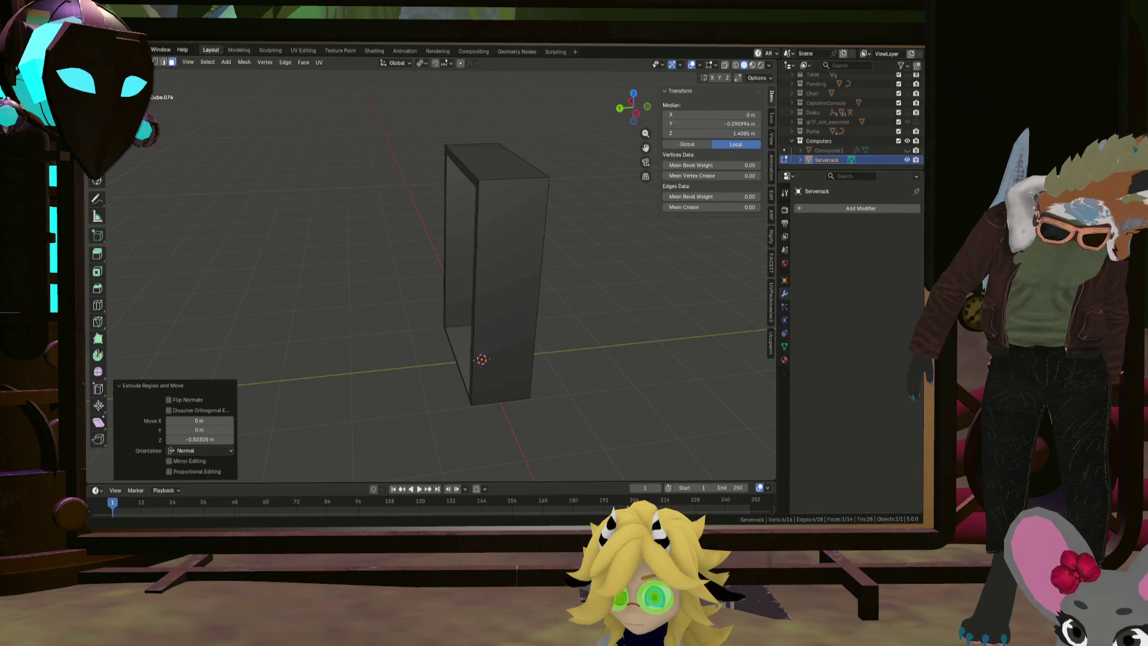
middle_click_drag(412, 281, 446, 277)
scroll(452, 282, "up", 3)
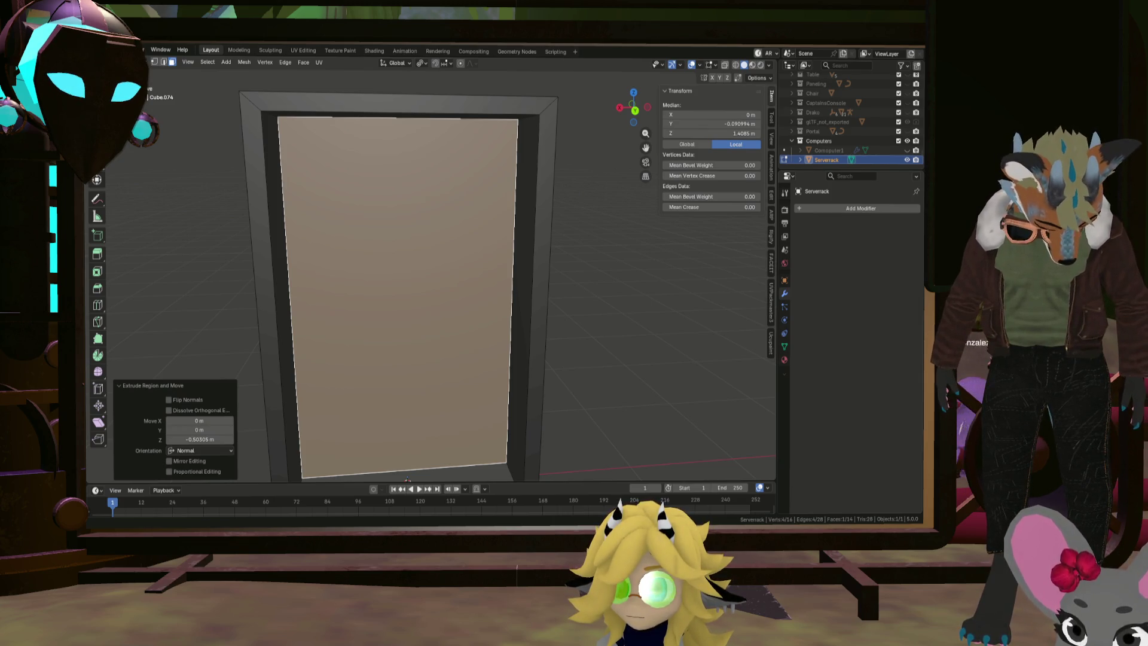
mouse_move(473, 299)
middle_mouse_down()
mouse_move(510, 281)
mouse_move(275, 320)
middle_mouse_up()
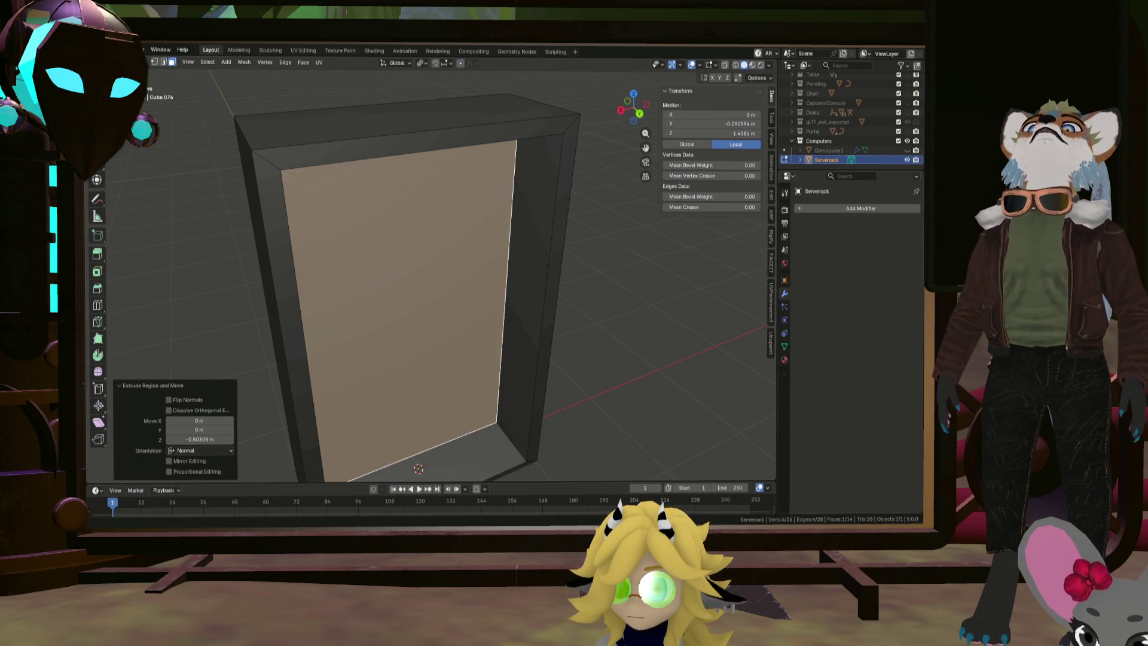
Move the cabinet's inner back face along Y to about 0.298 m, then deselect and view from the front
key("g")
key("y")
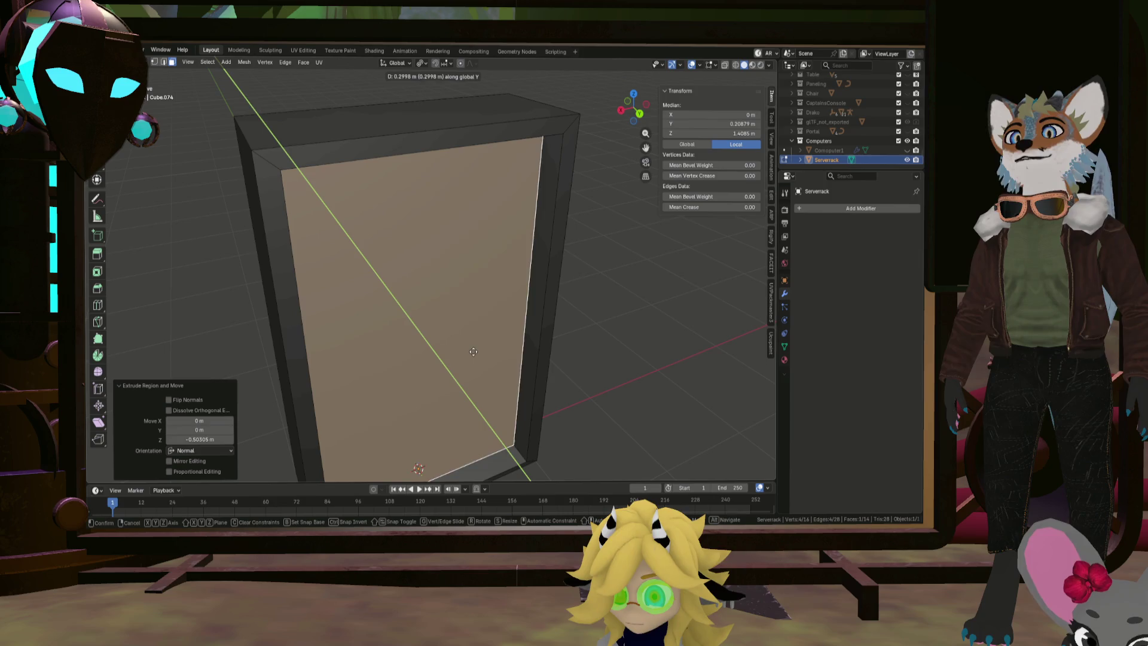
left_click(503, 359)
mouse_move(503, 359)
middle_mouse_down()
mouse_move(418, 335)
mouse_move(438, 305)
middle_mouse_up()
key("alt+a")
key("KP_1")
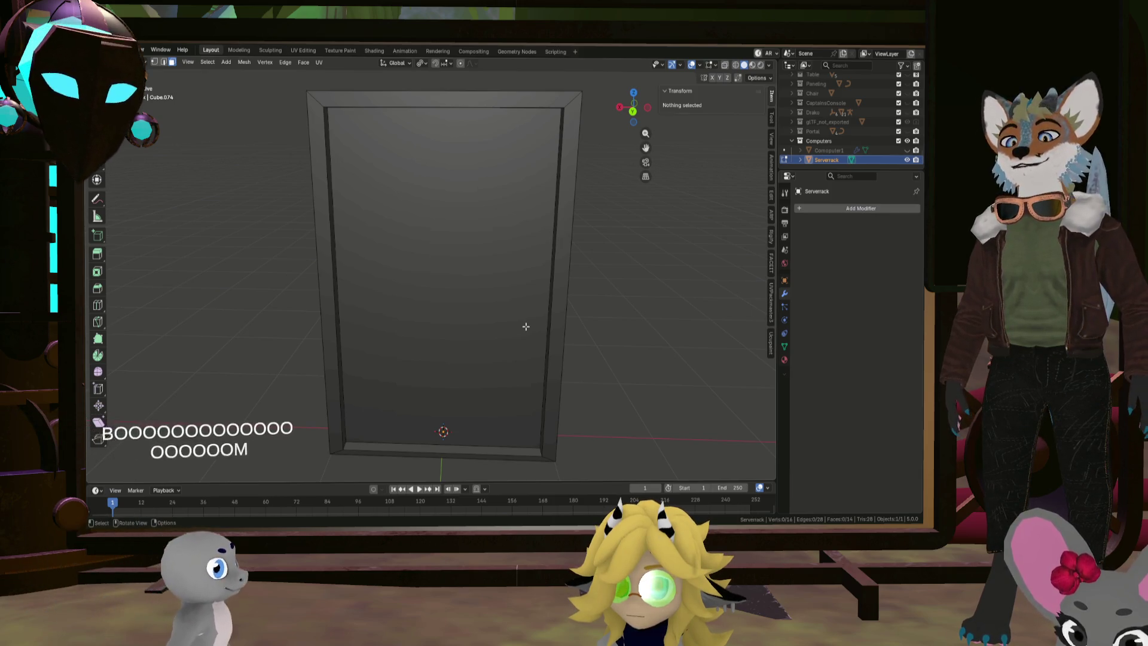
Add a cube and flatten it along Z to 0.106 into a thin slab
key("shift")
key("shift+a")
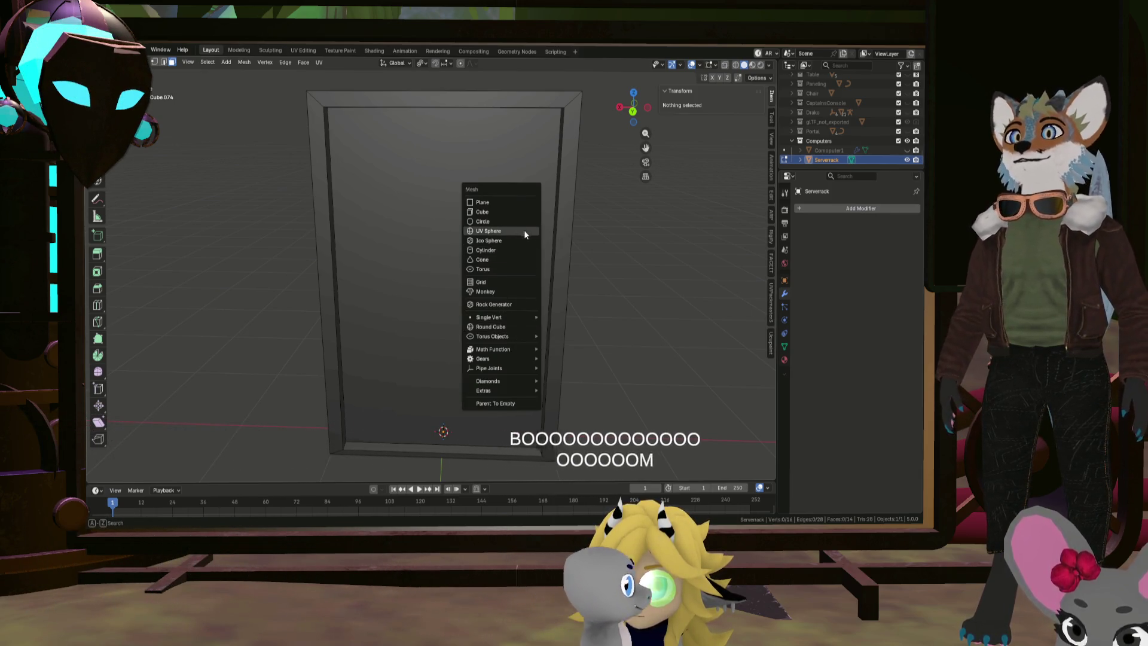
left_click(520, 212)
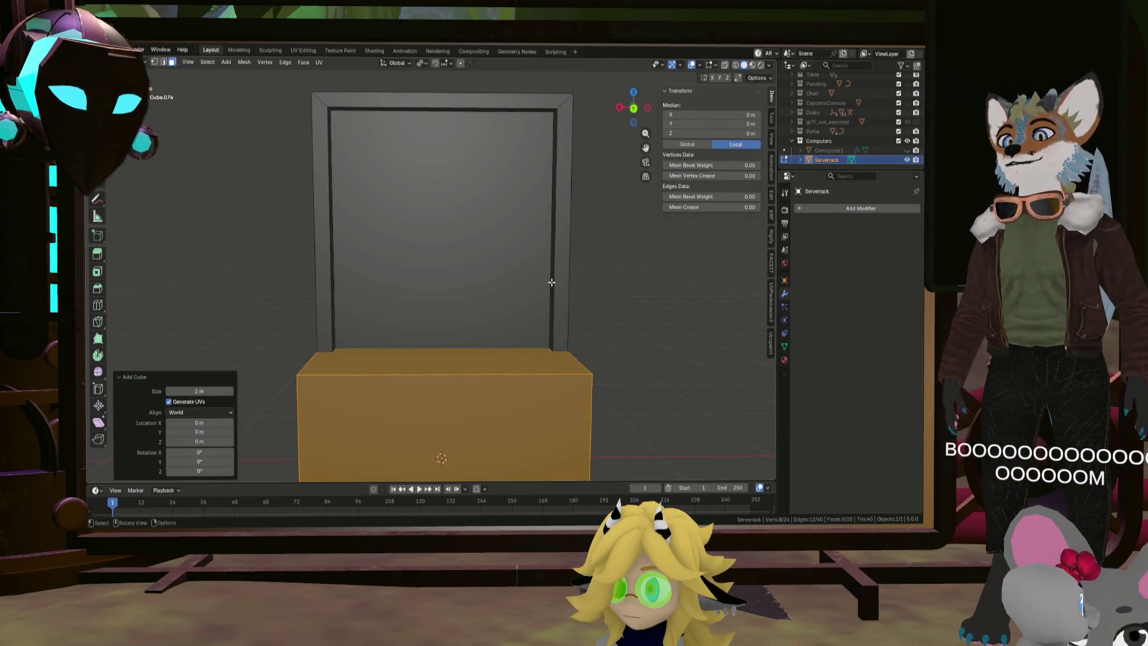
scroll(574, 297, "down", 4)
key("KP_1")
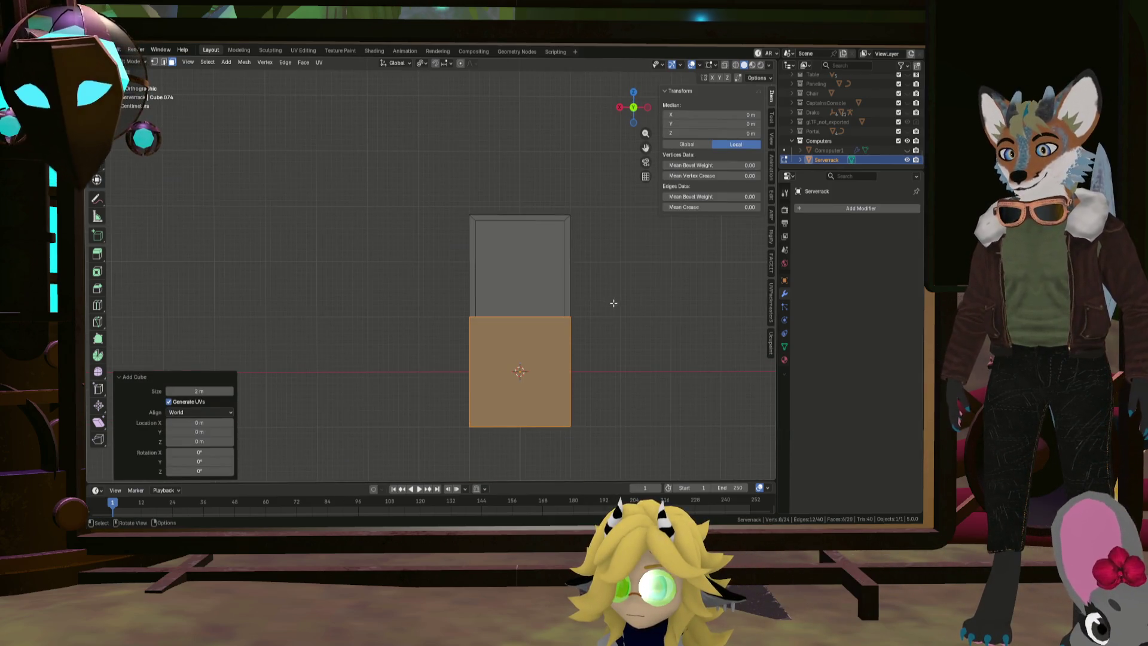
key("s")
key("z")
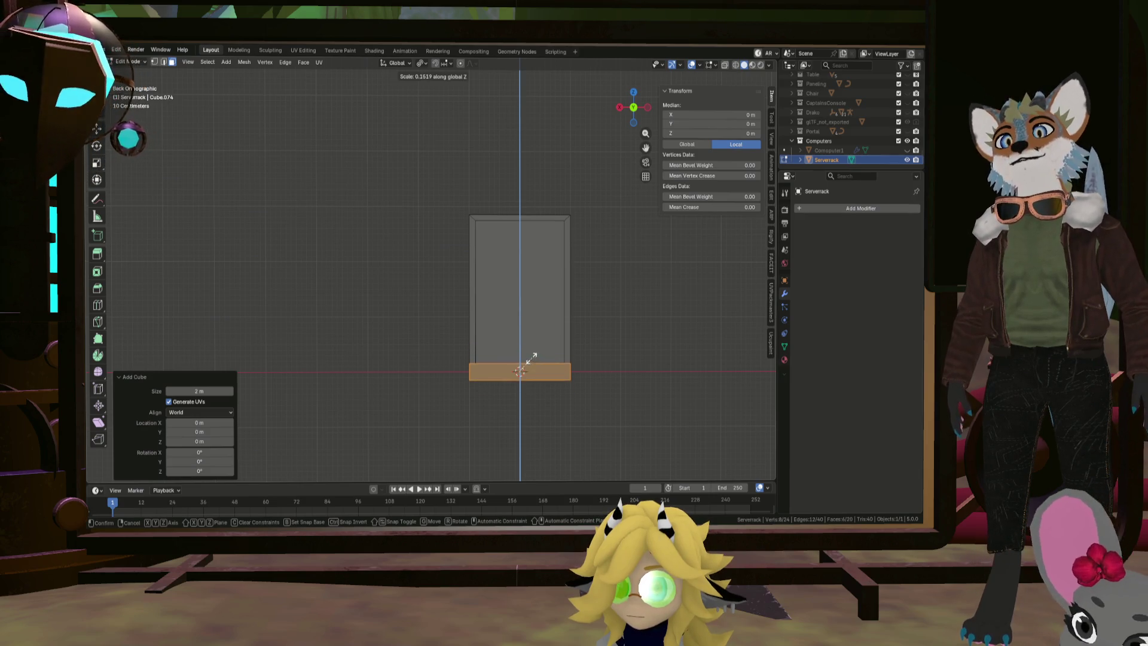
left_click(527, 358)
Shrink the slab uniformly to 0.872
scroll(525, 360, "up", 2)
middle_click_drag(525, 360, 522, 361)
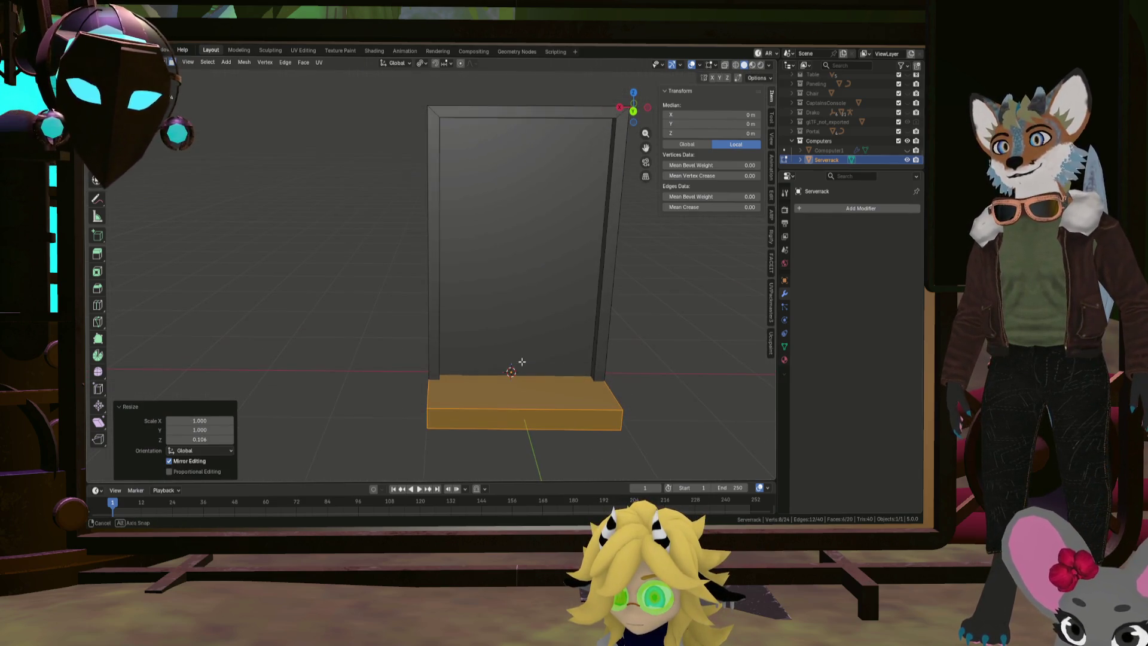
key("s")
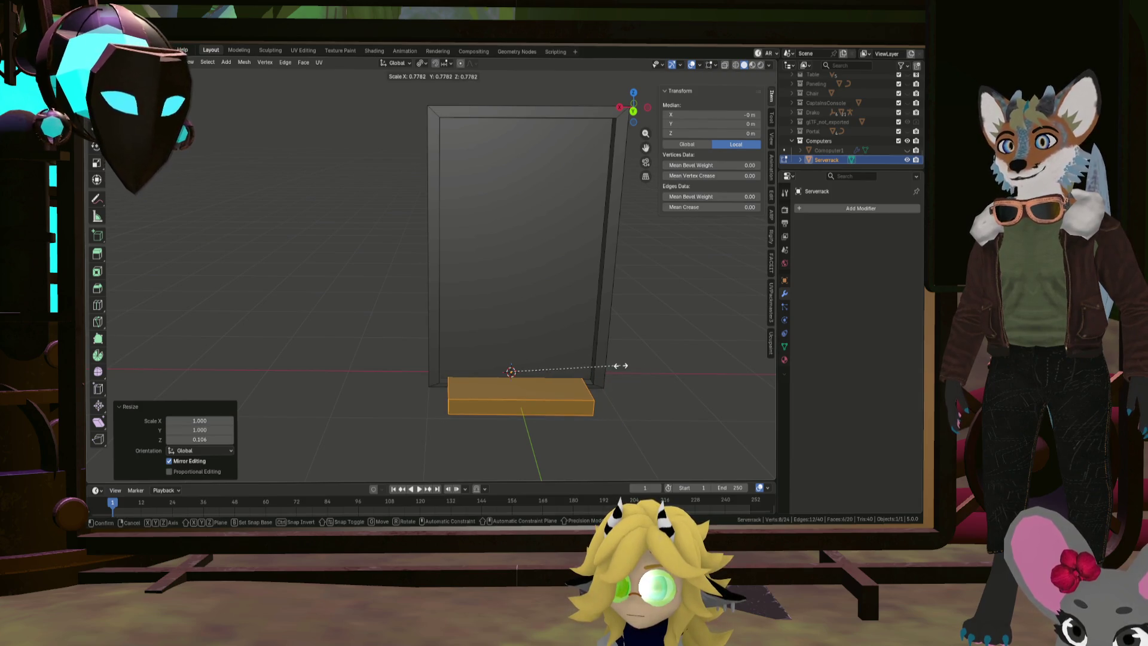
left_click(634, 363)
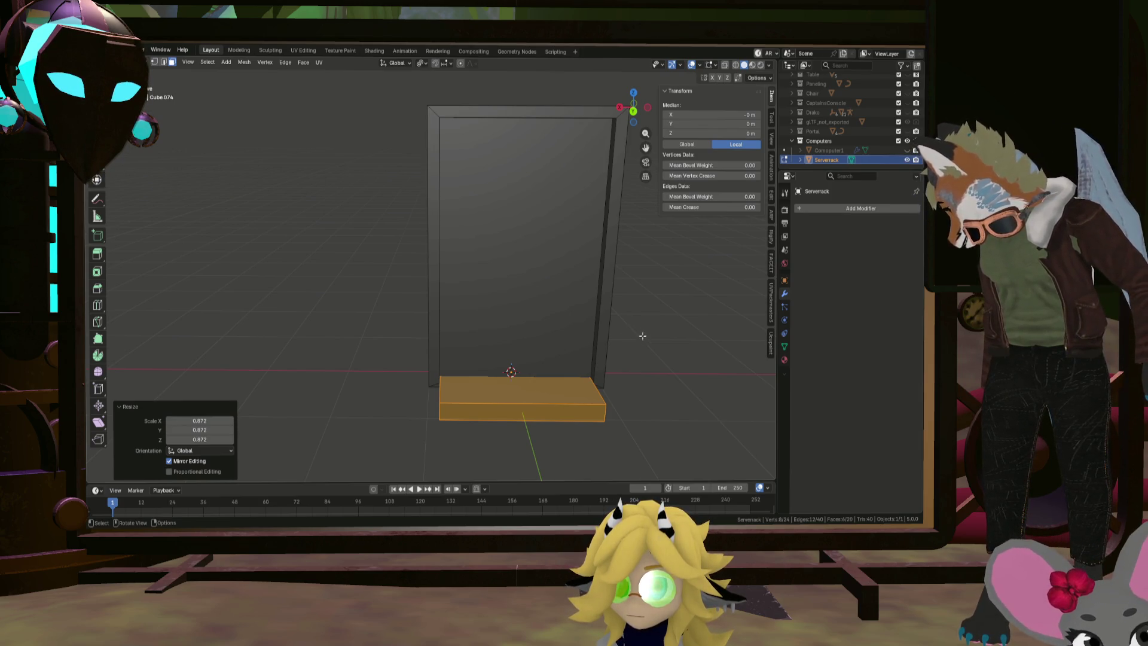
Raise the slab about 0.32 m along Z into the cabinet opening
key("g")
key("z")
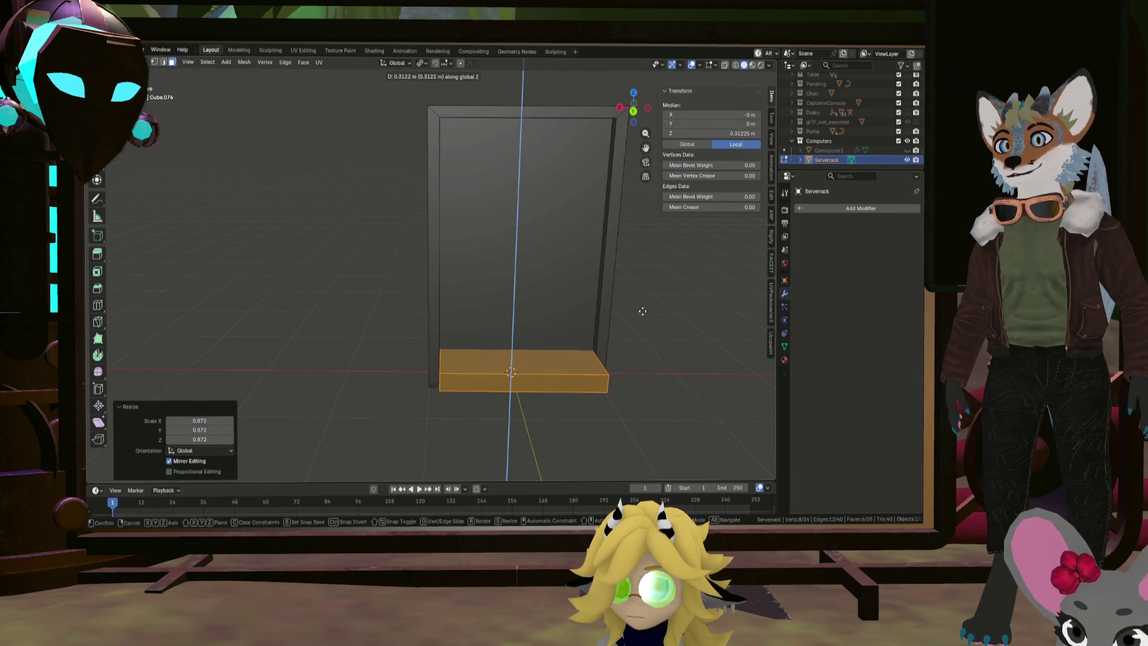
left_click(642, 311)
scroll(621, 348, "up", 3)
mouse_move(621, 349)
middle_mouse_down()
mouse_move(544, 318)
mouse_move(547, 383)
mouse_move(491, 374)
middle_mouse_up()
Narrow the whole slab along Y and slide it to Y 0.884 m
left_click(549, 384)
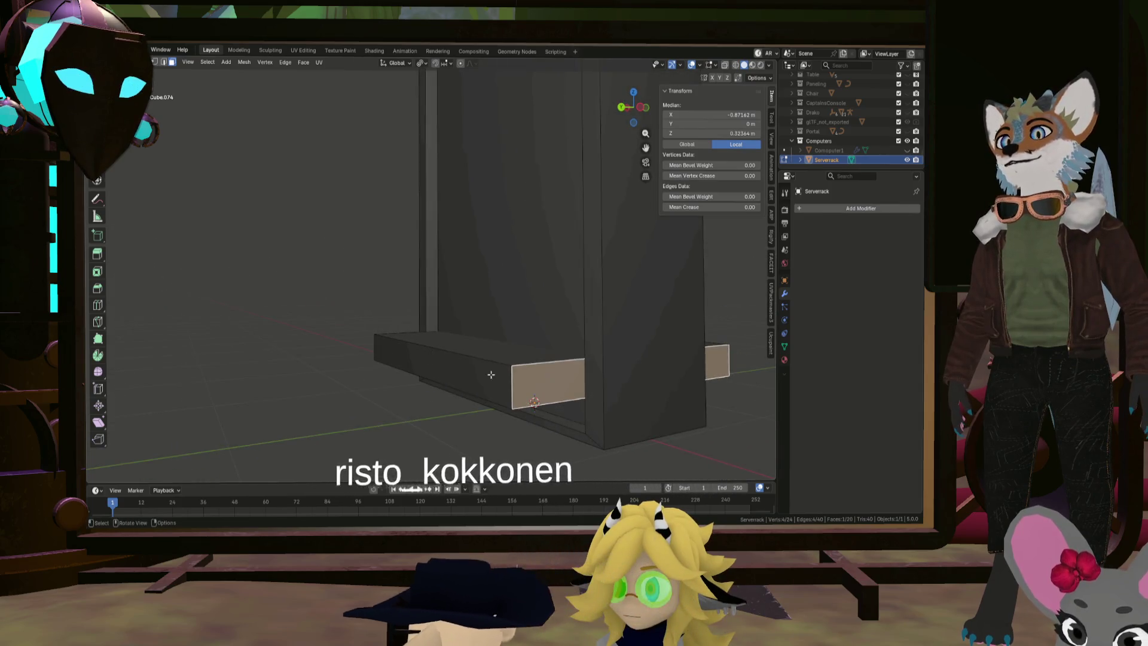
key("ctrl+l")
key("s")
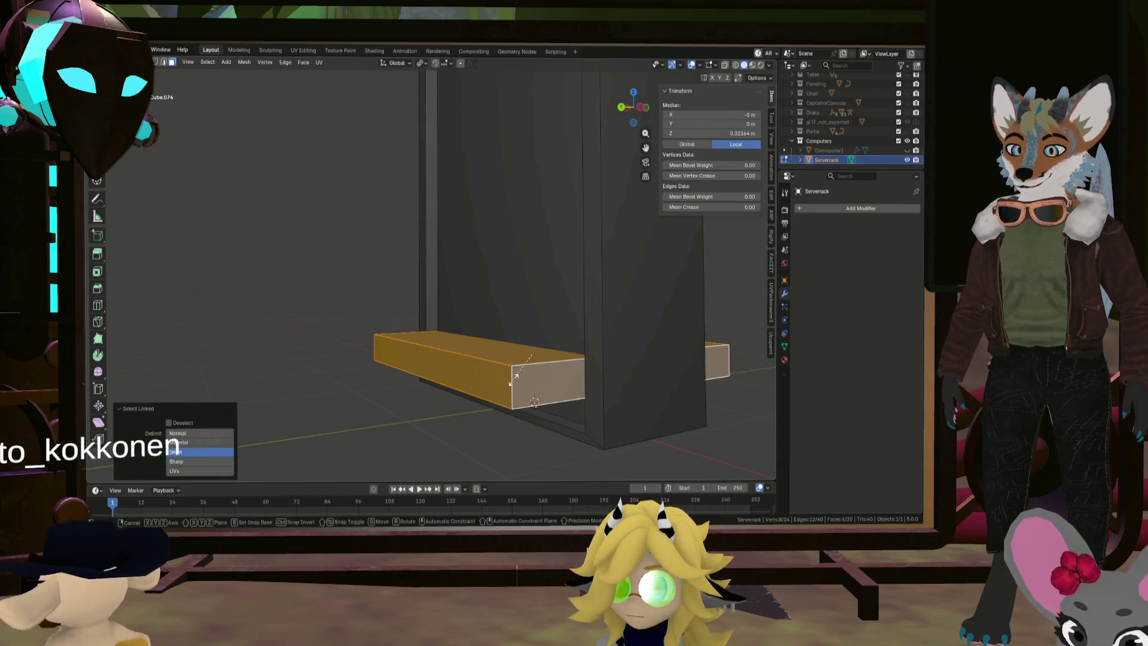
key("y")
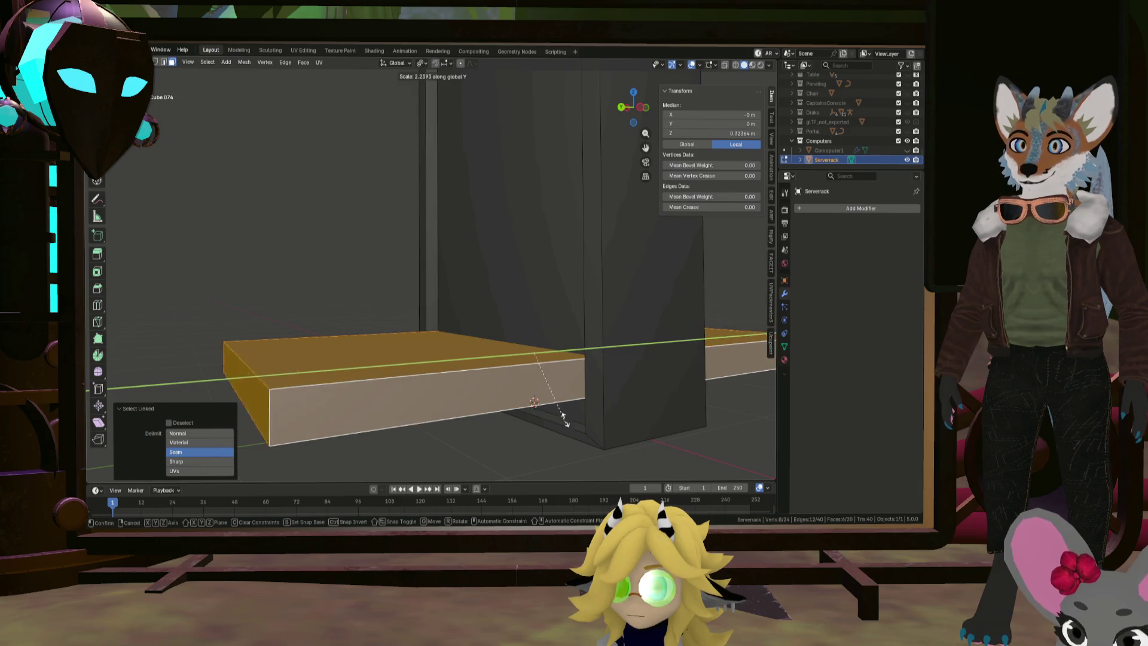
left_click(537, 366)
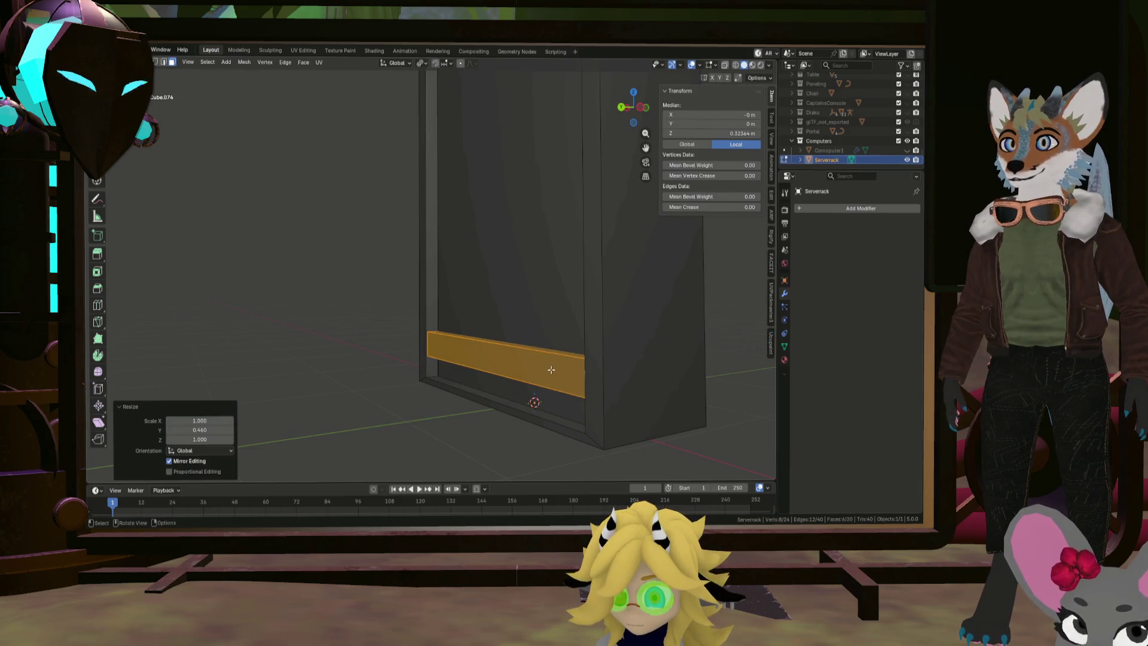
middle_click_drag(537, 366, 574, 386)
key("g")
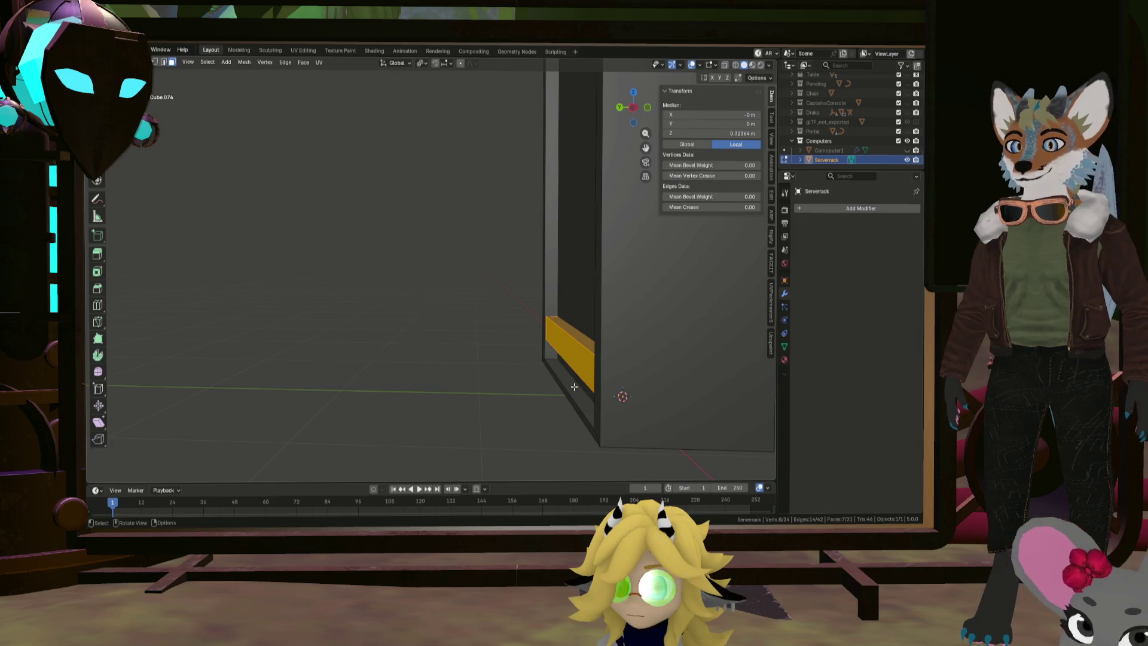
key("y")
left_click(455, 375)
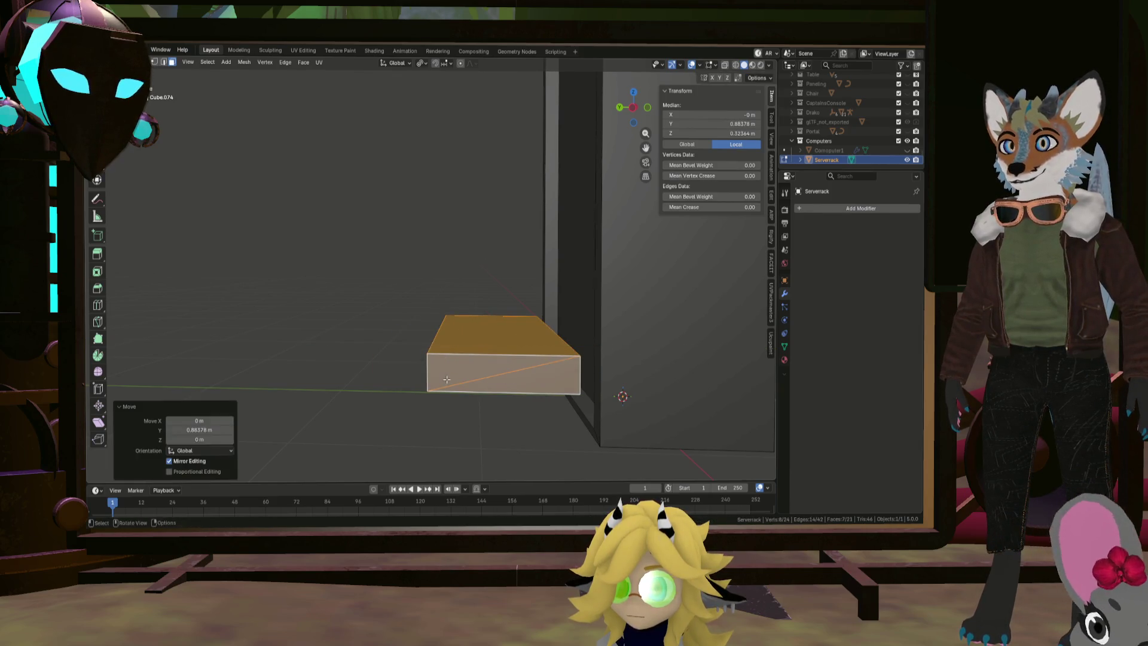
middle_click_drag(455, 375, 491, 370)
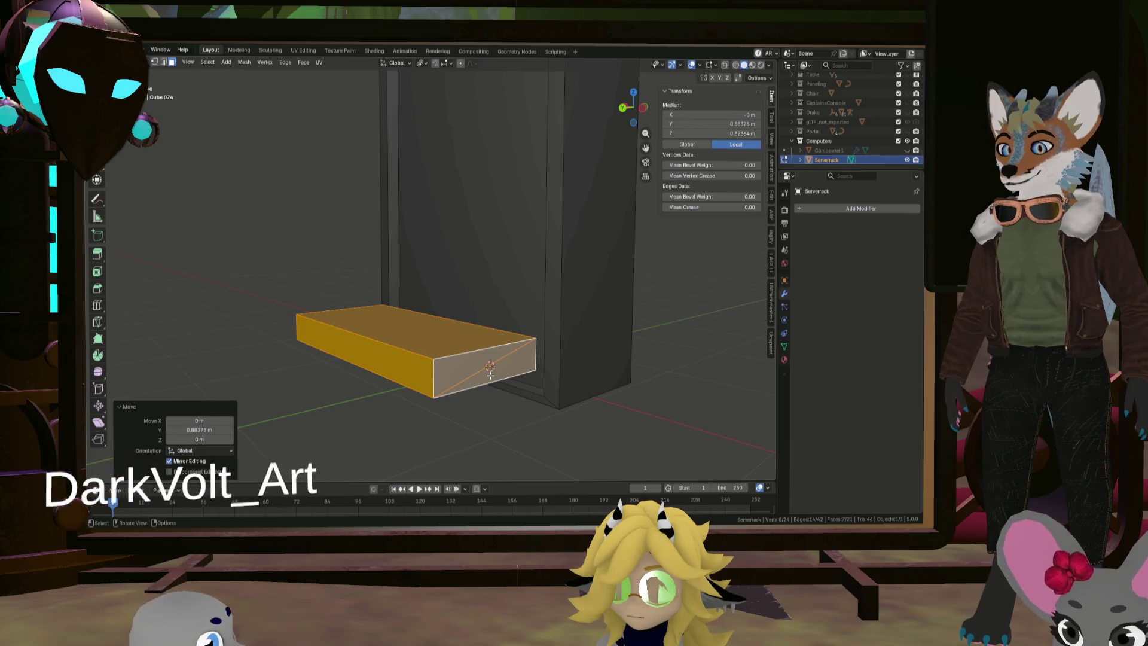
Merge the slab's overlapping vertices by distance
key("m")
left_click(495, 375)
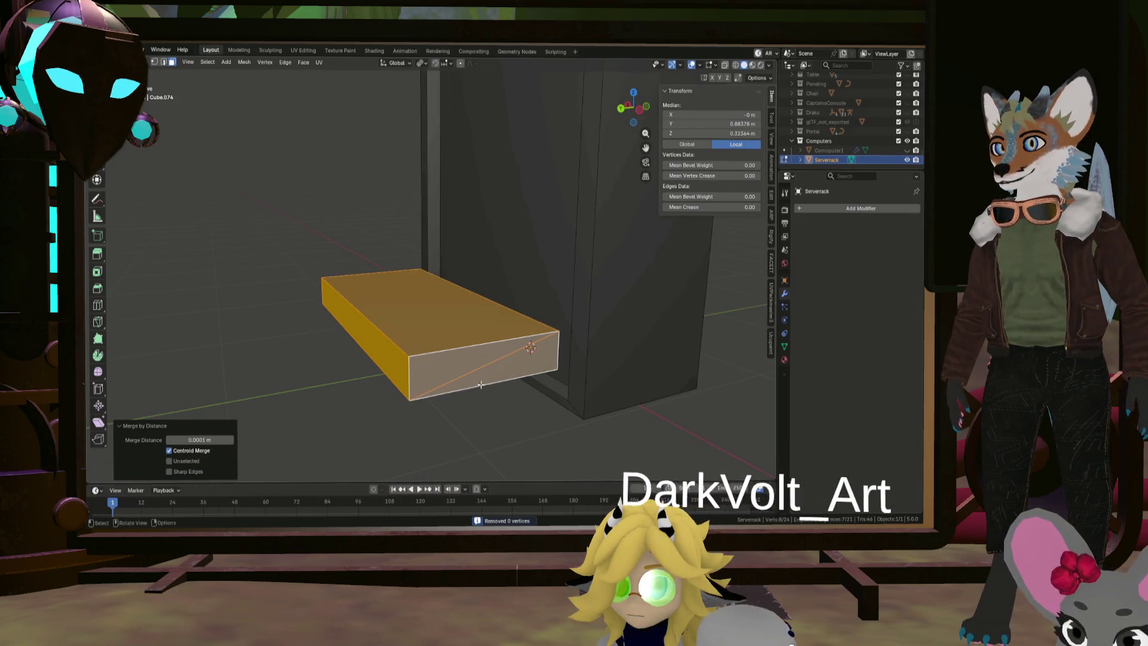
left_click(495, 375)
mouse_move(495, 376)
middle_mouse_down()
mouse_move(391, 364)
mouse_move(582, 359)
mouse_move(512, 367)
mouse_move(534, 369)
middle_mouse_up()
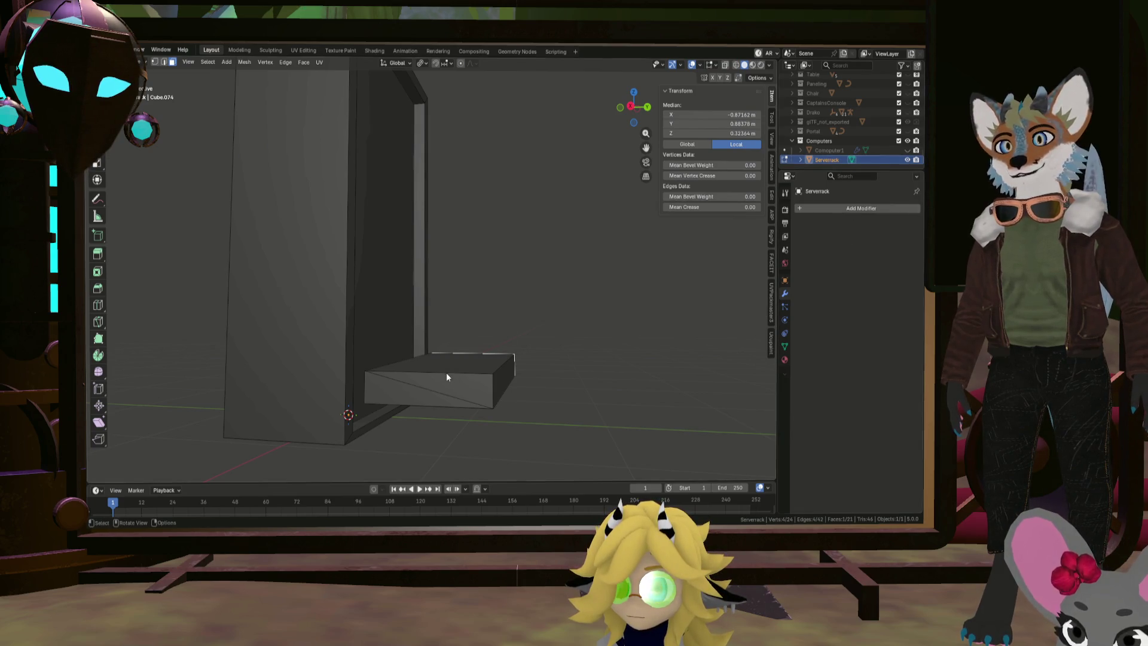
left_click(426, 389)
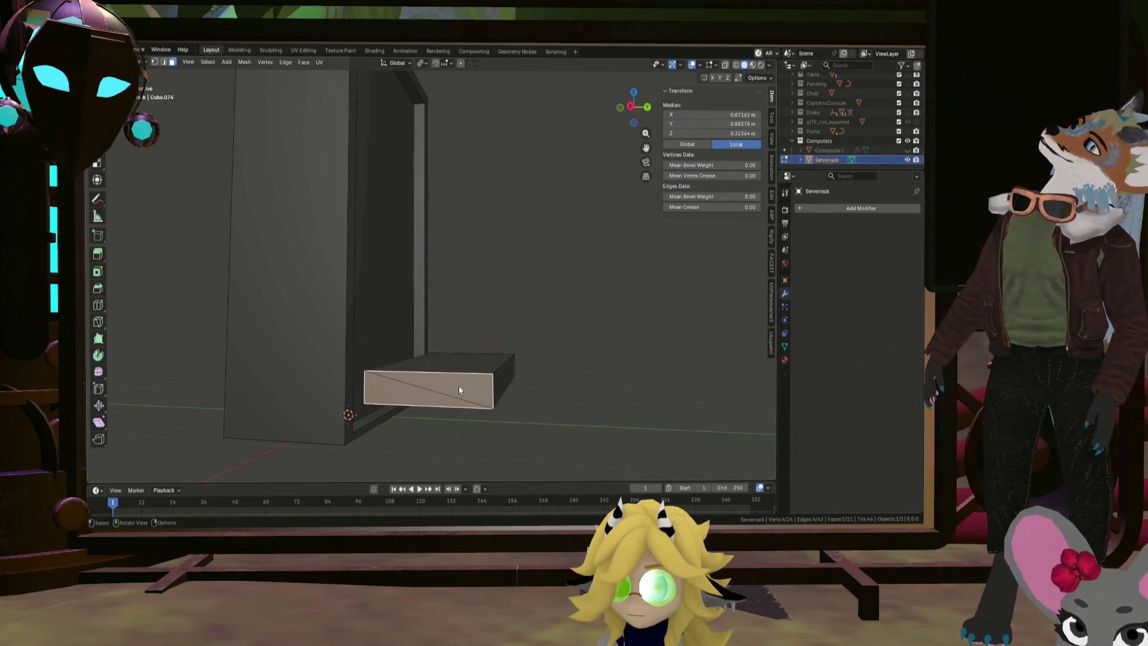
scroll(454, 389, "up", 3)
Switch to vertex select and delete the two diagonal edges on the slab's faces
left_click(154, 62)
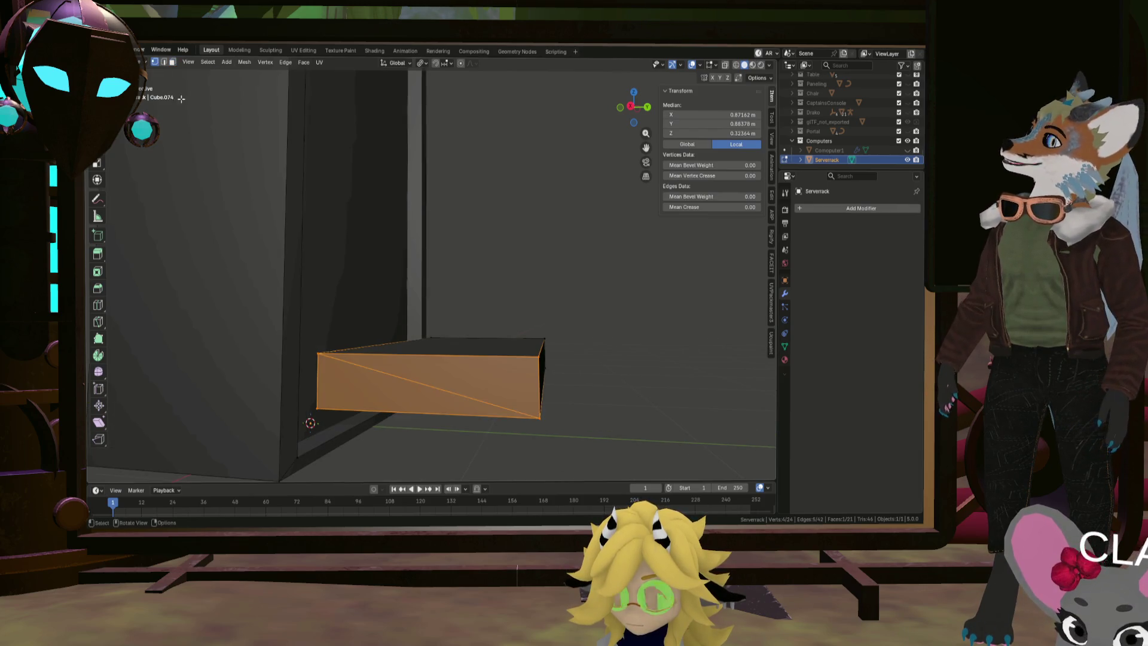
key("alt+a")
middle_click_drag(503, 405, 315, 264)
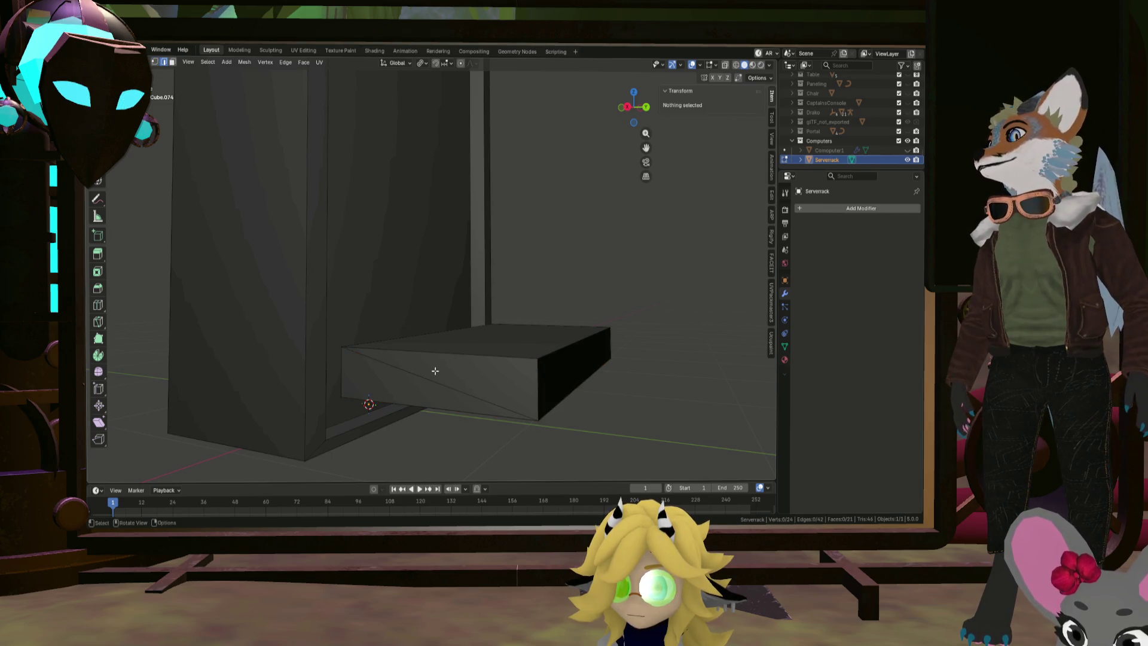
left_click(434, 371)
mouse_move(434, 371)
middle_mouse_down()
mouse_move(500, 388)
mouse_move(584, 378)
mouse_move(472, 351)
mouse_move(522, 318)
mouse_move(539, 346)
mouse_move(526, 387)
mouse_move(568, 353)
middle_mouse_up()
key("x")
left_click(458, 392)
left_click(584, 379)
key("x")
left_click(592, 373)
left_click(526, 388)
Bevel the edges of the slab's front face with a single-segment 0.0567 m chamfer
key("l")
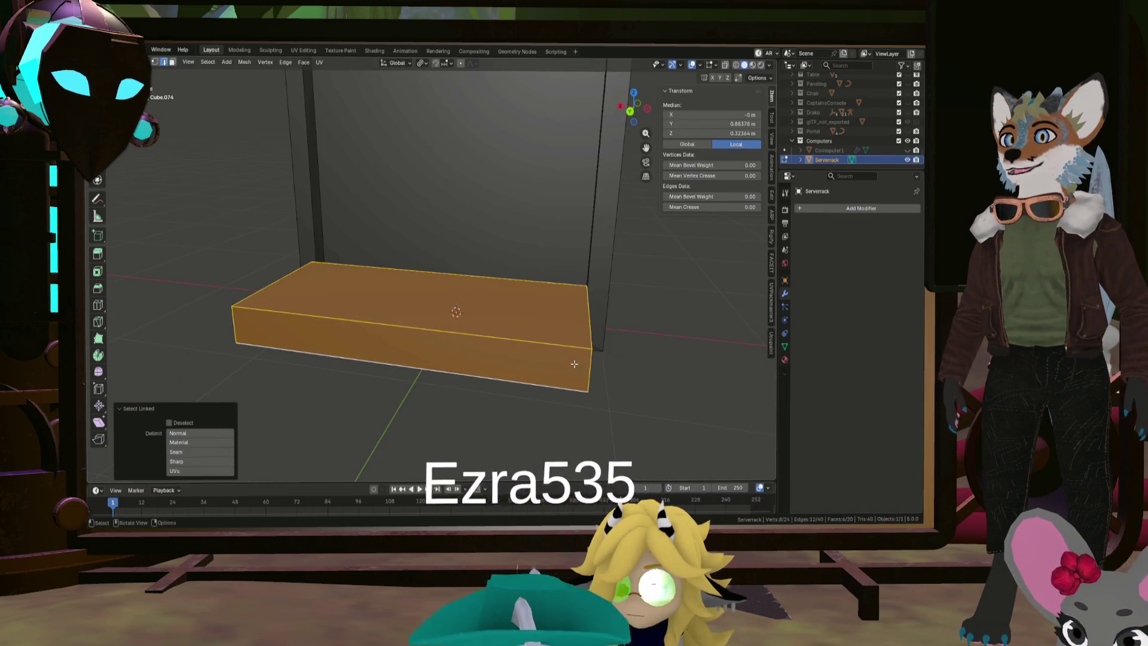
left_click(574, 363)
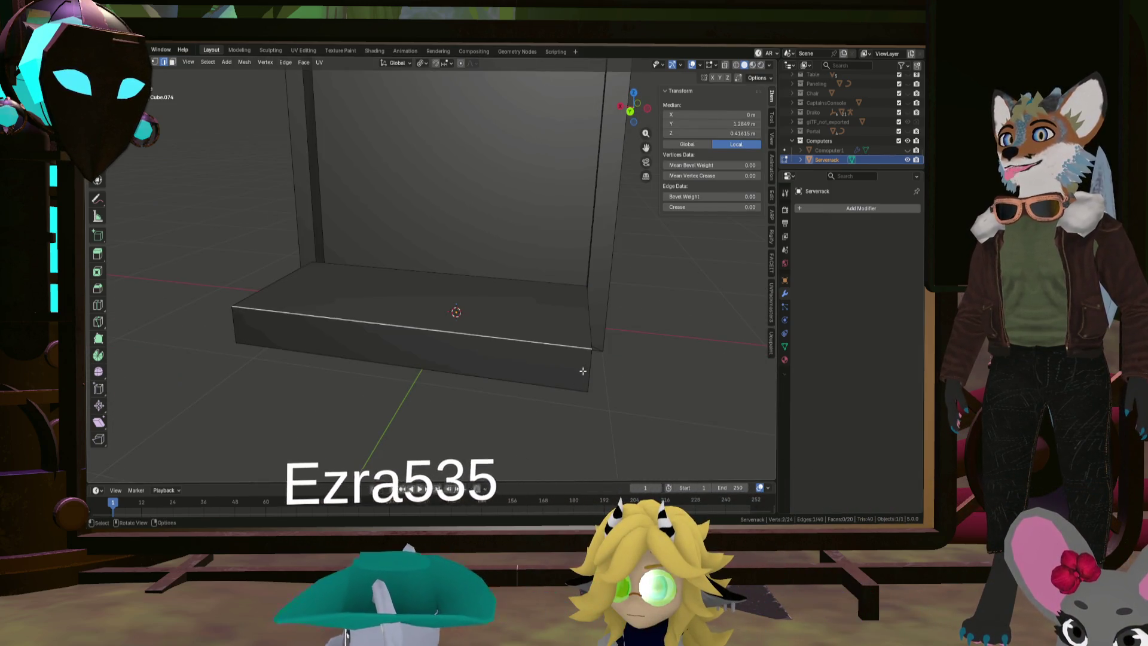
left_click(239, 327, "shift")
key("ctrl+b")
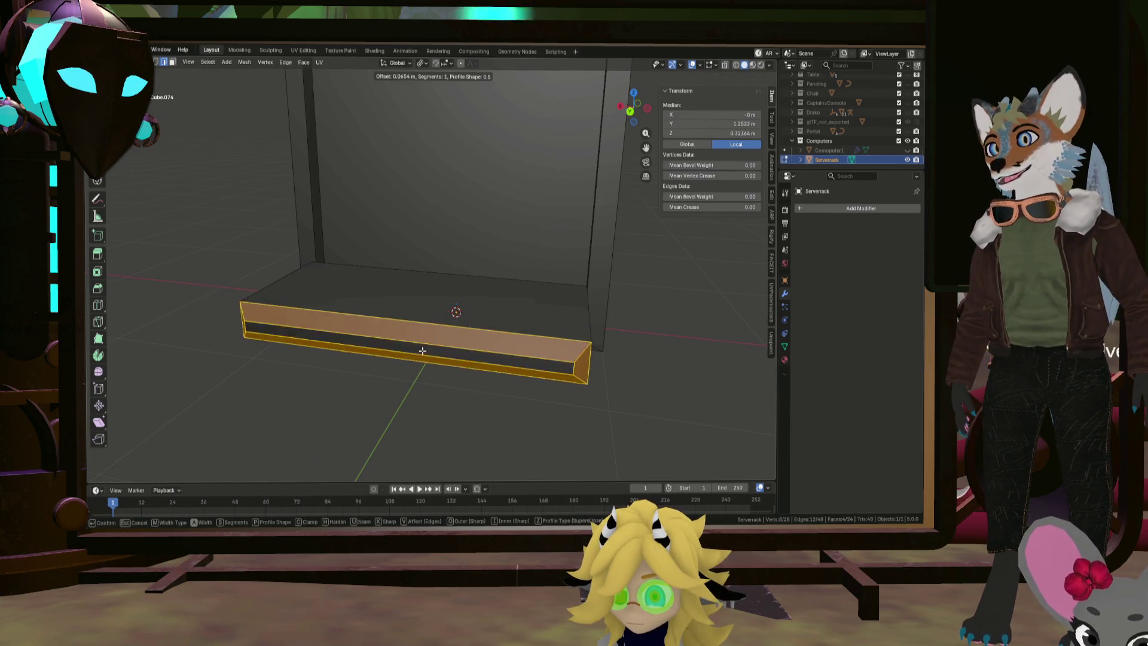
left_click(417, 351)
mouse_move(417, 352)
middle_mouse_down()
mouse_move(538, 349)
mouse_move(503, 348)
mouse_move(627, 390)
middle_mouse_up()
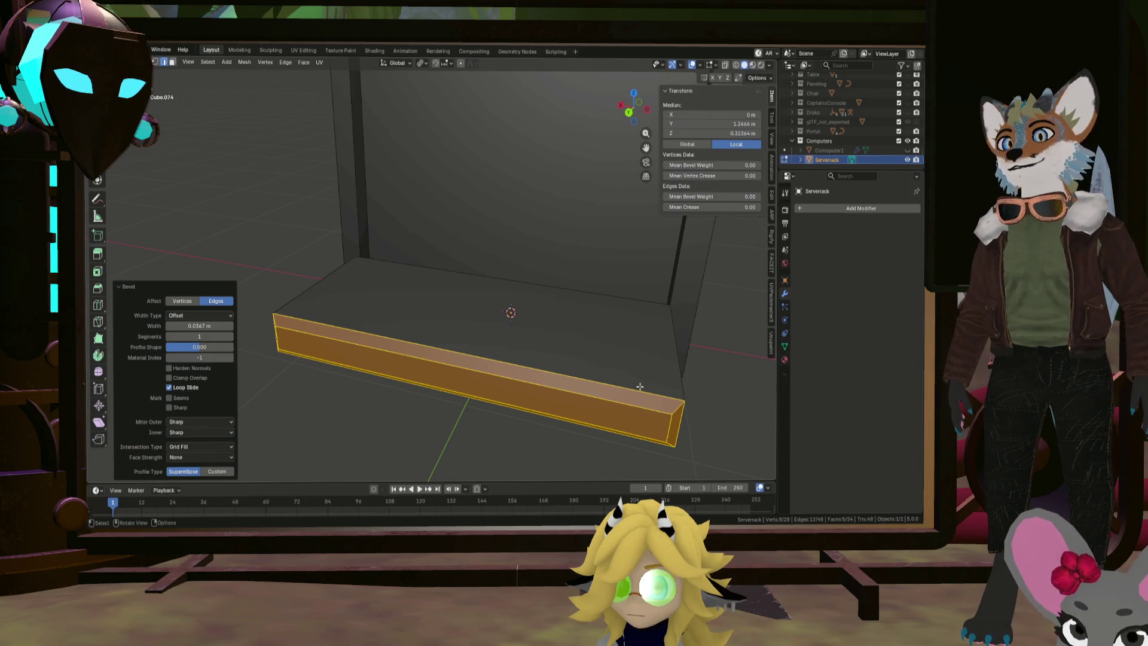
Inspect the bevelled slab from the front and select the whole slab
mouse_move(650, 372)
middle_mouse_down()
mouse_move(508, 359)
mouse_move(521, 391)
middle_mouse_up()
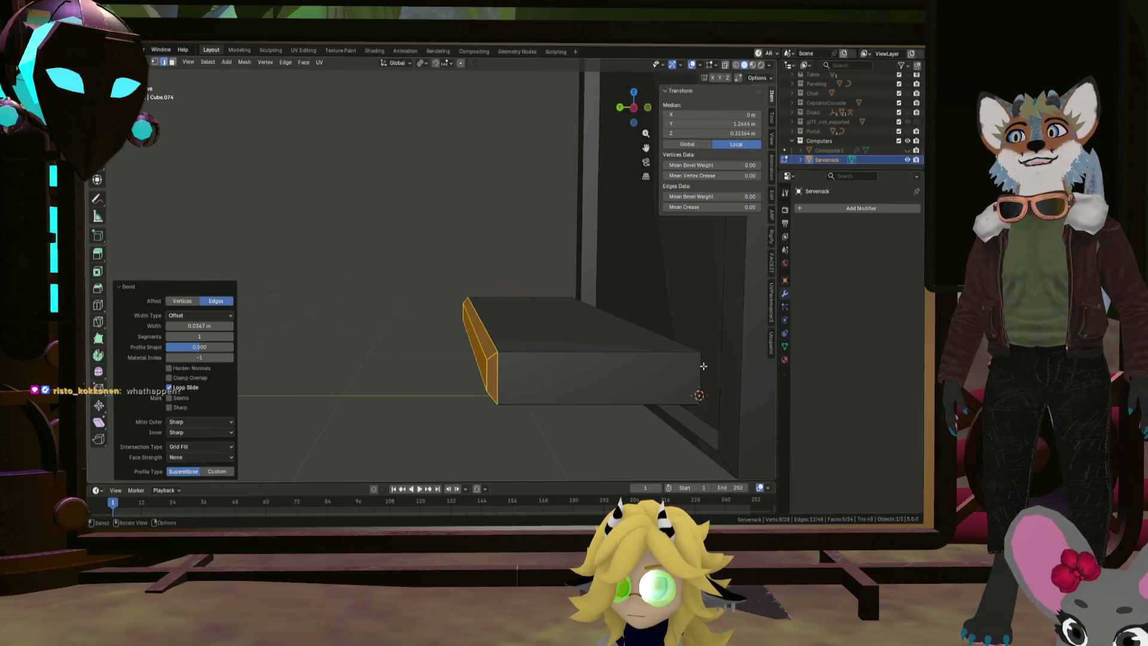
mouse_move(704, 366)
middle_mouse_down()
mouse_move(680, 392)
mouse_move(708, 384)
mouse_move(597, 381)
mouse_move(596, 366)
middle_mouse_up()
left_click(596, 366)
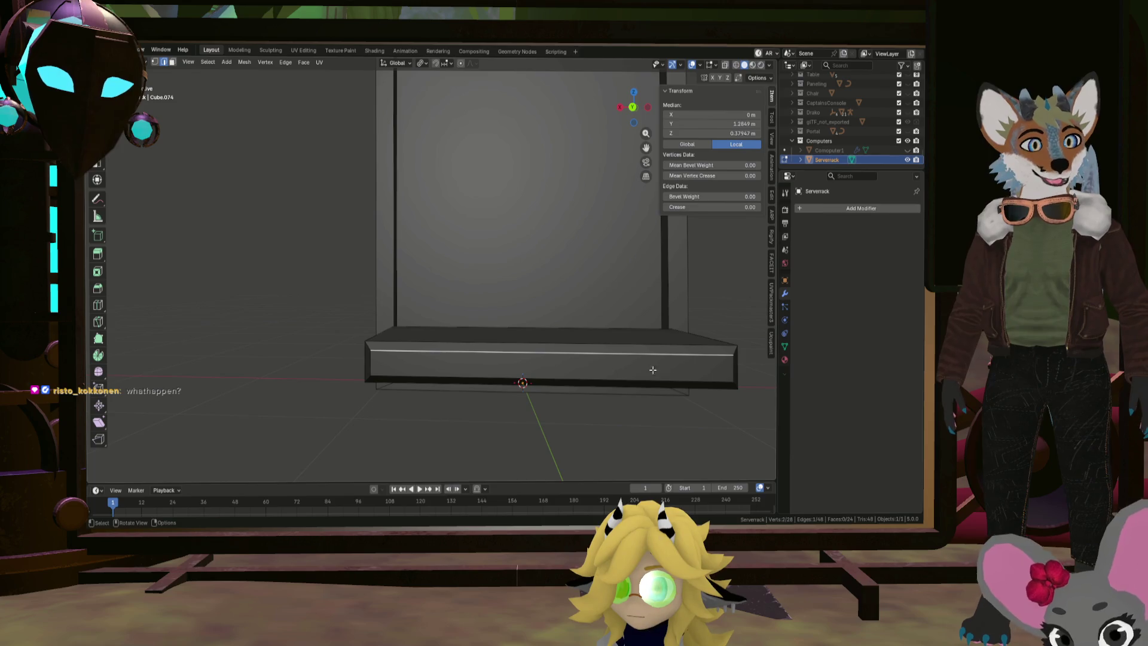
key("l")
middle_click_drag(687, 361, 697, 379)
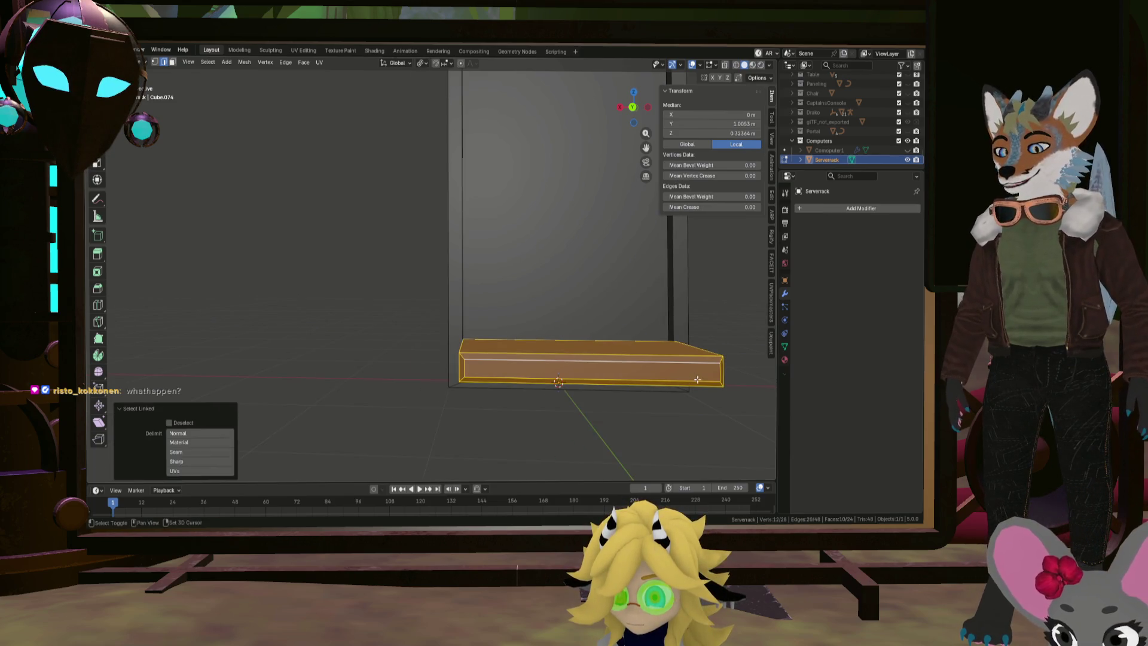
Duplicate the slab twice along Z to stack three shelves
key("shift+d")
key("z")
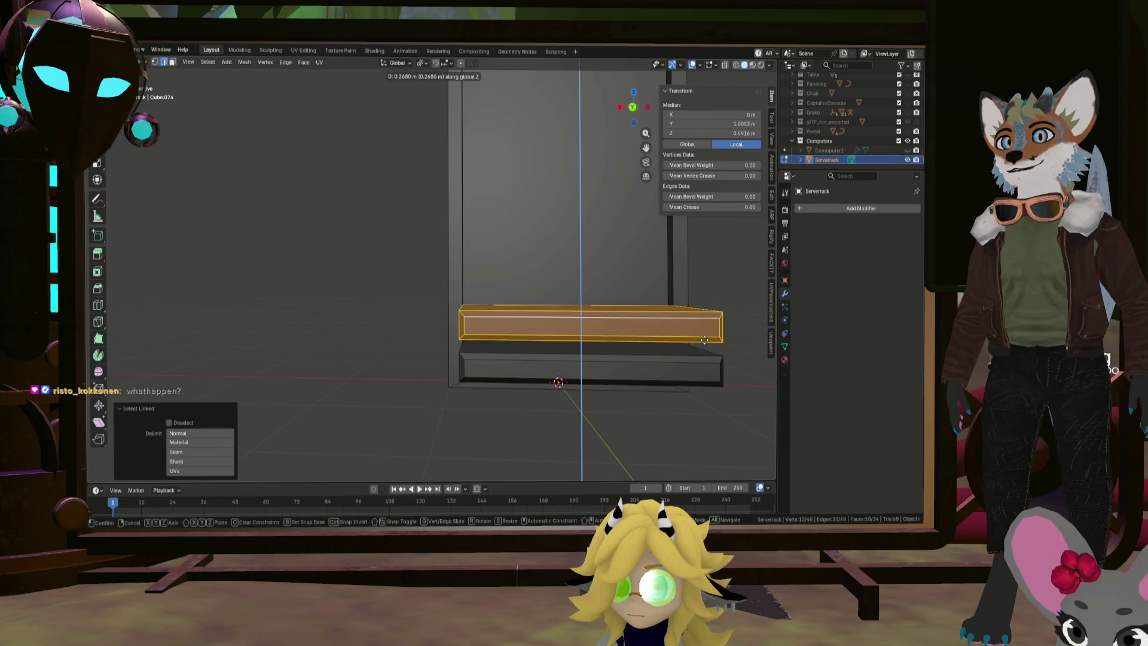
left_click(718, 351)
right_click(719, 350)
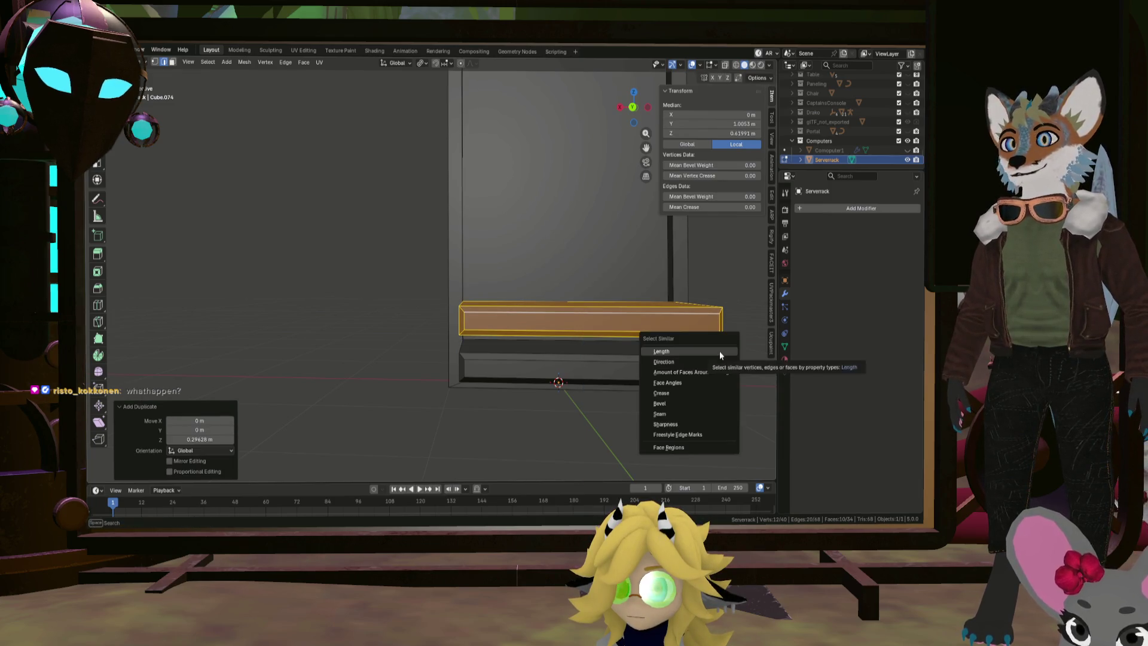
key("shift+d")
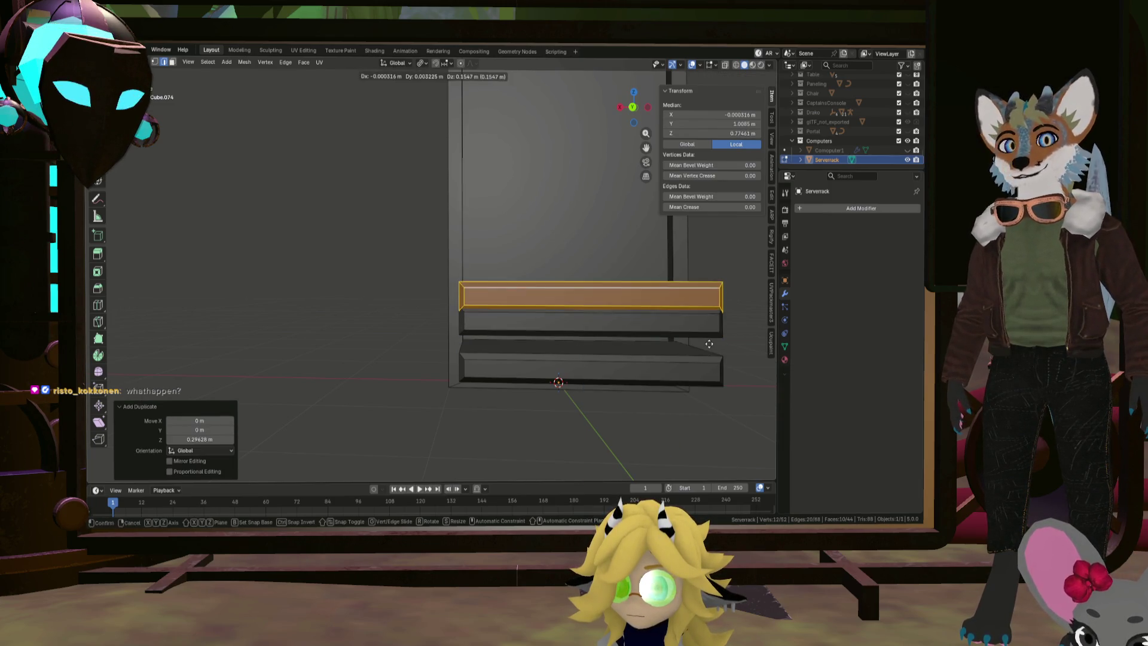
key("z")
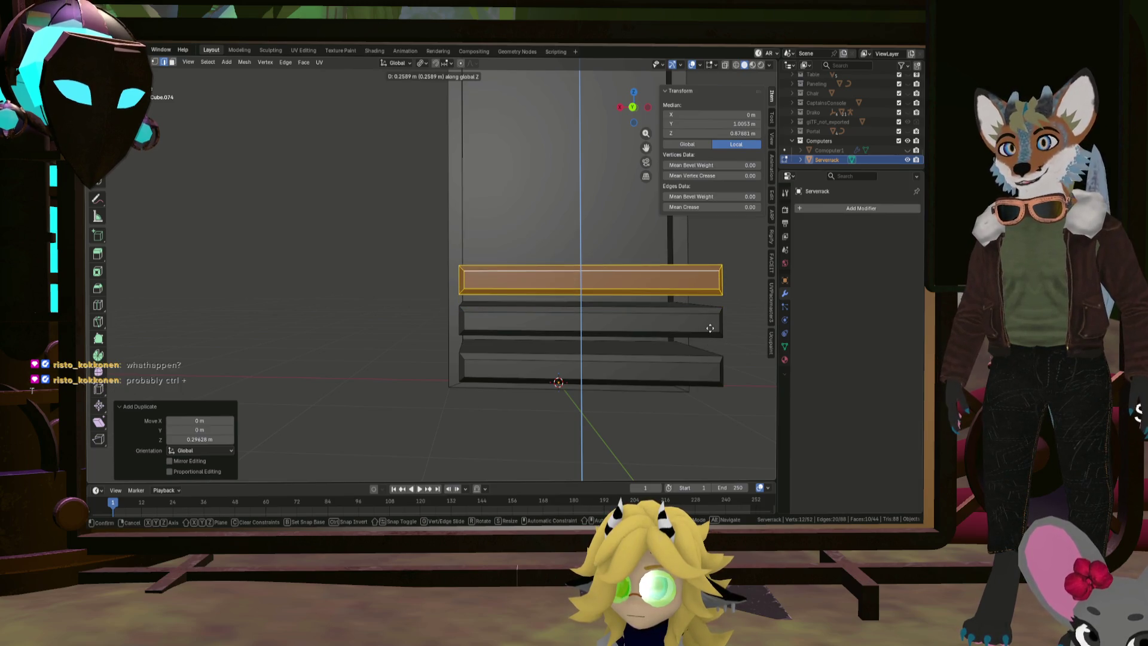
left_click(709, 327)
mouse_move(700, 333)
middle_mouse_down()
mouse_move(717, 336)
mouse_move(660, 338)
mouse_move(652, 380)
mouse_move(591, 389)
mouse_move(561, 370)
mouse_move(600, 377)
middle_mouse_up()
mouse_move(315, 205)
middle_mouse_down()
mouse_move(299, 185)
mouse_move(360, 187)
middle_mouse_up()
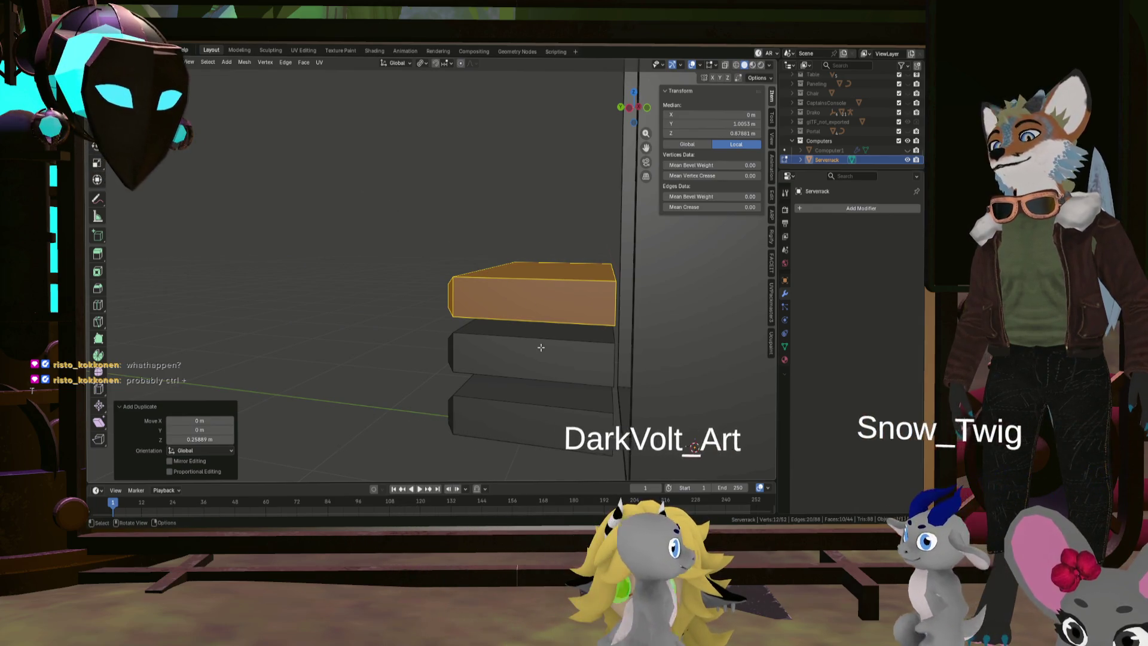
Scale the shelves along Y to make them shallower
key("l")
key("l")
key("s")
key("y")
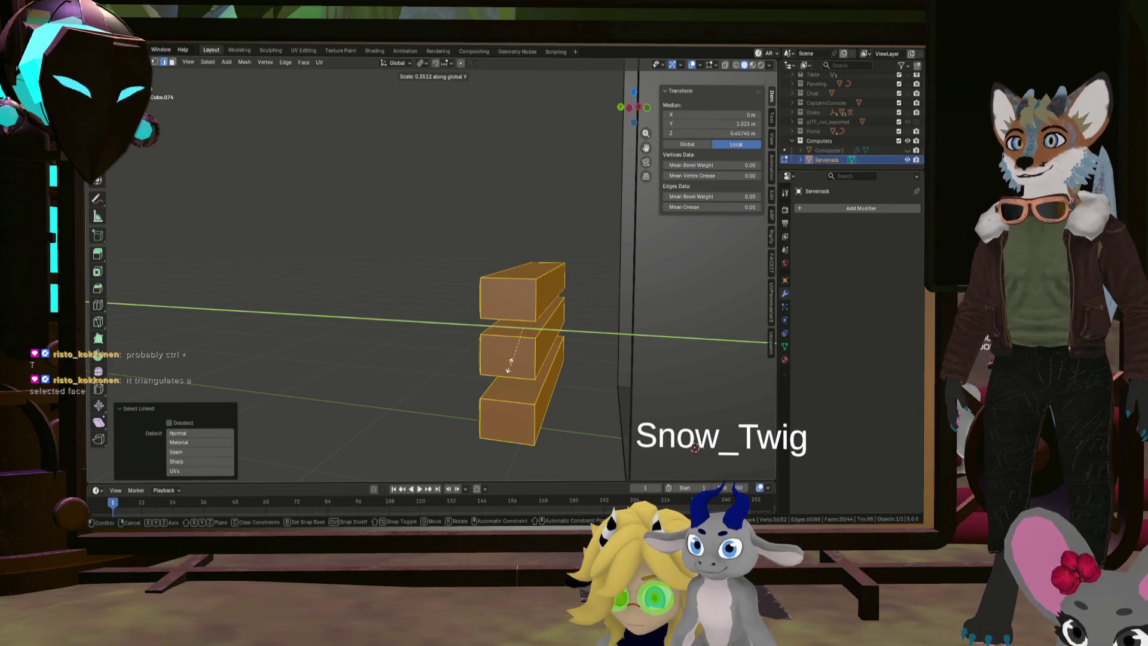
left_click(533, 371)
mouse_move(533, 371)
middle_mouse_down()
mouse_move(526, 359)
mouse_move(582, 418)
mouse_move(530, 339)
mouse_move(550, 368)
middle_mouse_up()
scroll(550, 368, "up", 2)
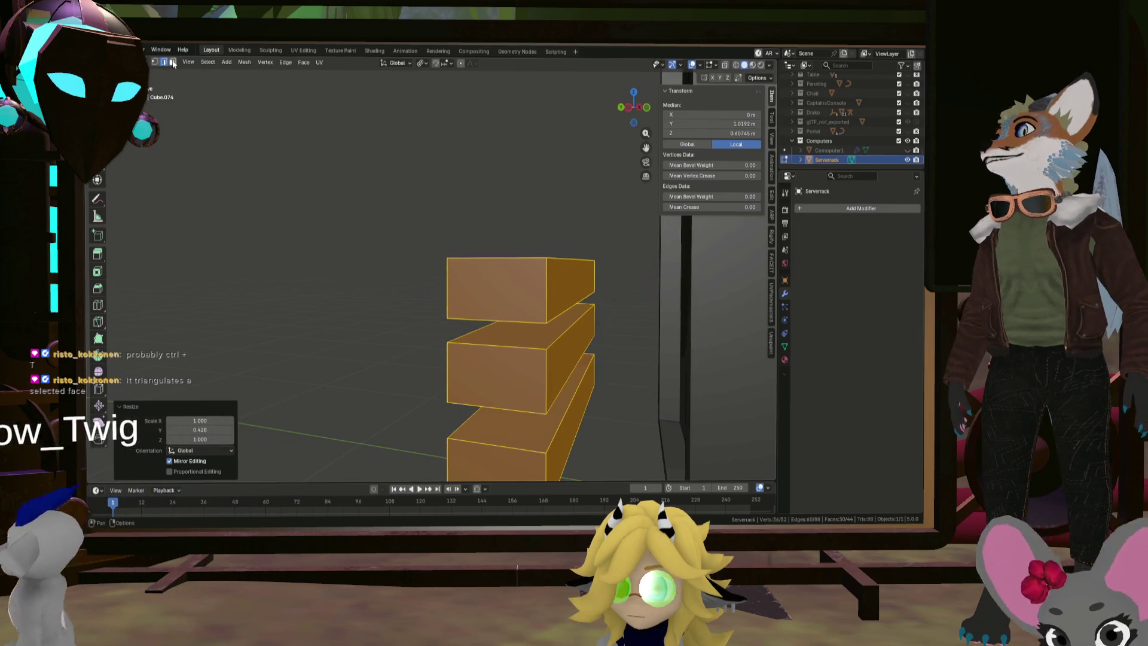
Delete the right-end faces of all three shelves
left_click(565, 429)
left_click(545, 356, "shift")
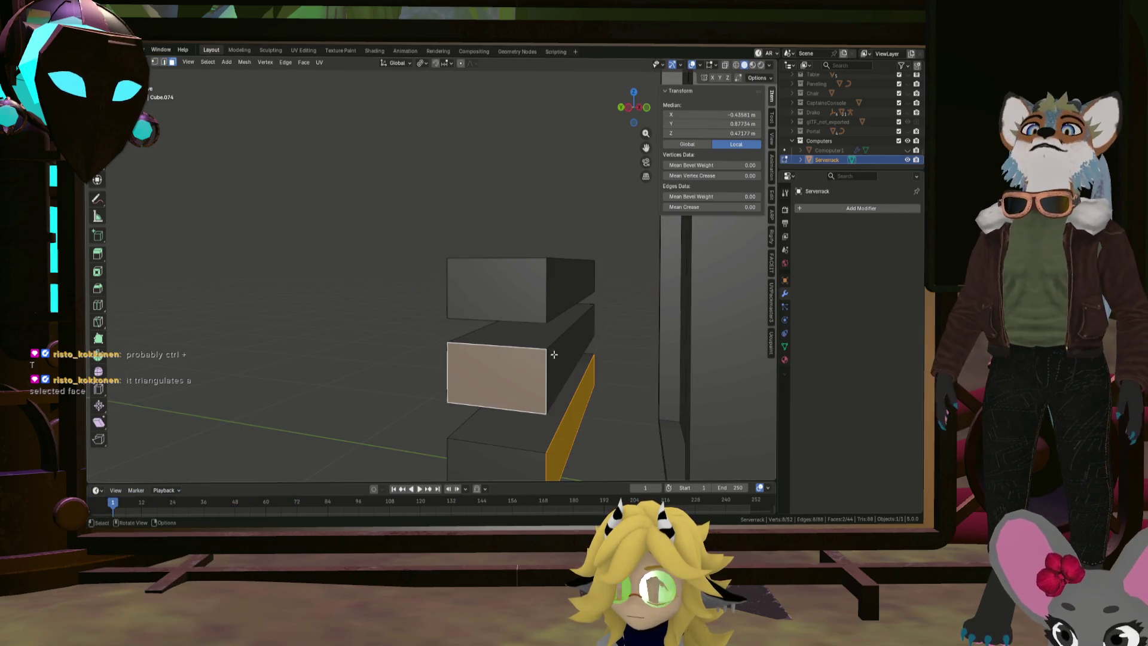
mouse_move(577, 420)
middle_mouse_down()
mouse_move(538, 395)
mouse_move(553, 410)
middle_mouse_up()
left_click(553, 410)
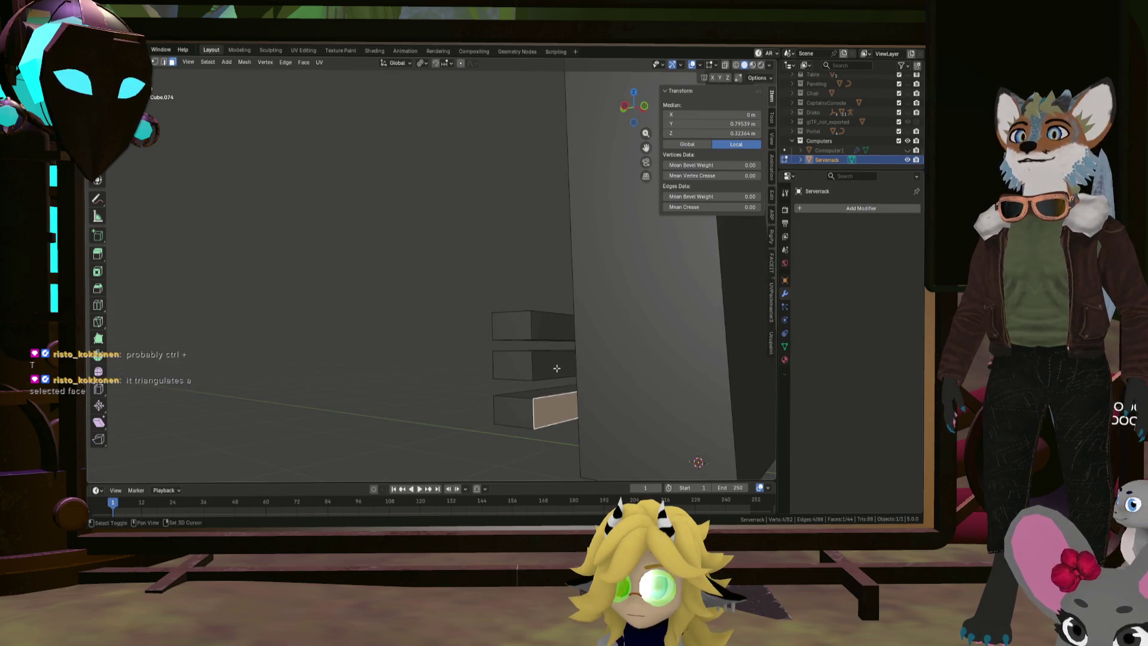
left_click(554, 364, "shift")
left_click(541, 324, "shift")
mouse_move(541, 324)
middle_mouse_down()
mouse_move(562, 326)
mouse_move(438, 348)
mouse_move(577, 359)
mouse_move(397, 379)
mouse_move(462, 261)
mouse_move(448, 277)
mouse_move(492, 295)
middle_mouse_up()
key("x")
left_click(559, 335)
Zoom out over the whole rack and bring Computer1 back into view
left_click(449, 276)
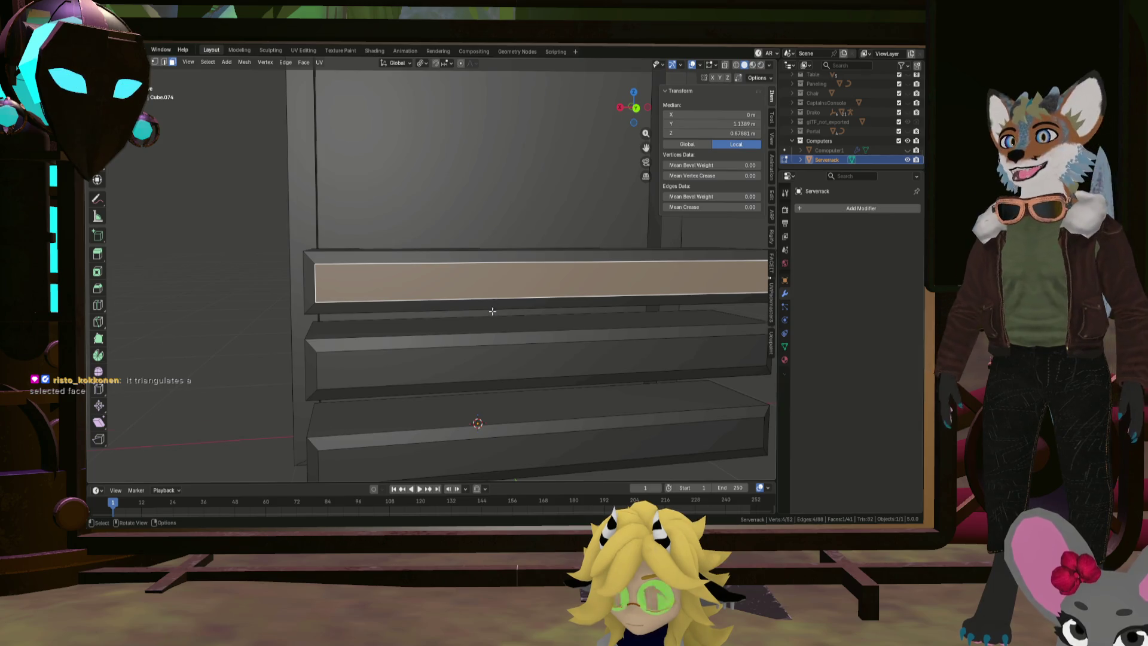
mouse_move(492, 311)
middle_mouse_down("ctrl")
mouse_move(481, 353)
mouse_move(473, 299)
mouse_move(465, 326)
mouse_move(498, 314)
middle_mouse_up("ctrl")
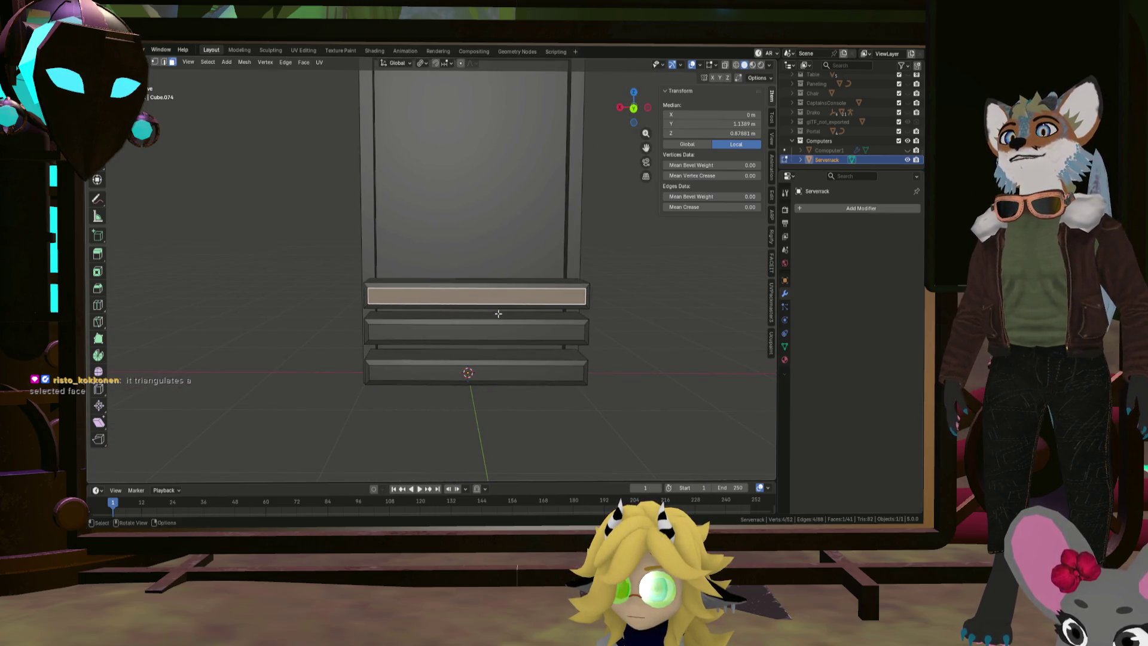
left_click(784, 151)
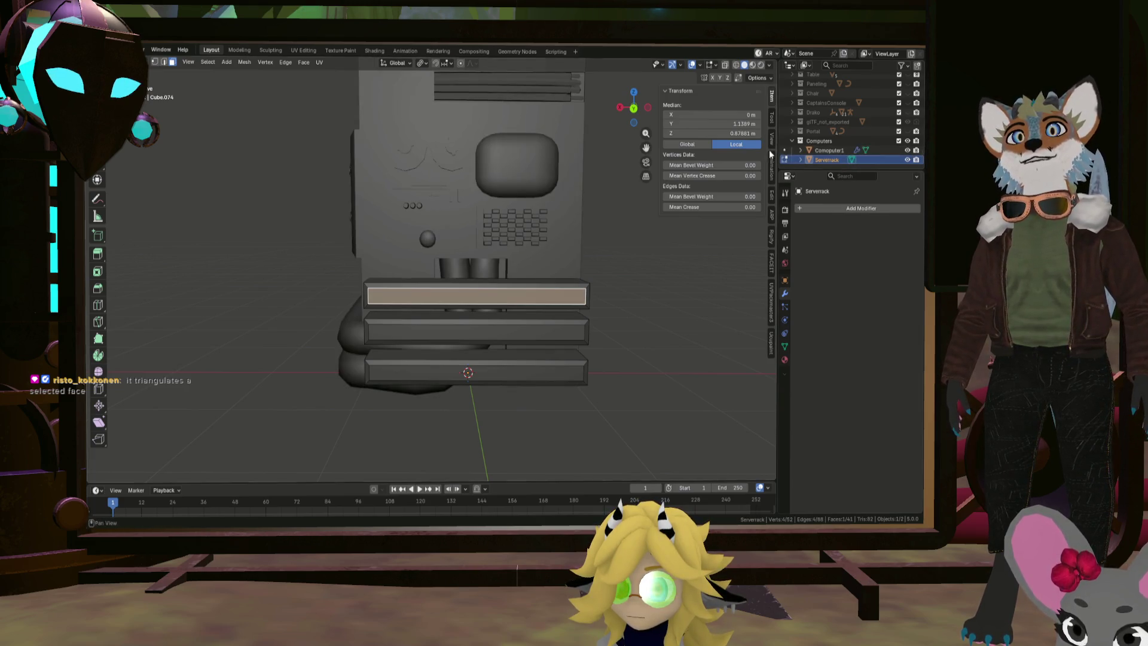
Copy the Computer1 screen mesh and return to editing the server rack
left_click(514, 156)
key("l")
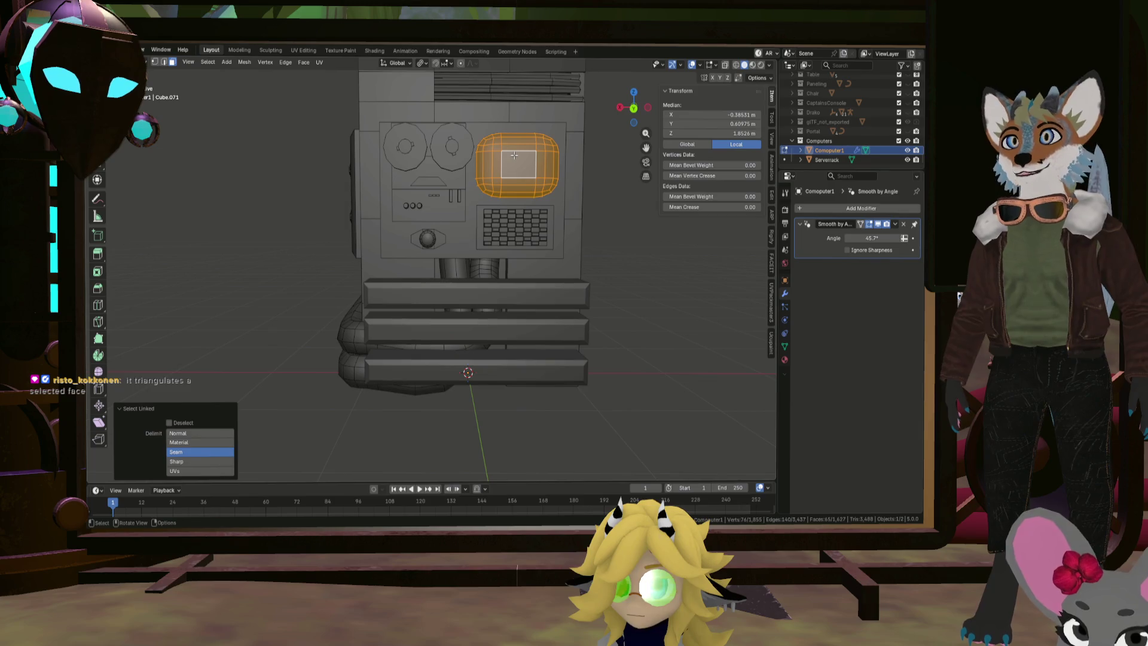
key("ctrl+c")
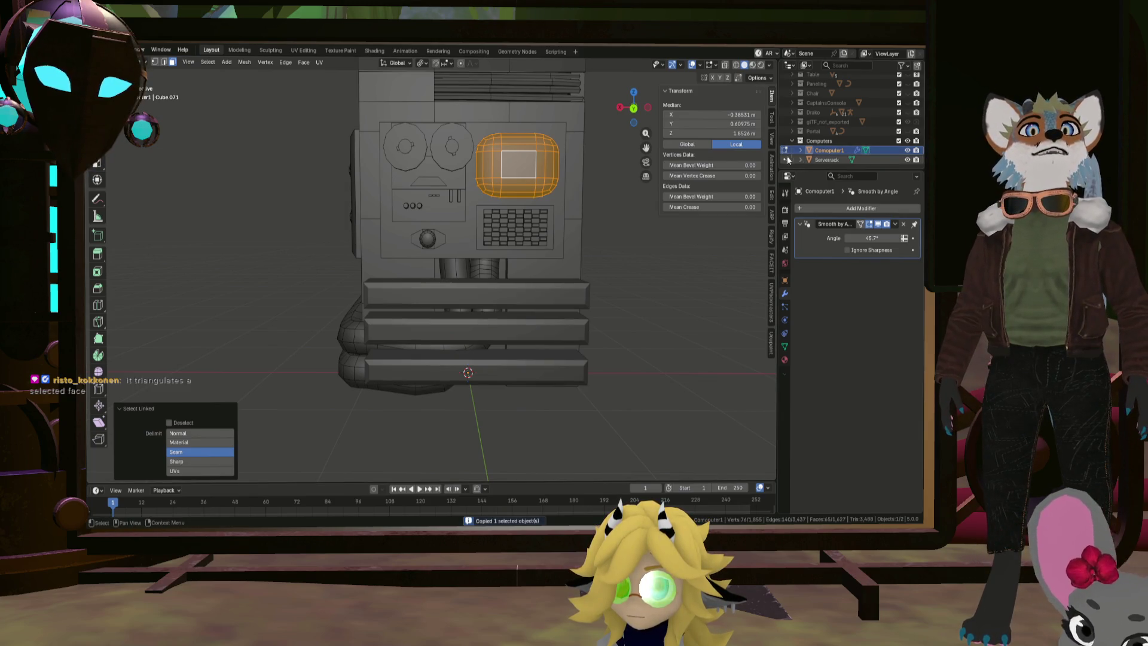
left_click(784, 159)
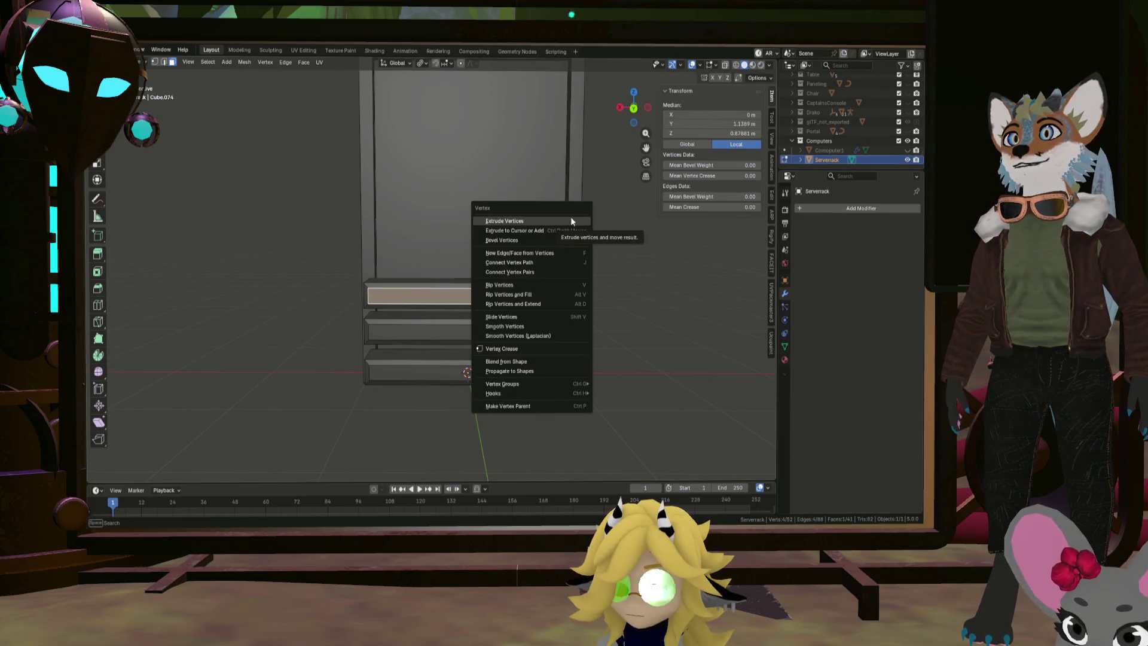
Paste the copied screen into the rack, deselect everything, and bring up the Add menu
key("Escape")
key("ctrl+v")
key("Escape")
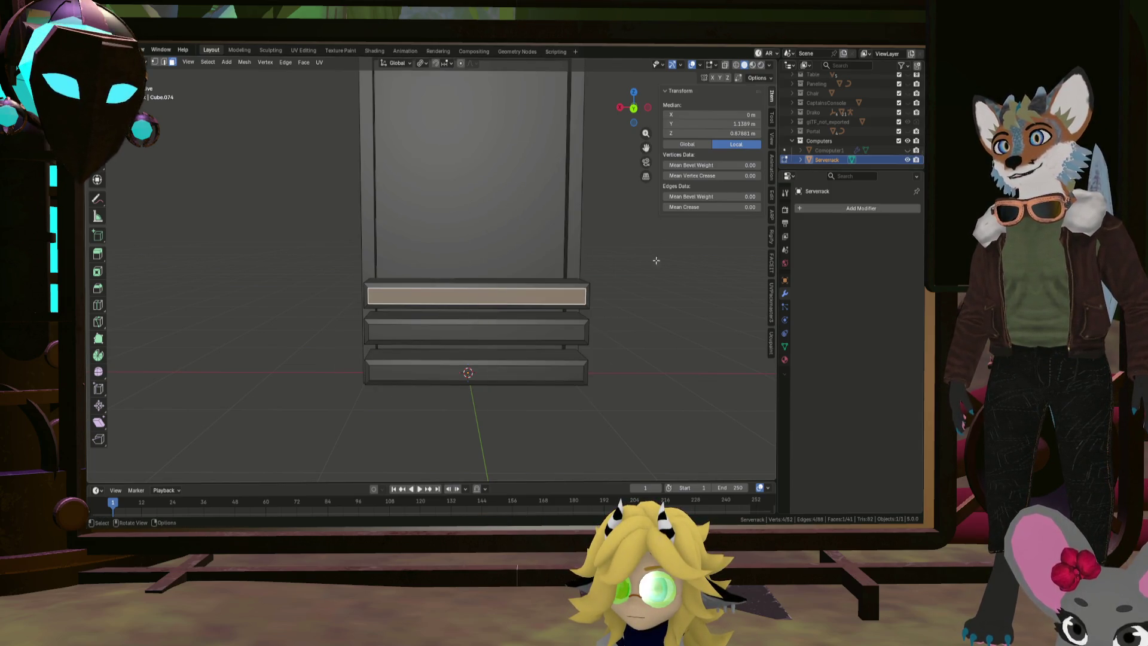
key("alt+a")
key("ctrl+f")
key("ctrl+f")
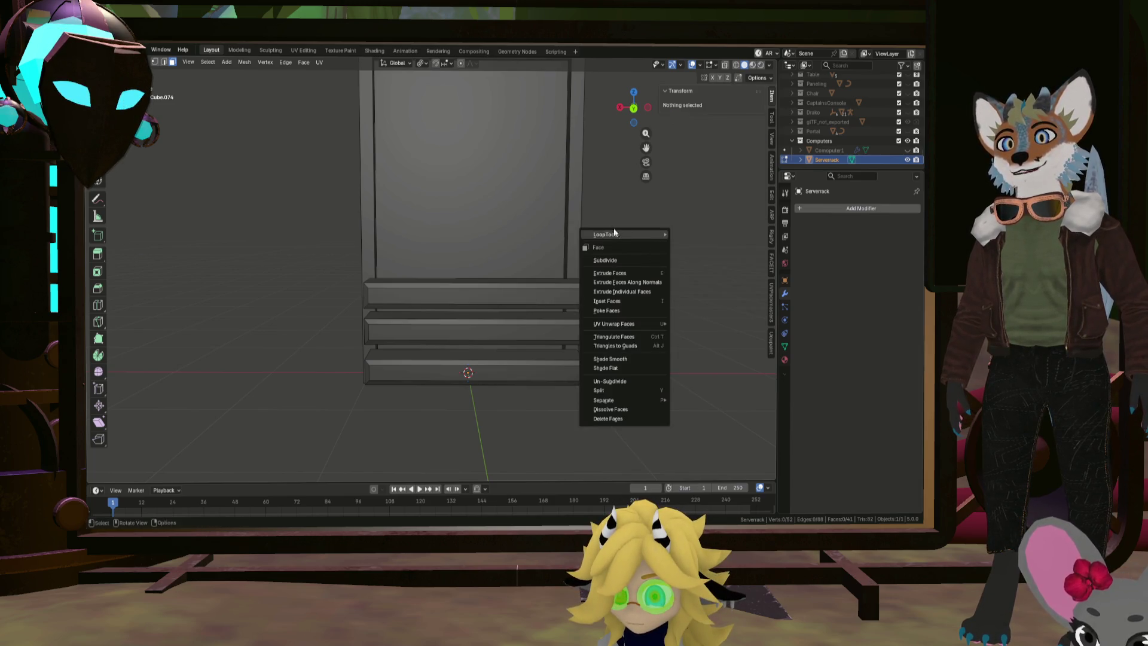
key("Escape")
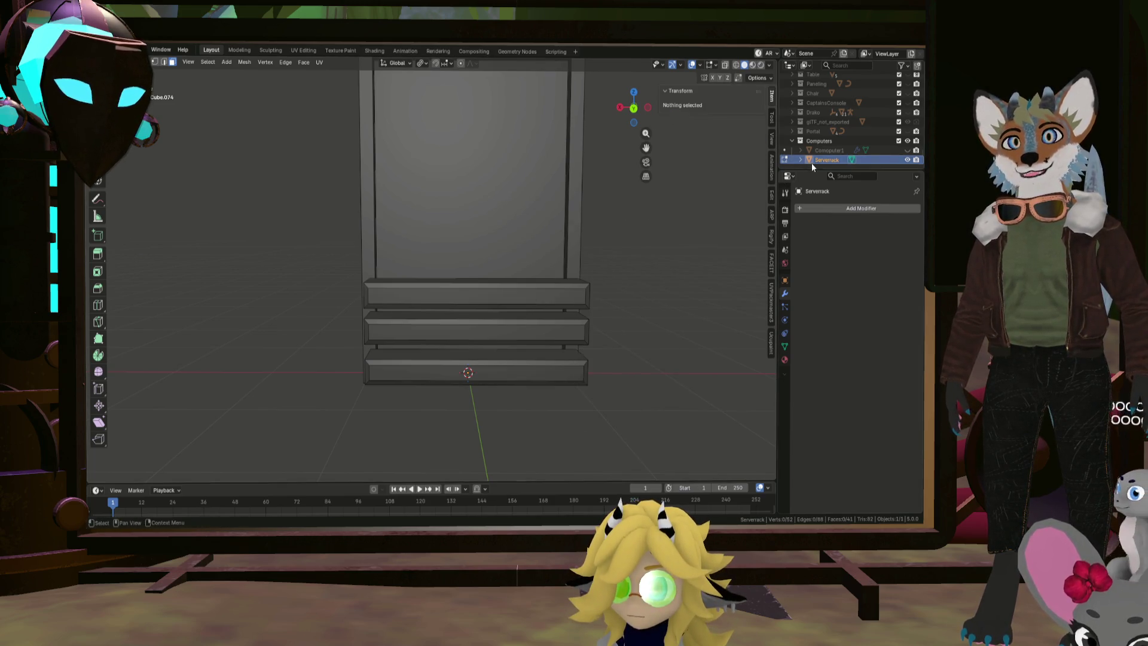
key("shift+a")
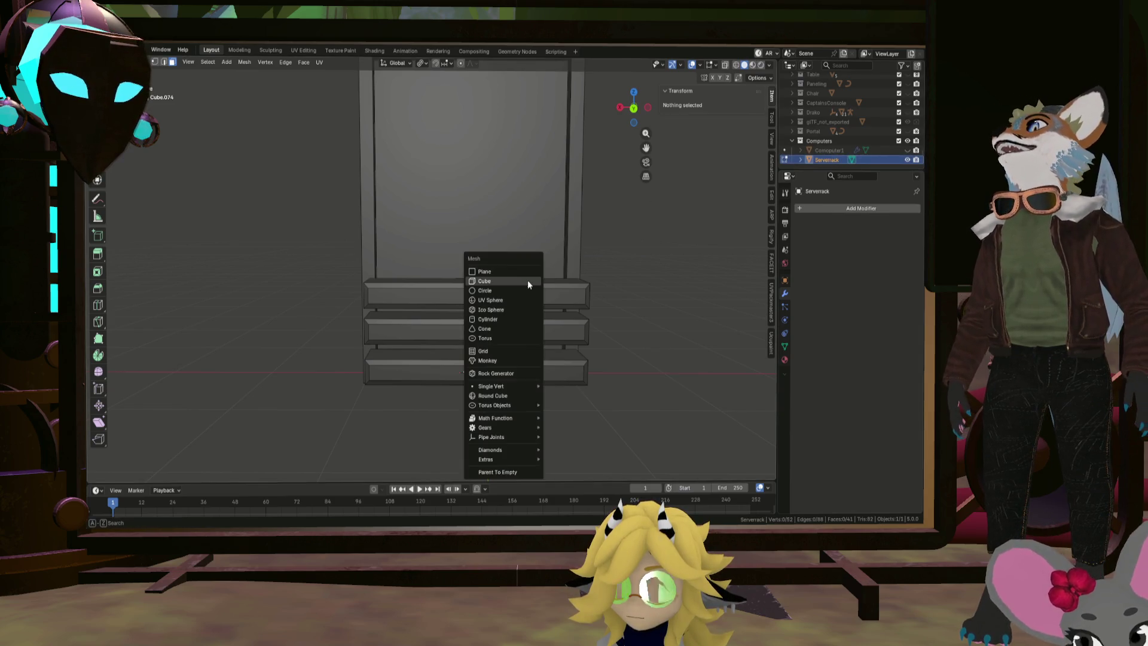
Add a 2 m Round Cube and move it about 3.14 m along Y beside the rack
left_click(517, 395)
scroll(537, 375, "down", 2)
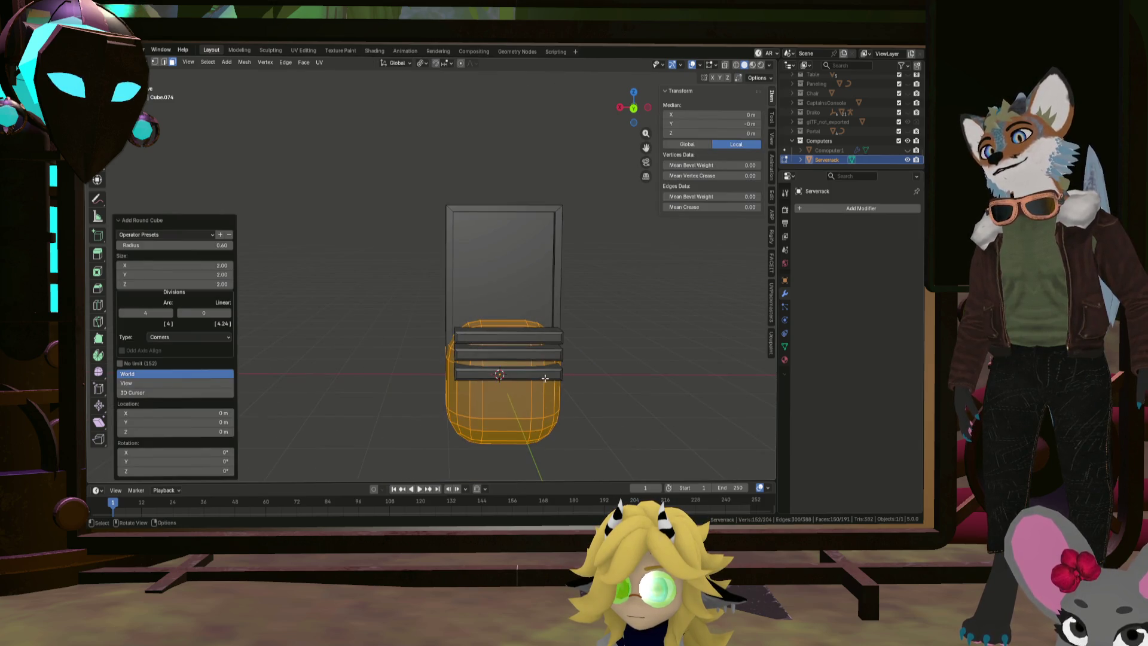
middle_click_drag(540, 376, 570, 373)
key("g")
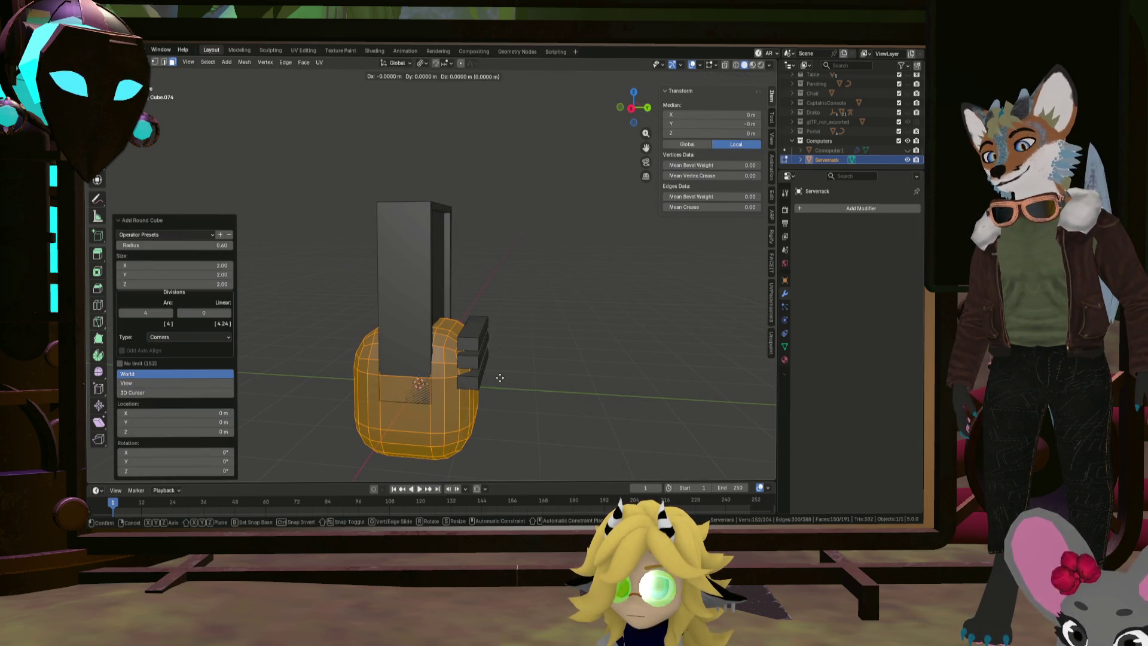
key("y")
left_click(682, 395)
Turn on X-ray and box-deselect the round cube's right half in front view
middle_click_drag(667, 402, 602, 356, "shift")
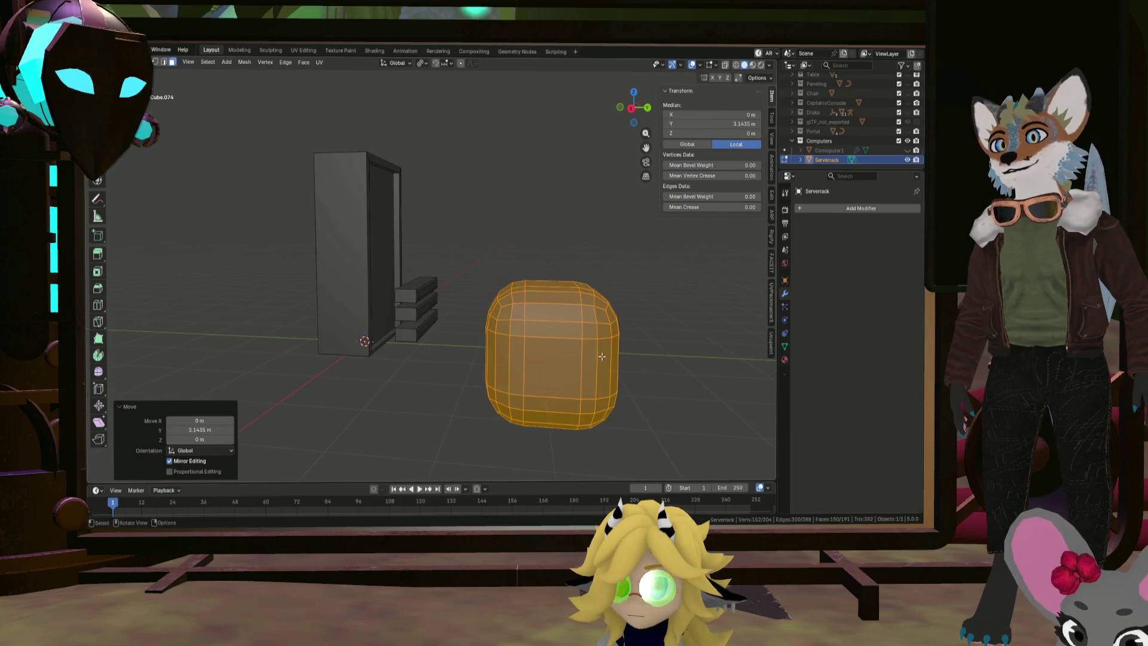
left_click_drag(596, 453, 670, 296, "ctrl")
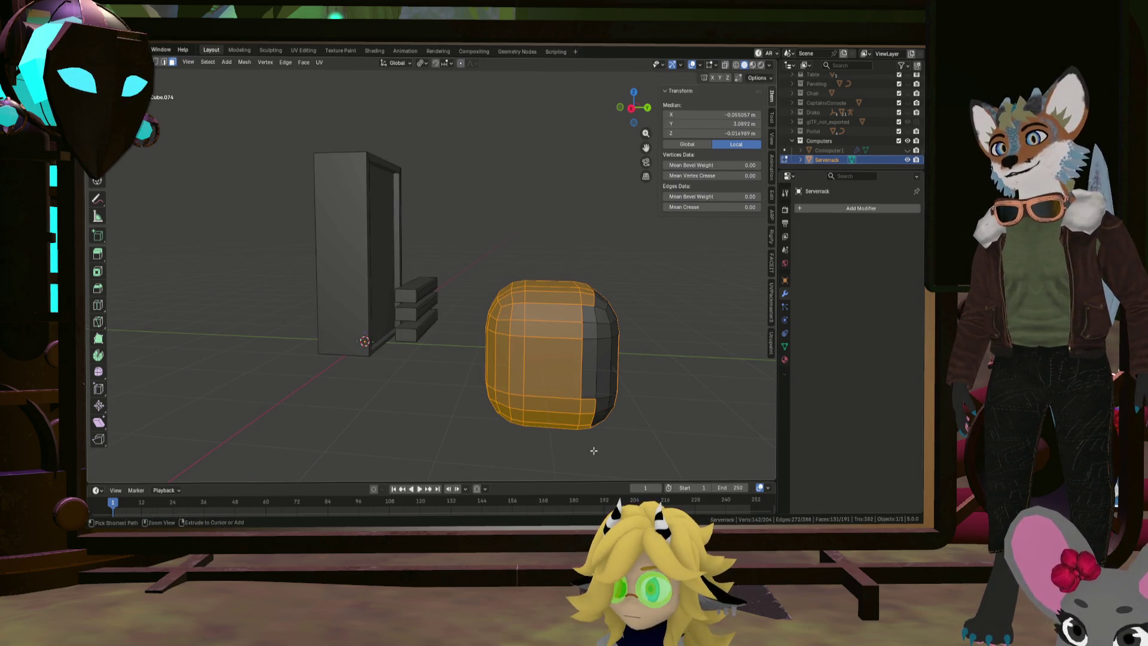
left_click(725, 65)
key("KP_1")
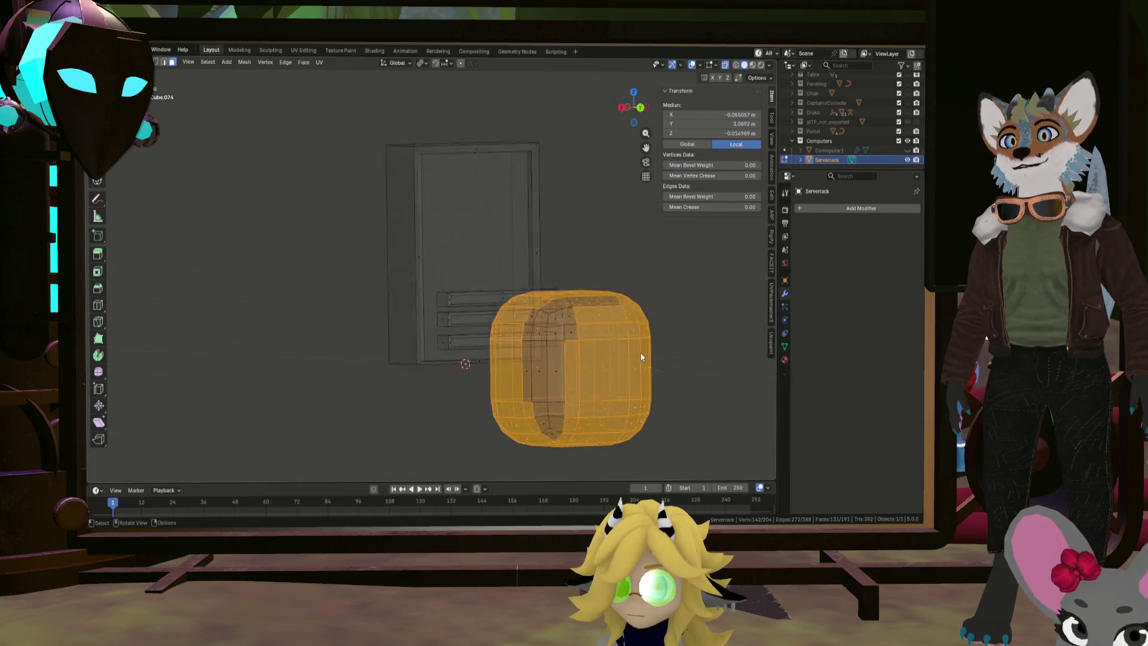
left_click_drag(582, 462, 722, 203, "ctrl")
Delete half of the round cube and flatten the remaining half-dome to 0.314 on Y
key("x")
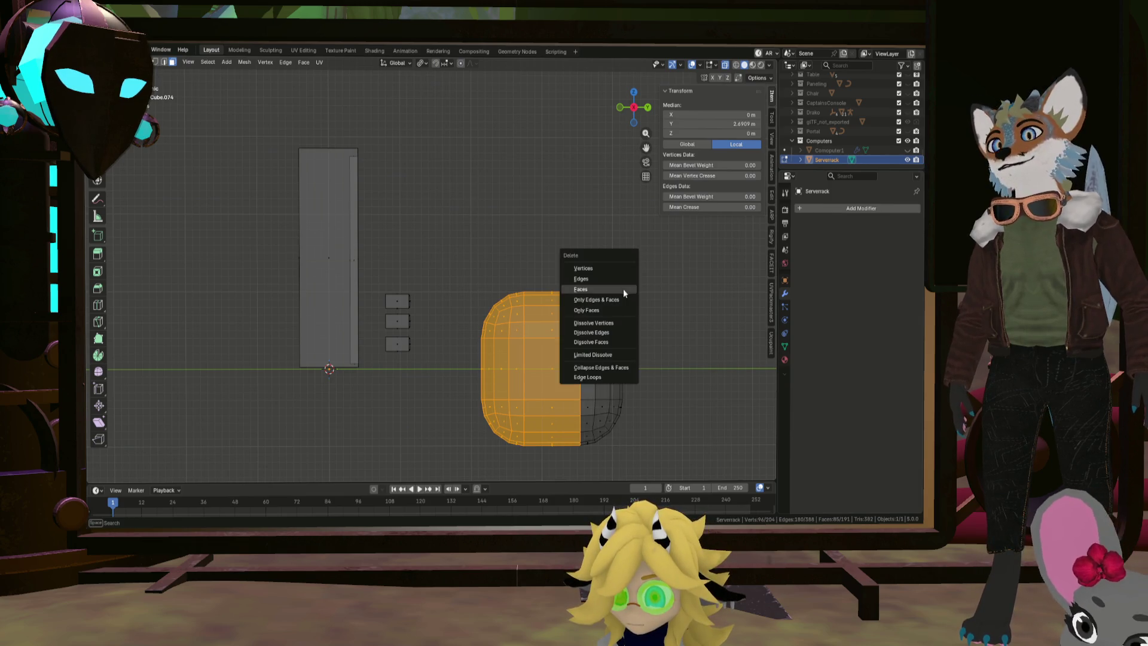
left_click(610, 291)
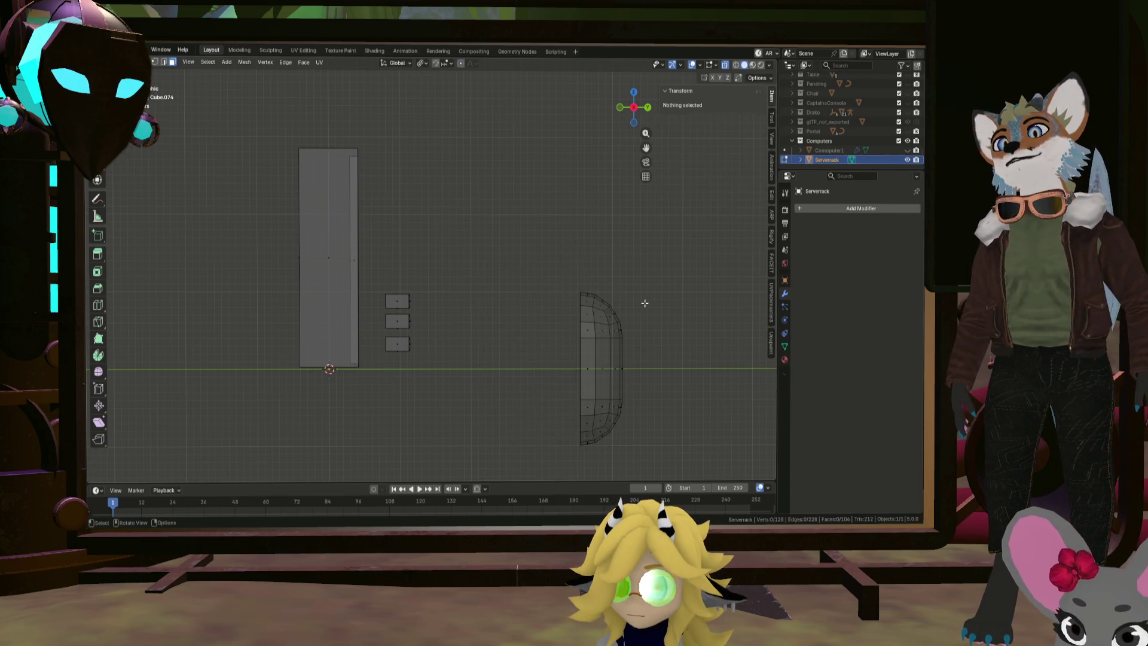
left_click(621, 321)
key("l")
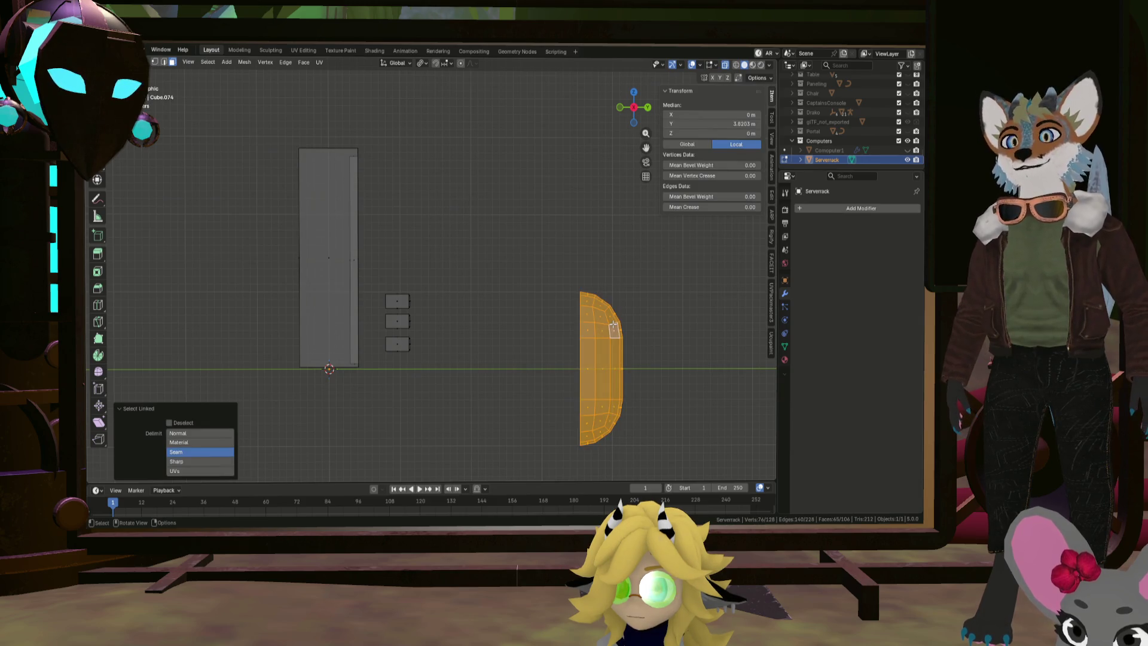
key("s")
key("y")
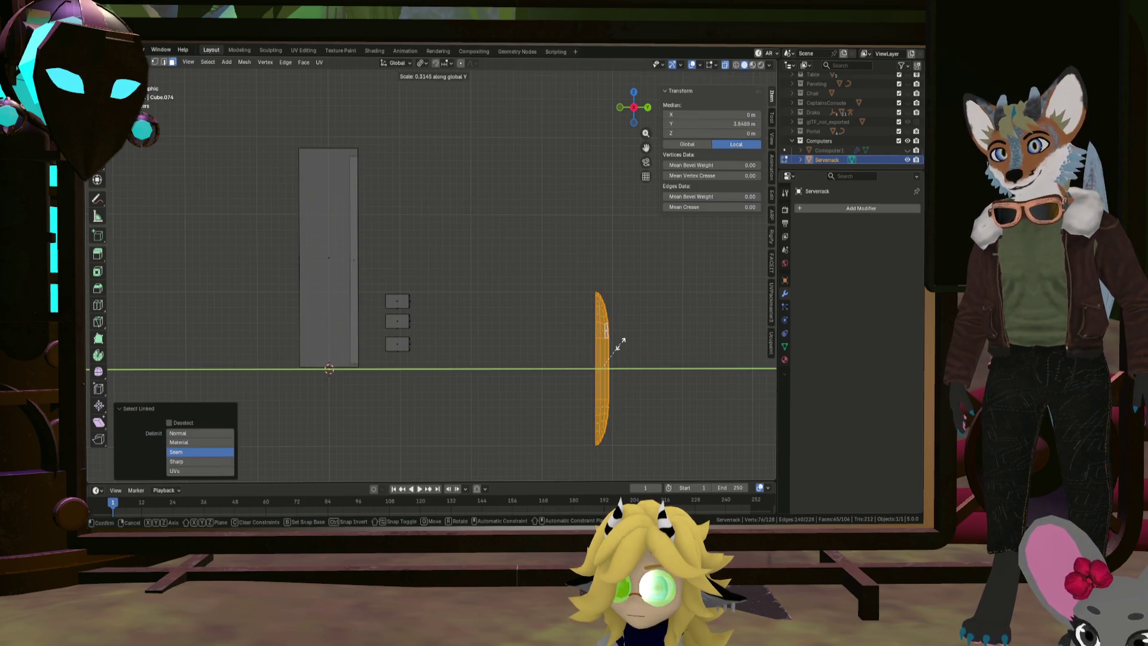
left_click(618, 341)
Shrink the half-dome uniformly to 0.117 and squash it to 0.408 on Z
mouse_move(641, 349)
middle_mouse_down()
mouse_move(625, 377)
mouse_move(640, 349)
middle_mouse_up()
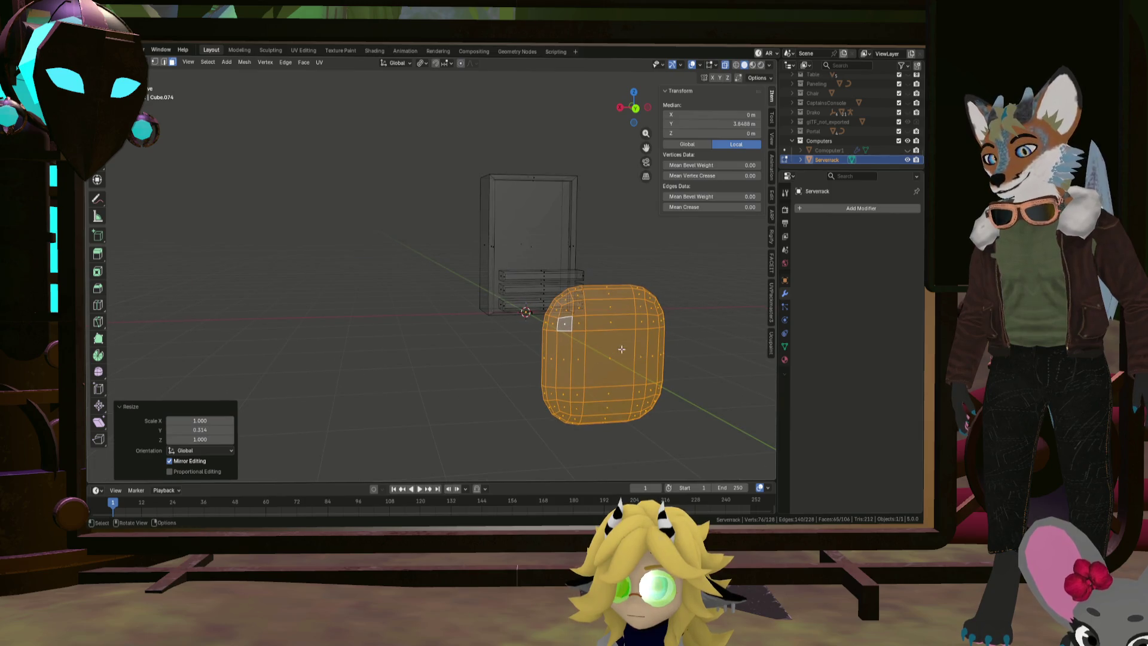
key("s")
key("z")
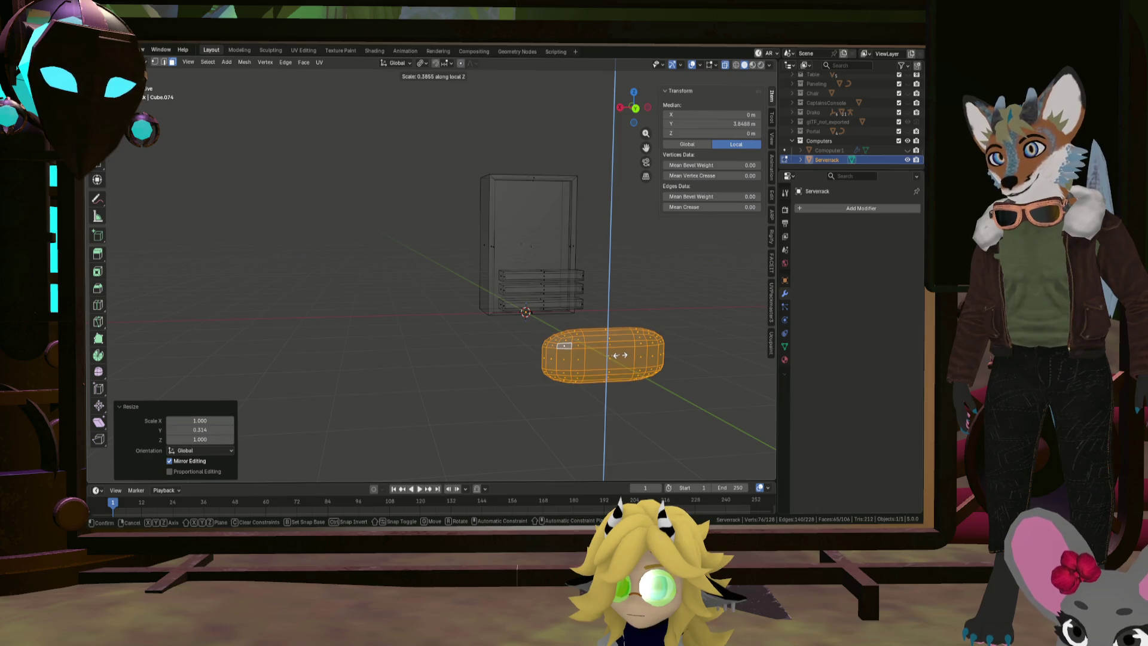
key("Escape")
key("s")
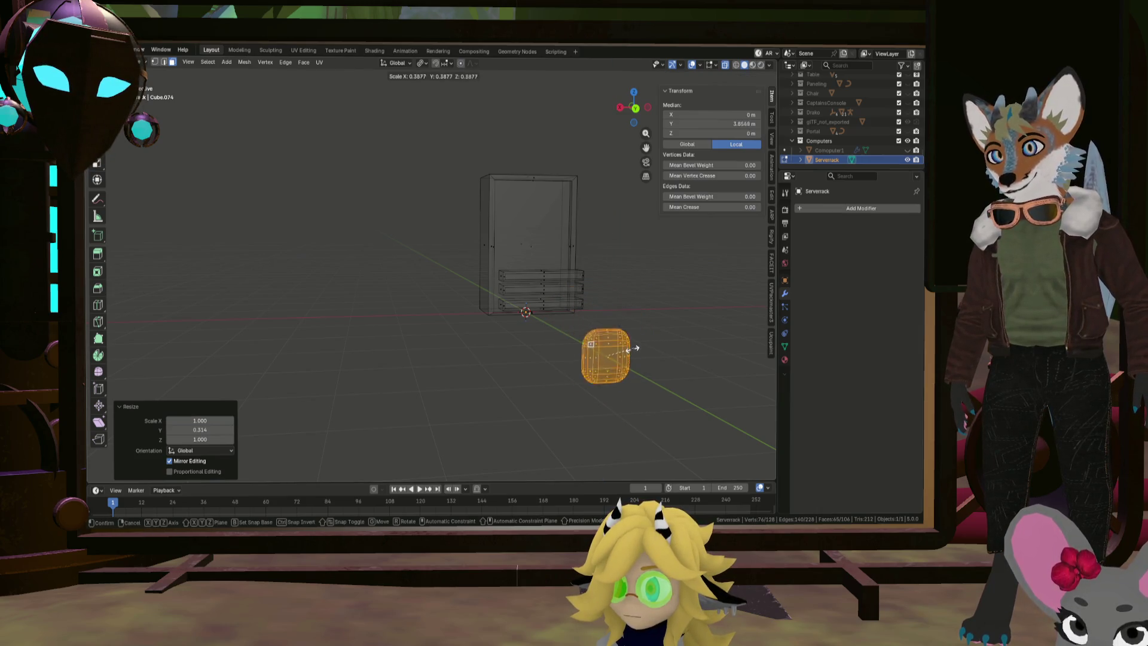
left_click(620, 353)
scroll(645, 352, "up", 2)
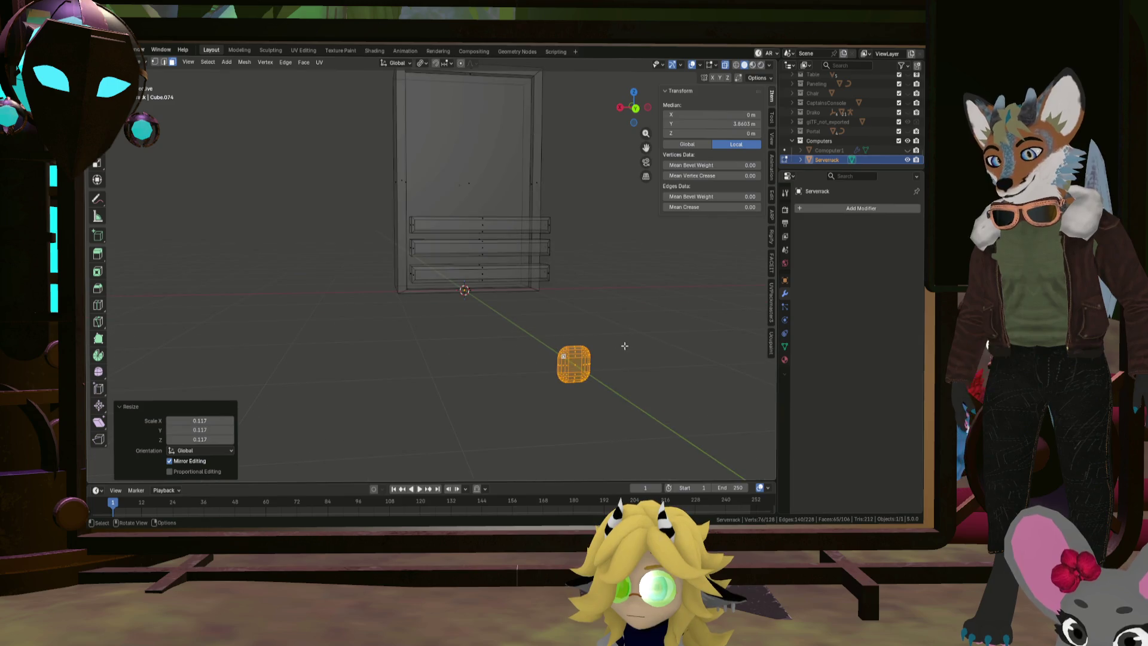
key("s")
key("z")
left_click(605, 353)
mouse_move(605, 352)
middle_mouse_down()
mouse_move(598, 341)
mouse_move(631, 352)
middle_mouse_up()
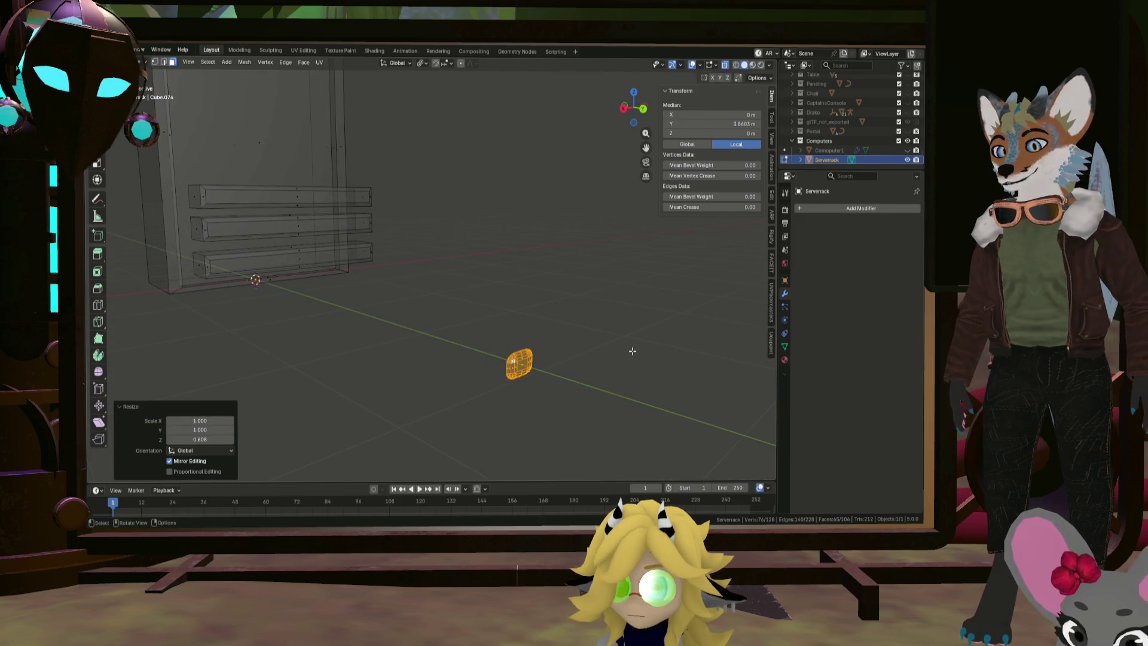
Move the knob along Y toward the rack and drop it near the bottom shelf
key("g")
key("y")
left_click(353, 303)
mouse_move(352, 303)
middle_mouse_down()
mouse_move(494, 363)
mouse_move(366, 329)
middle_mouse_up()
scroll(321, 288, "up", 2)
middle_click_drag(322, 288, 441, 338)
key("g")
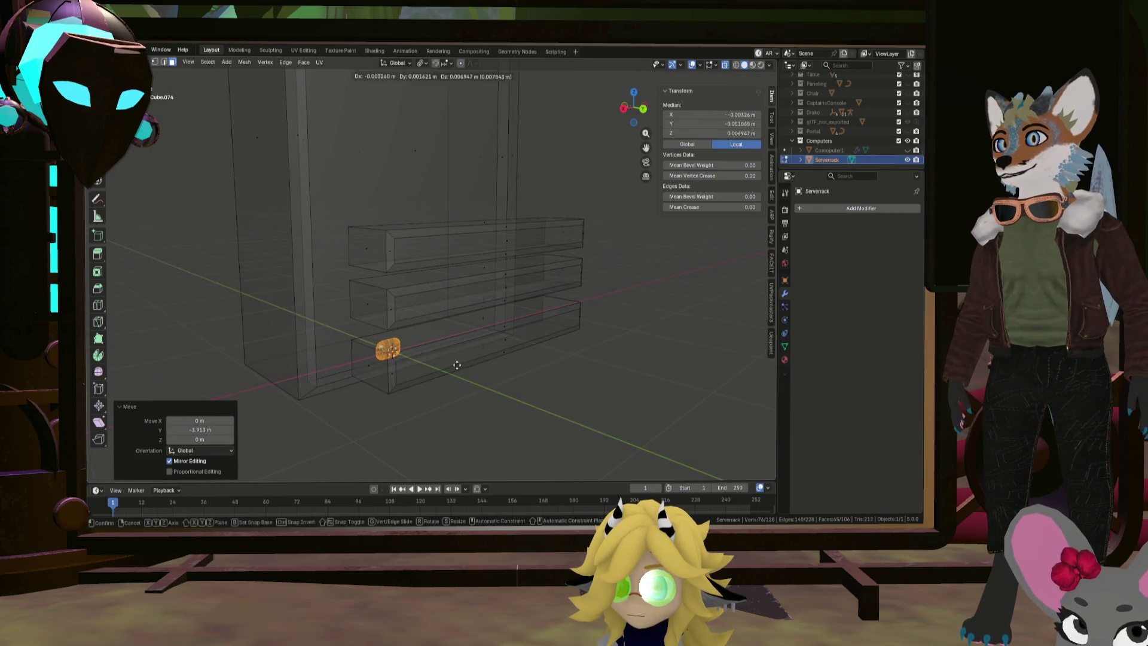
left_click(601, 365)
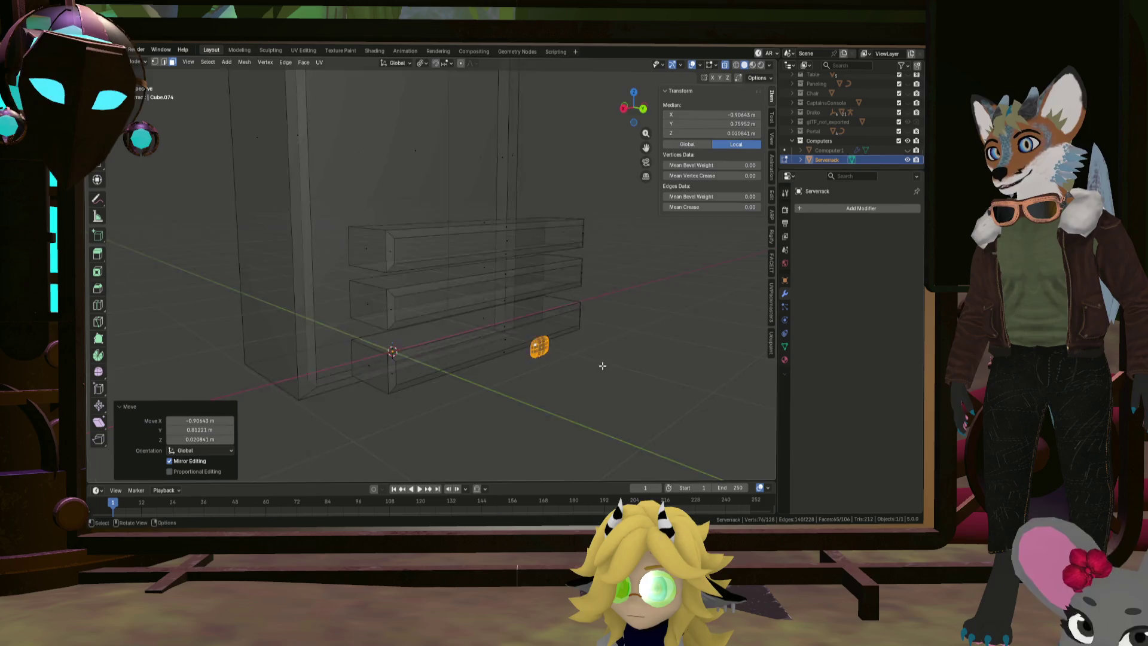
middle_click_drag(600, 365, 676, 414)
Slide the knob along Y until it sits against the bottom shelf's front
key("g")
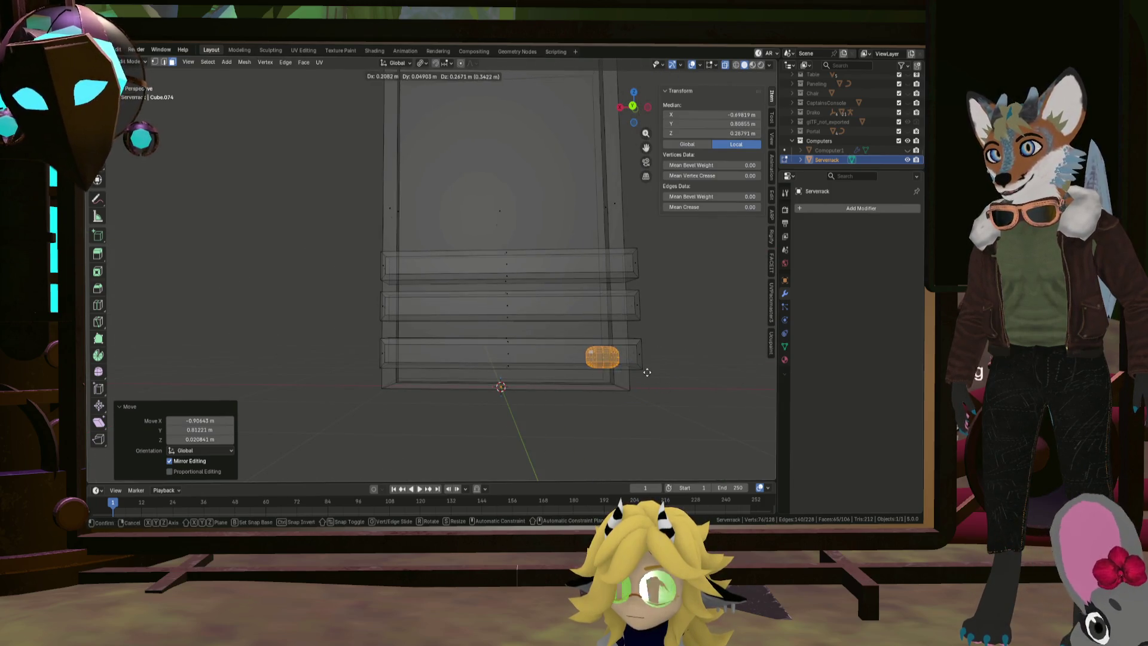
left_click(647, 374)
middle_click_drag(647, 374, 600, 369)
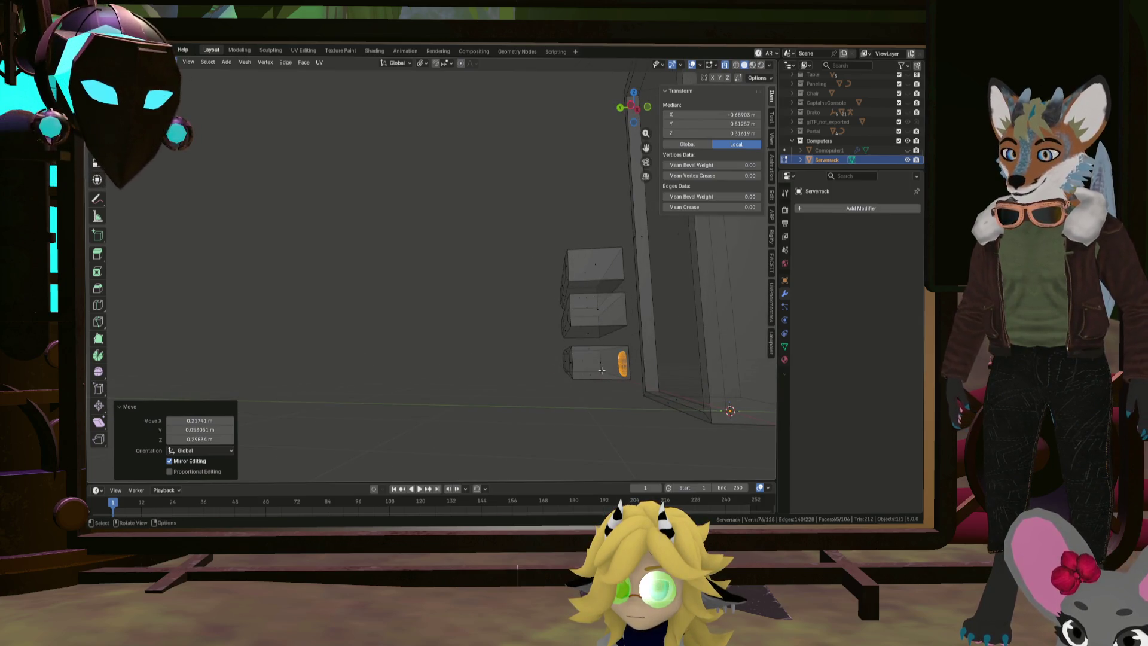
key("g")
key("y")
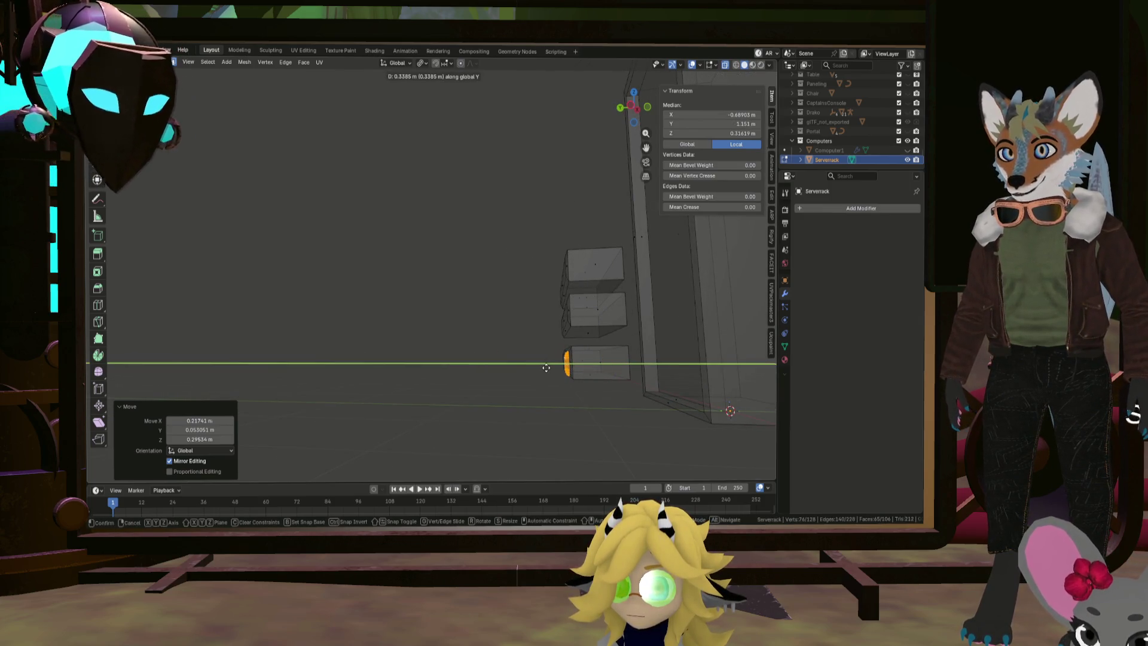
left_click(546, 368)
In front view, scale the knob to 0.670 and adjust its position on the shelf
key("KP_1")
scroll(626, 360, "up", 6)
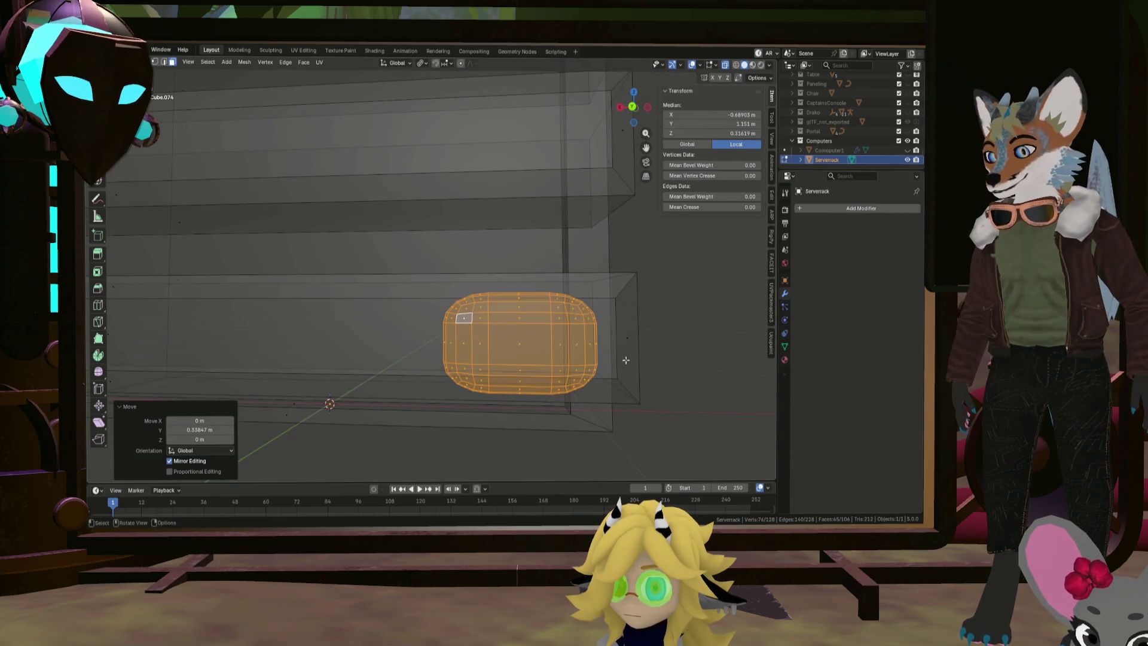
key("s")
left_click(592, 357)
scroll(586, 359, "down", 4)
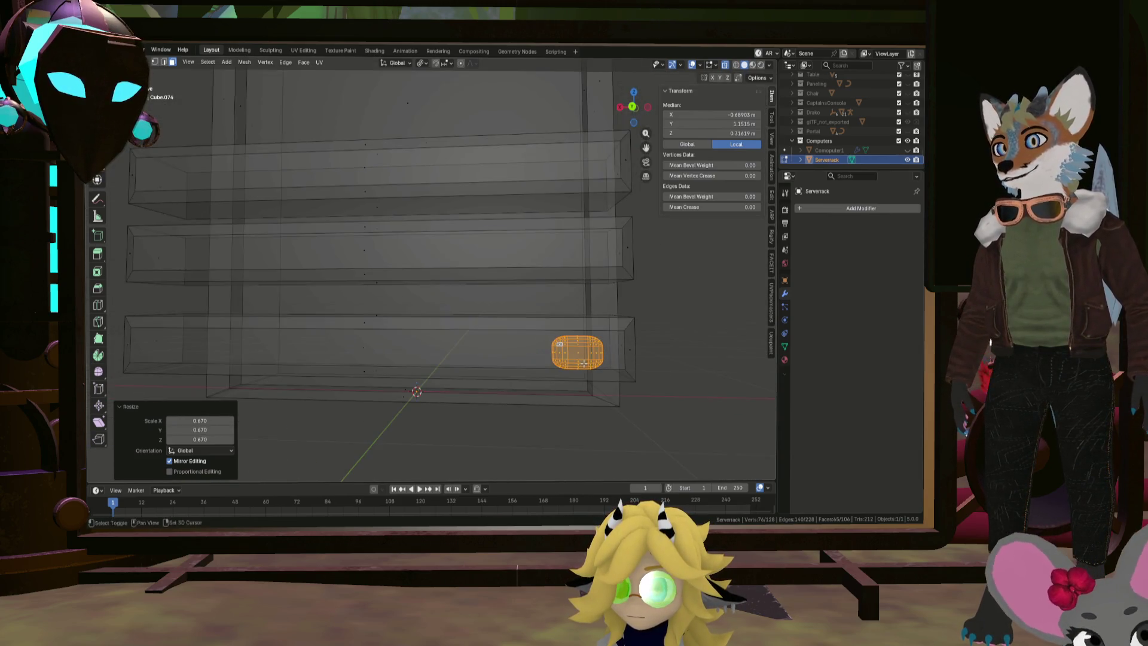
mouse_move(584, 363)
middle_mouse_down("shift")
mouse_move(688, 386)
mouse_move(645, 397)
mouse_move(664, 334)
mouse_move(657, 279)
mouse_move(711, 100)
mouse_move(637, 383)
mouse_move(619, 395)
mouse_move(682, 403)
mouse_move(662, 387)
mouse_move(560, 370)
mouse_move(603, 367)
middle_mouse_up("shift")
key("g")
left_click(613, 367)
scroll(613, 367, "down", 4)
Tweak the knob's vertices along Y with X-ray off, then select the bottom shelf's front face
key("g")
left_click(682, 387)
key("alt+z")
key("g")
key("y")
left_click(619, 394)
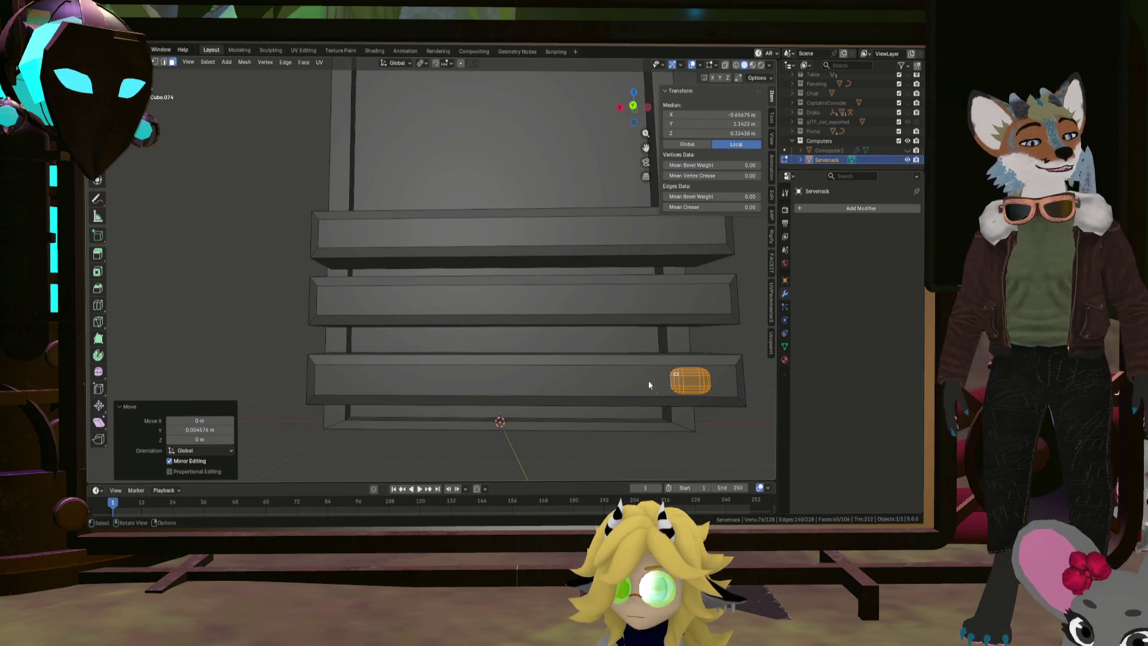
left_click(610, 382)
middle_click_drag(618, 380, 621, 386)
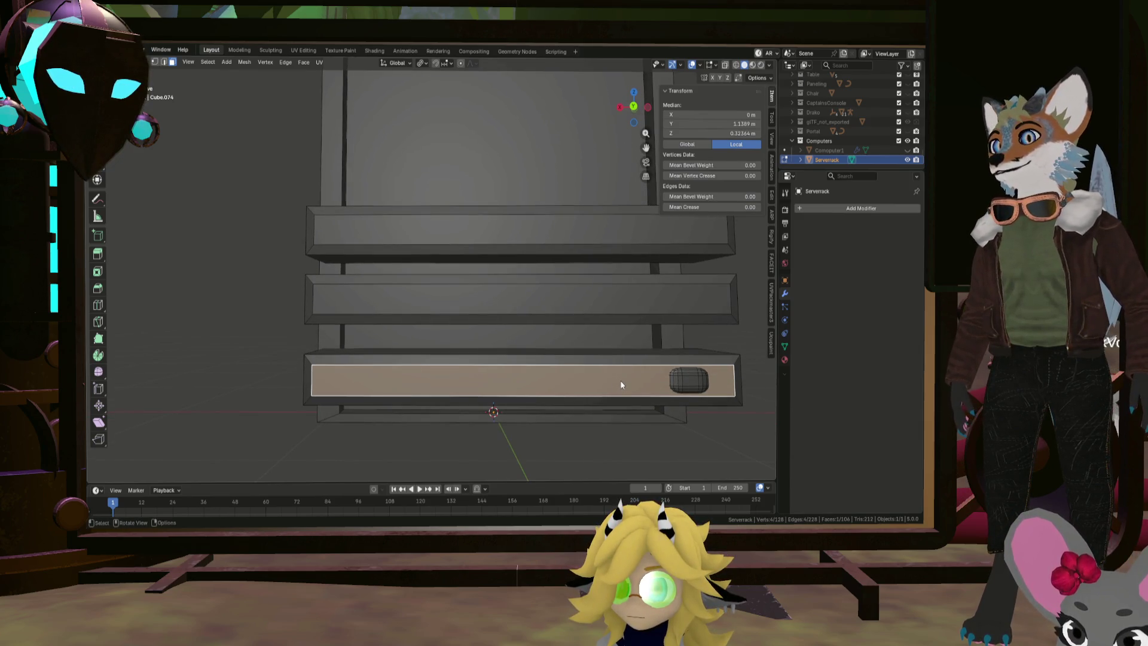
Add two centred loop cuts across the bottom shelf's front
key("ctrl+r")
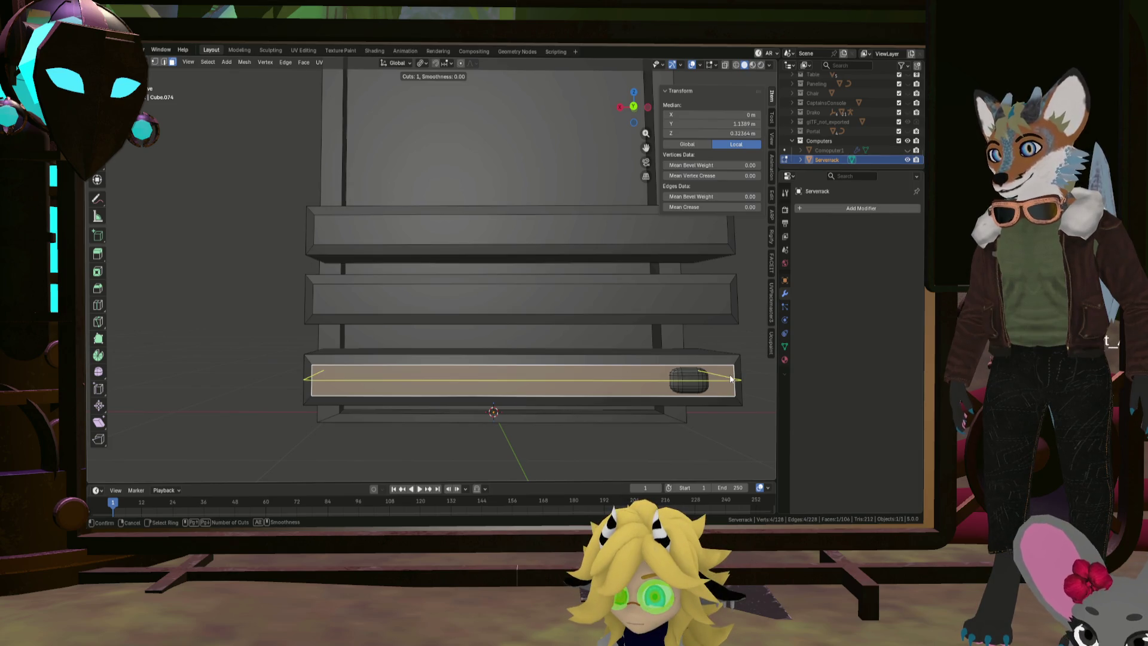
scroll(731, 378, "up", 1)
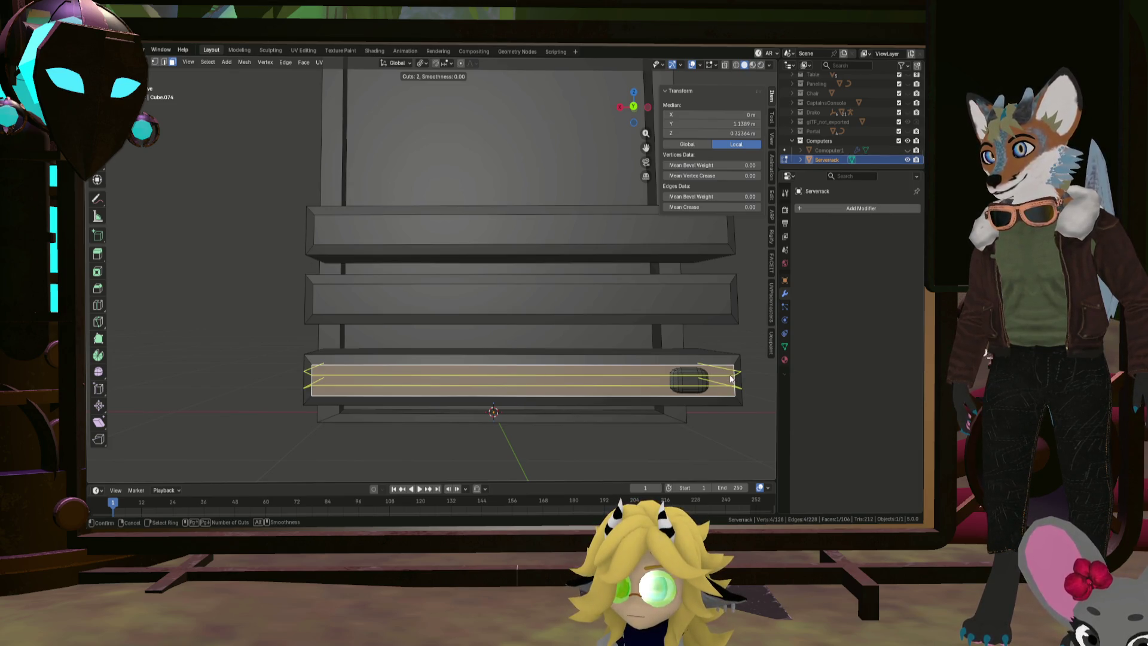
left_click(731, 379)
right_click(605, 381)
left_click(624, 376)
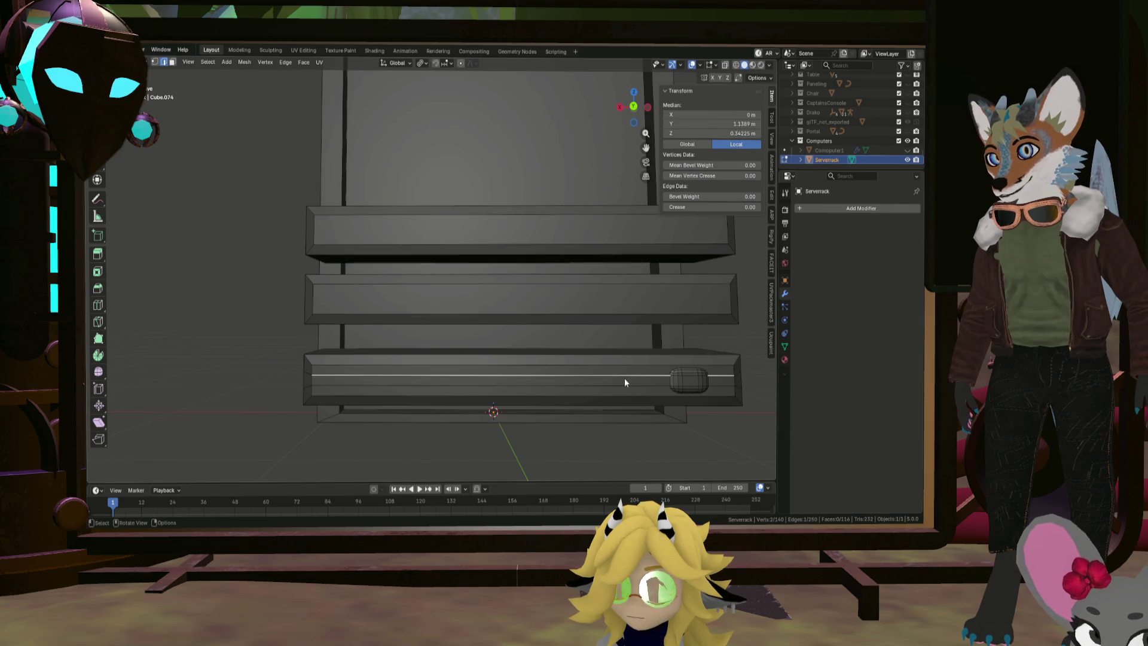
Add a vertical loop cut splitting the shelf front in half
key("ctrl+r")
left_click(552, 378)
left_click(451, 387)
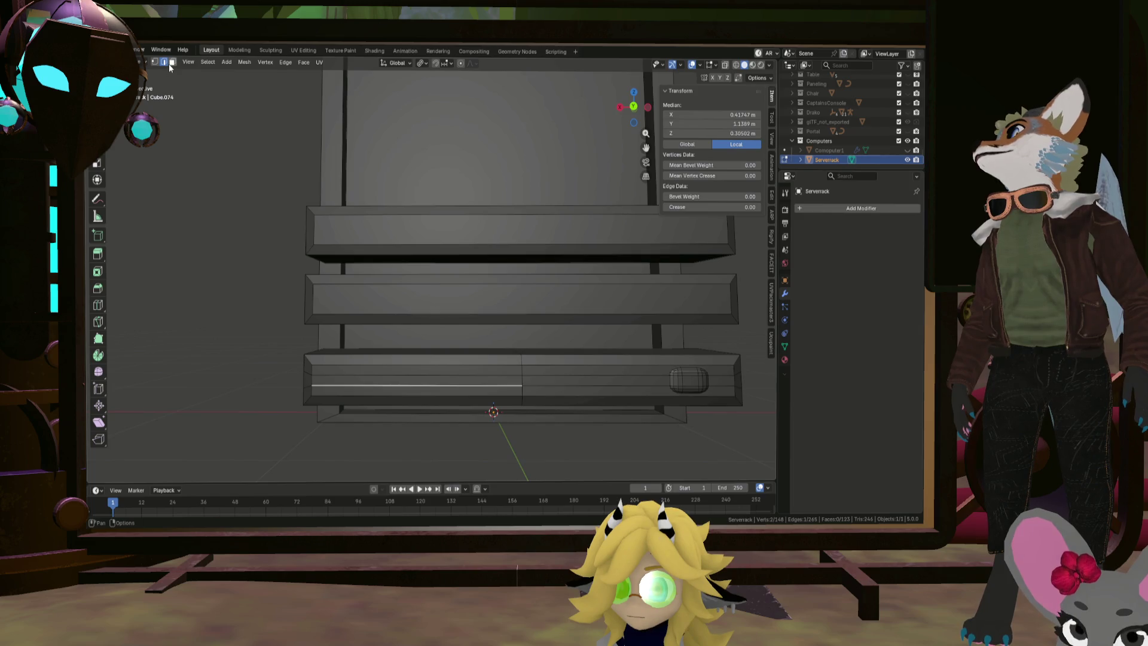
Extrude the left drawer-panel face outward about 0.033 m along its normal
left_click(171, 63)
left_click(379, 380)
mouse_move(379, 379)
middle_mouse_down()
mouse_move(425, 389)
mouse_move(384, 389)
middle_mouse_up()
key("e")
left_click(423, 390)
left_click(281, 313)
mouse_move(282, 313)
middle_mouse_down()
mouse_move(331, 350)
mouse_move(371, 322)
mouse_move(397, 329)
mouse_move(383, 346)
mouse_move(464, 346)
mouse_move(423, 335)
mouse_move(448, 337)
middle_mouse_up()
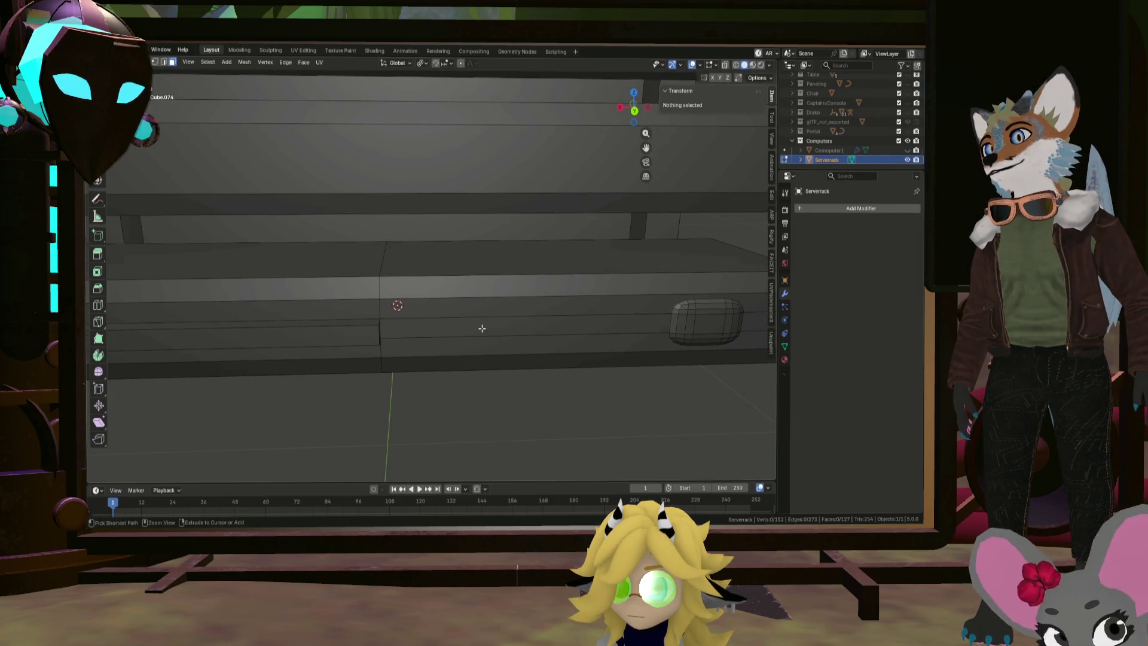
Add two loop cuts on the bottom shelf and flatten them to straight lines with X scale 0
key("ctrl+r")
scroll(487, 329, "up", 1)
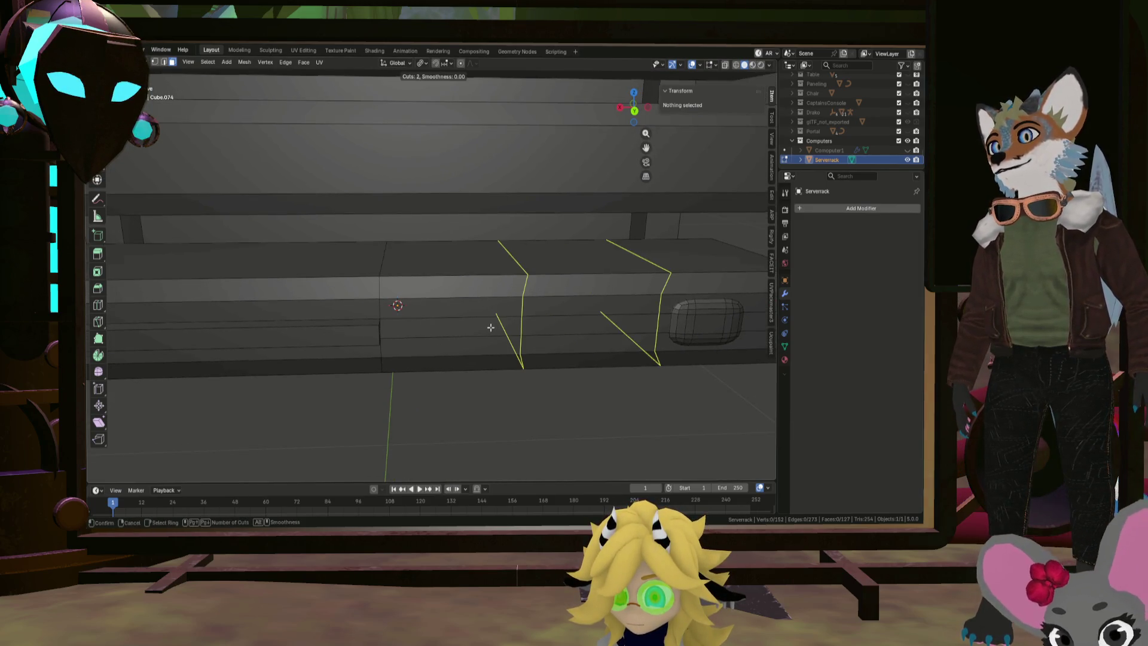
left_click(491, 328)
right_click(490, 327)
key("s")
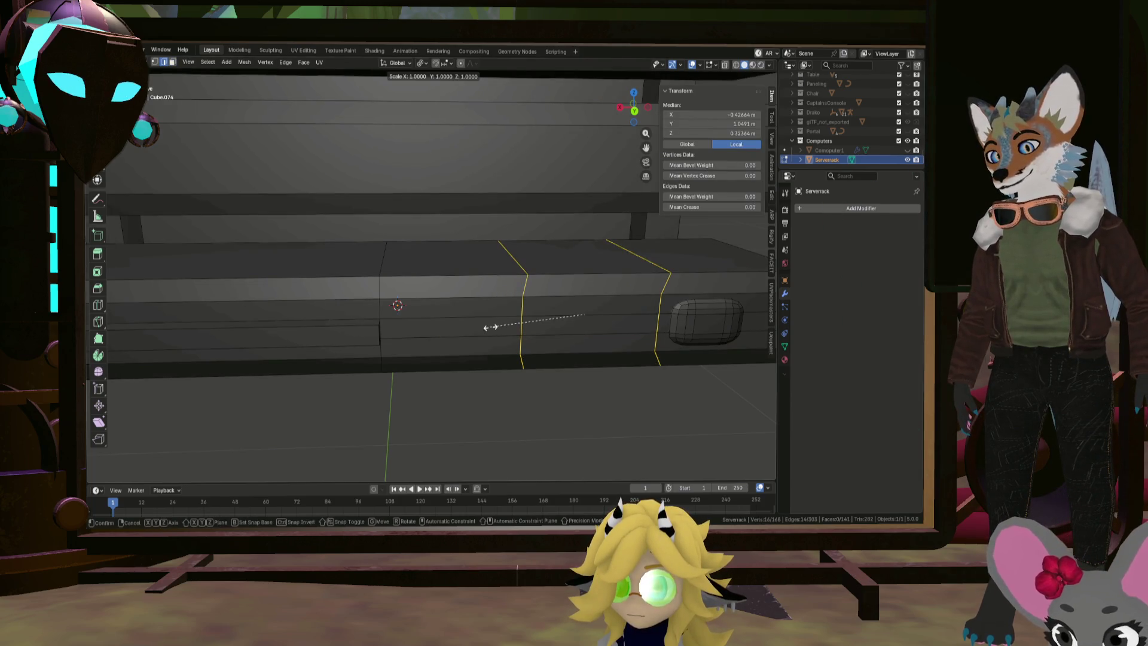
key("y")
key("x")
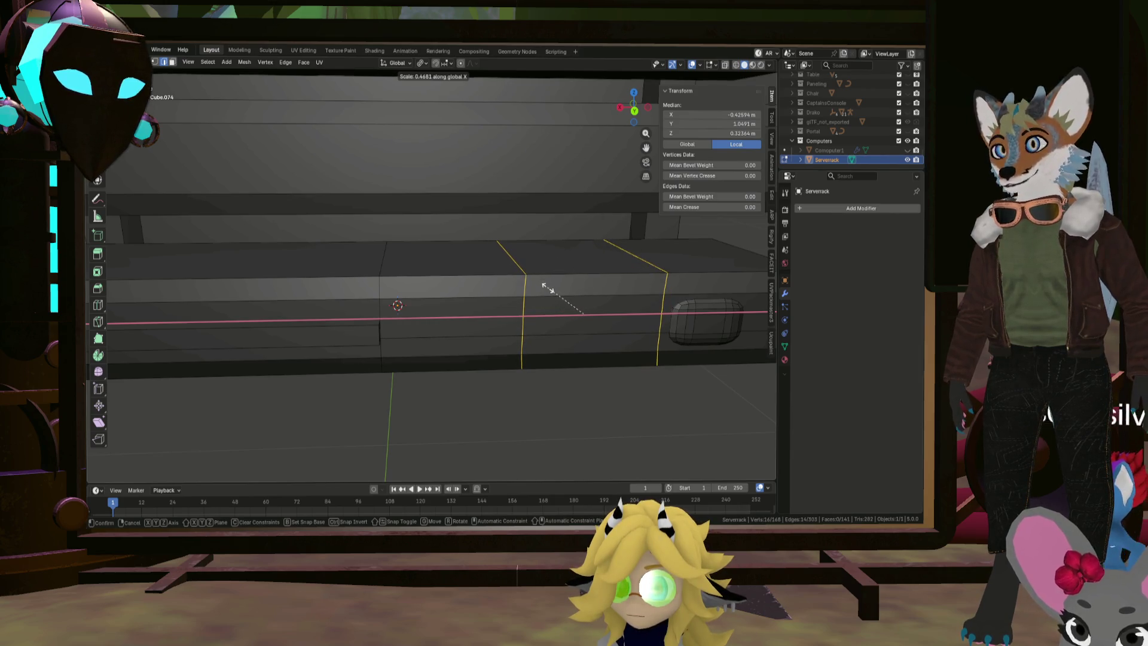
key("Return")
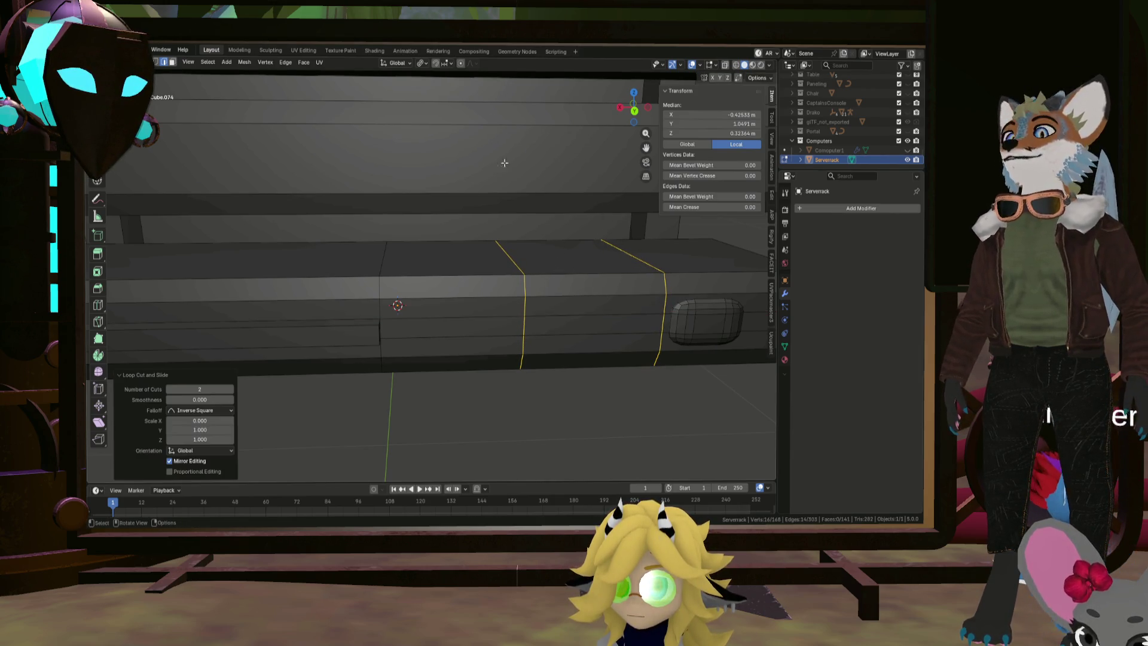
With pivot set to Individual Origins, scale the two loops close together along X
left_click(422, 63)
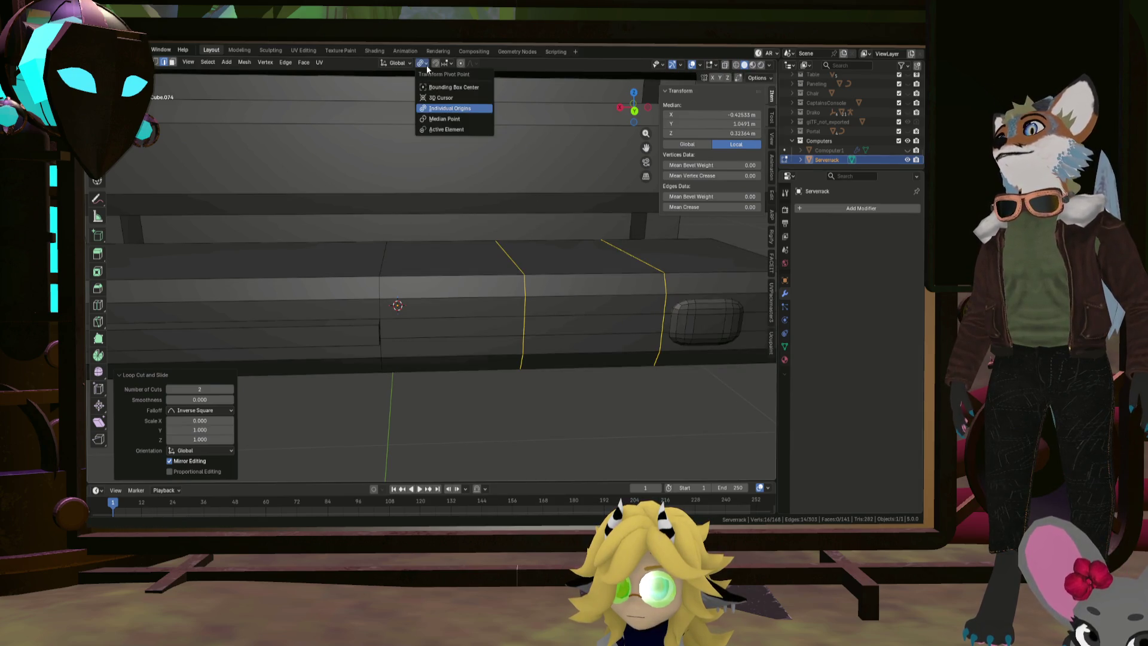
left_click(440, 110)
key("s")
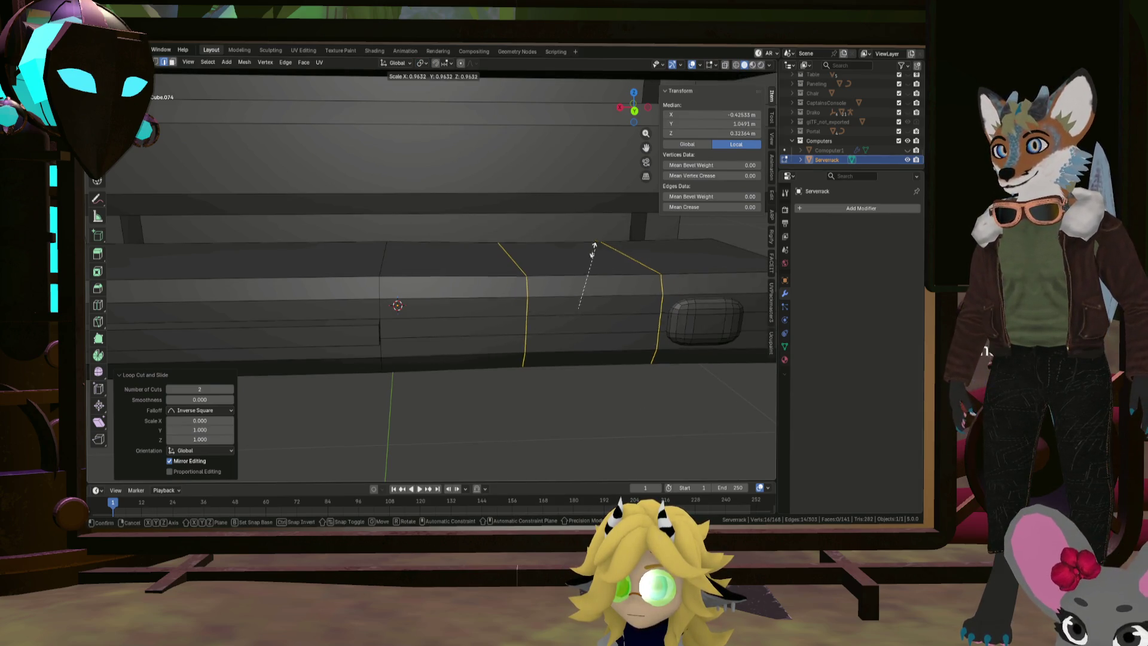
key("x")
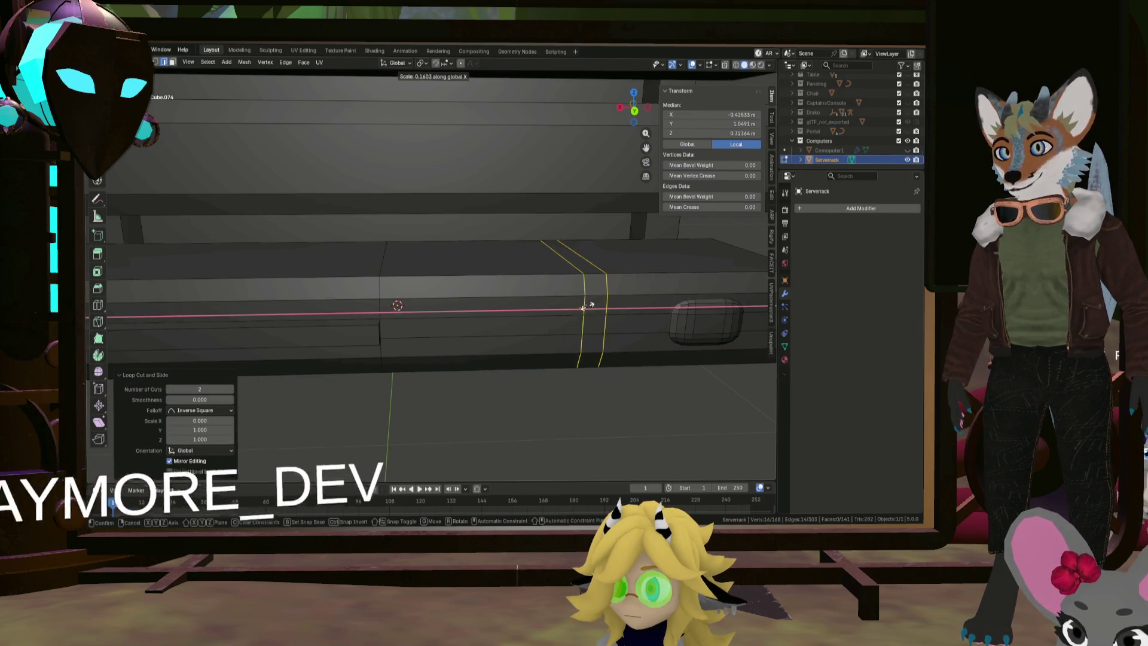
left_click(585, 311)
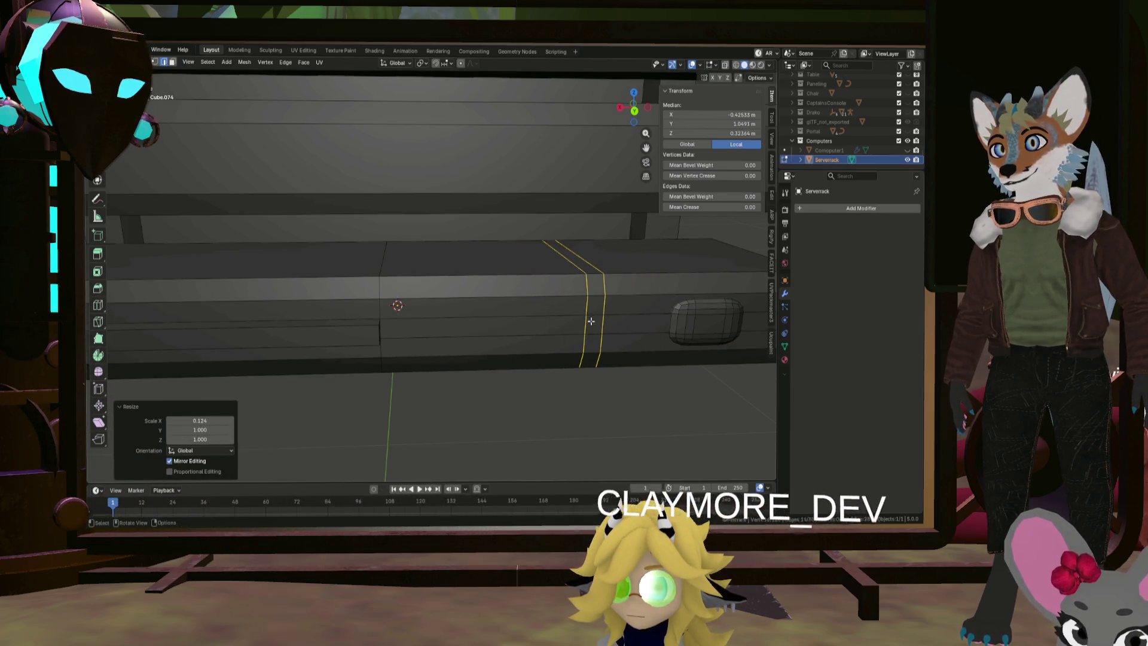
Select the narrow face between the loops and extrude it
left_click(594, 313)
left_click(172, 62)
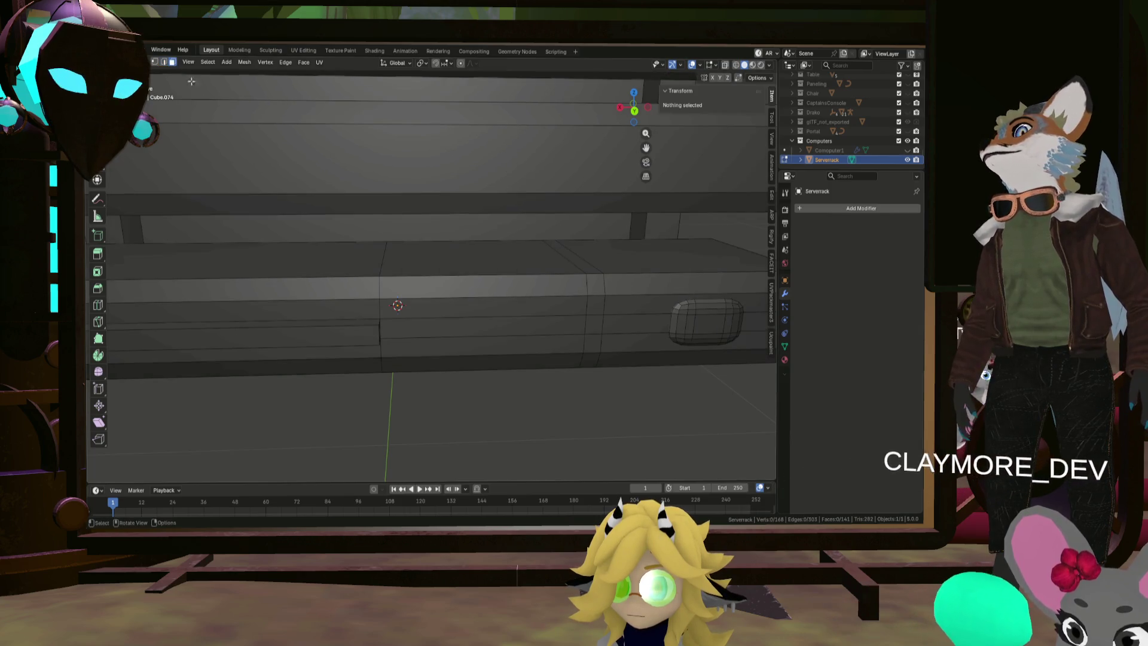
left_click(594, 325)
mouse_move(594, 325)
middle_mouse_down()
mouse_move(597, 335)
mouse_move(597, 325)
mouse_move(513, 402)
mouse_move(446, 410)
mouse_move(472, 394)
mouse_move(531, 419)
mouse_move(512, 417)
mouse_move(512, 404)
mouse_move(527, 423)
mouse_move(491, 396)
mouse_move(572, 415)
mouse_move(572, 389)
mouse_move(531, 407)
mouse_move(554, 365)
middle_mouse_up()
key("i")
left_click(597, 327)
left_click(513, 402)
key("Tab")
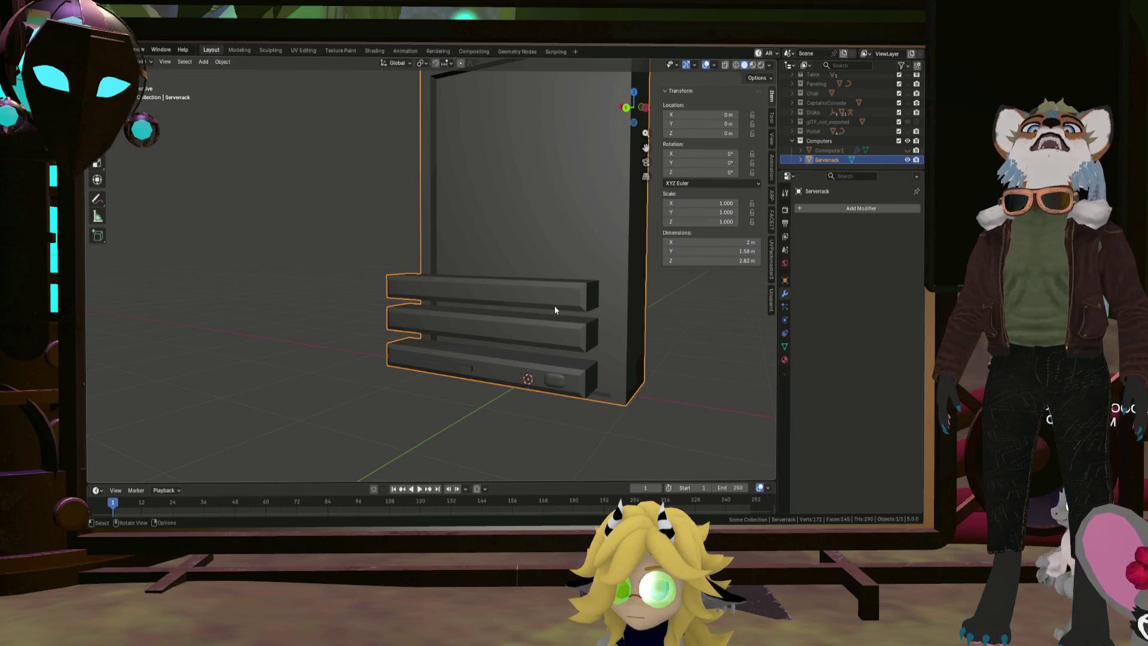
mouse_move(595, 349)
middle_mouse_down()
mouse_move(575, 352)
mouse_move(603, 339)
mouse_move(590, 322)
mouse_move(639, 317)
mouse_move(586, 397)
mouse_move(574, 333)
mouse_move(554, 365)
mouse_move(573, 342)
mouse_move(472, 347)
mouse_move(522, 356)
middle_mouse_up()
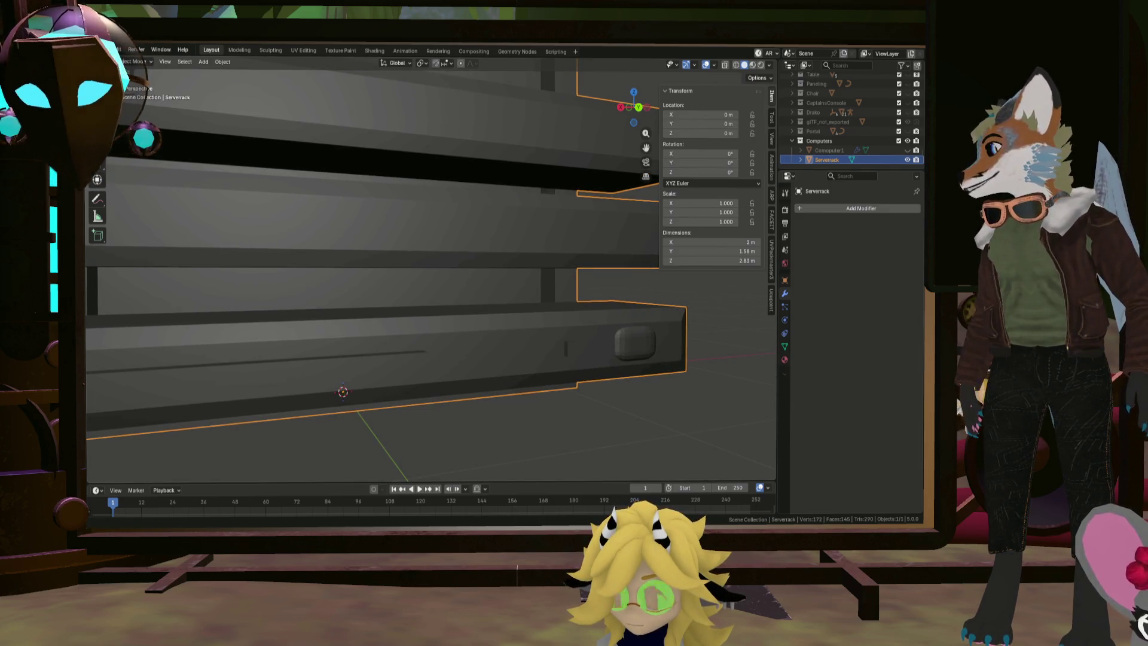
mouse_move(465, 429)
middle_mouse_down()
mouse_move(428, 335)
mouse_move(450, 358)
mouse_move(487, 342)
middle_mouse_up()
scroll(463, 351, "down", 3)
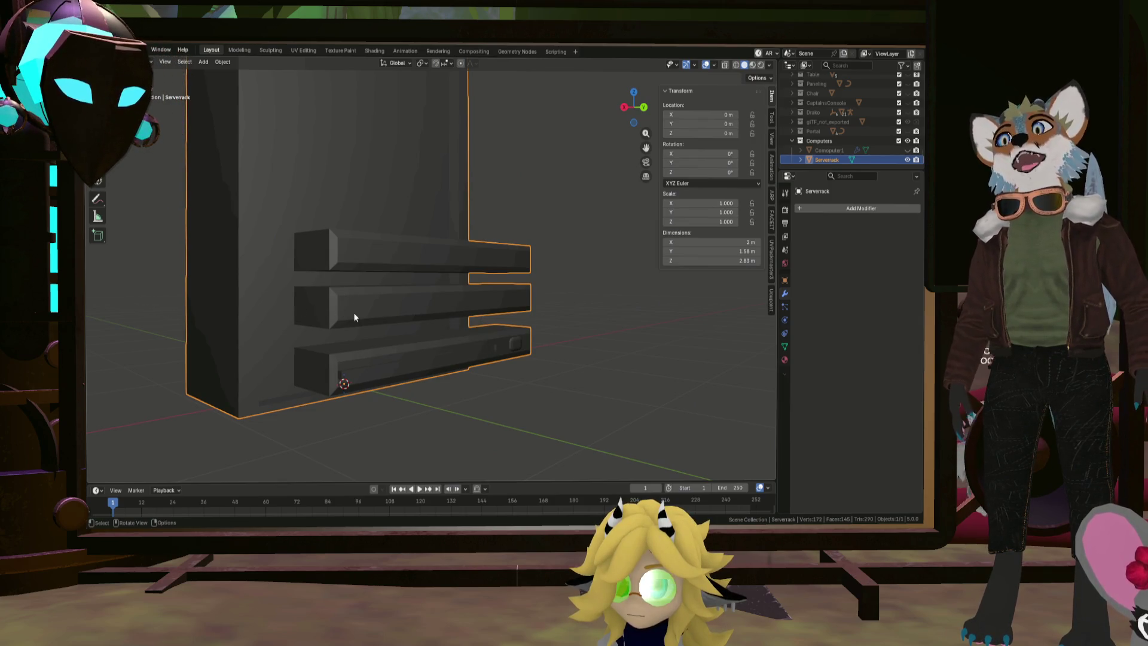
middle_click_drag(453, 327, 422, 357, "shift")
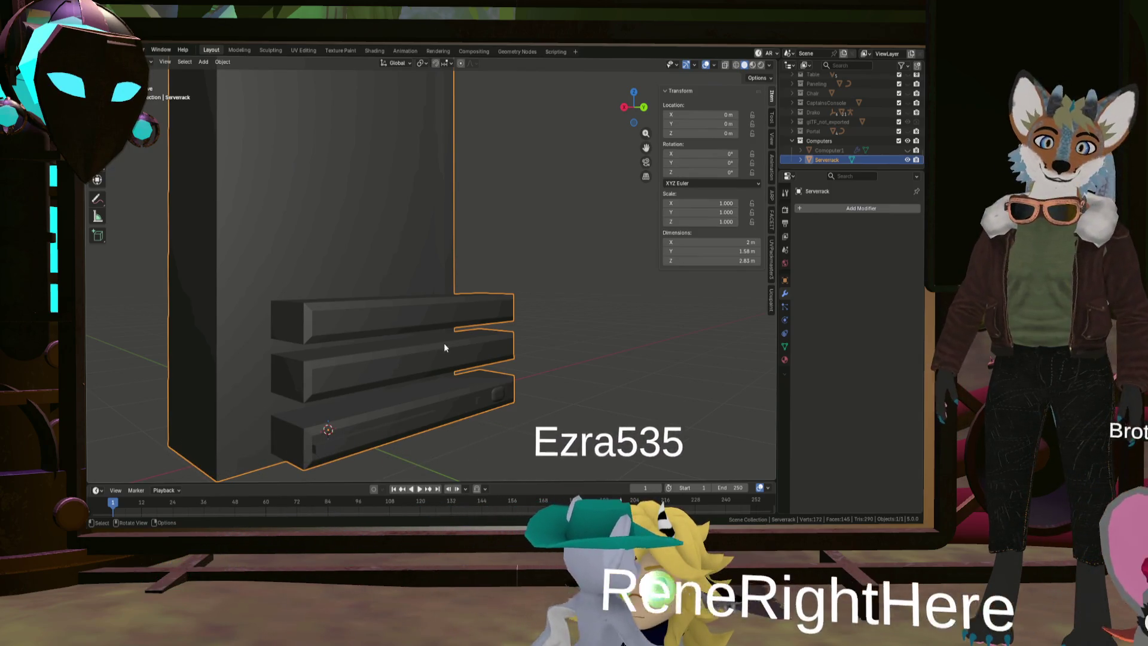
scroll(439, 349, "up", 3)
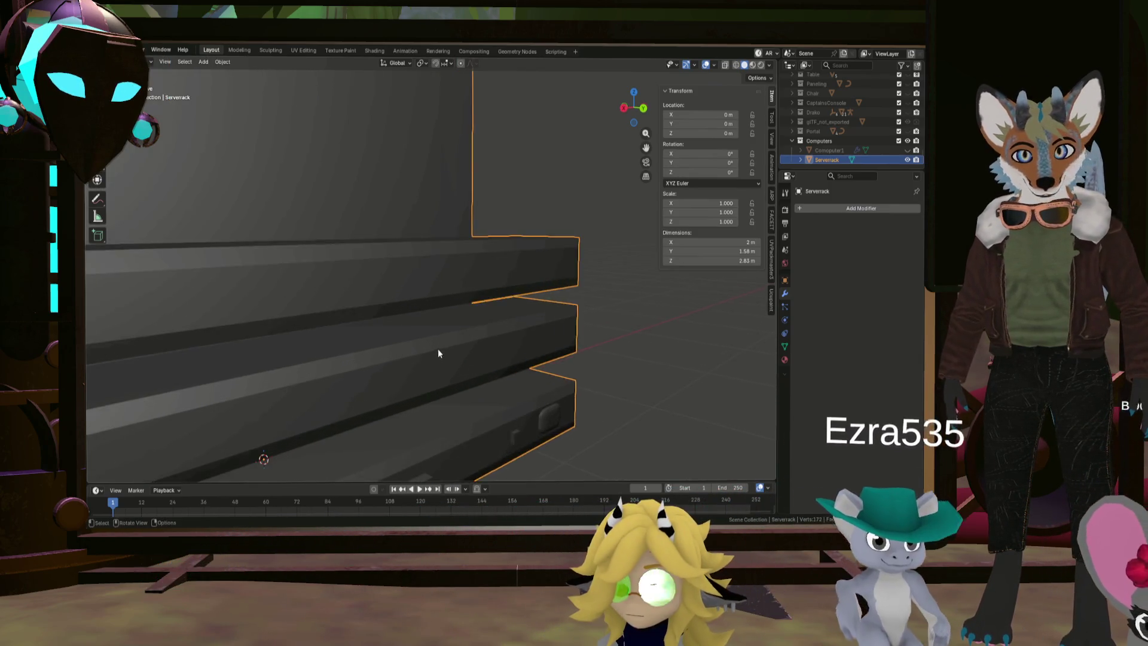
scroll(418, 362, "down", 2)
key("Tab")
left_click(439, 372)
scroll(439, 372, "down", 3)
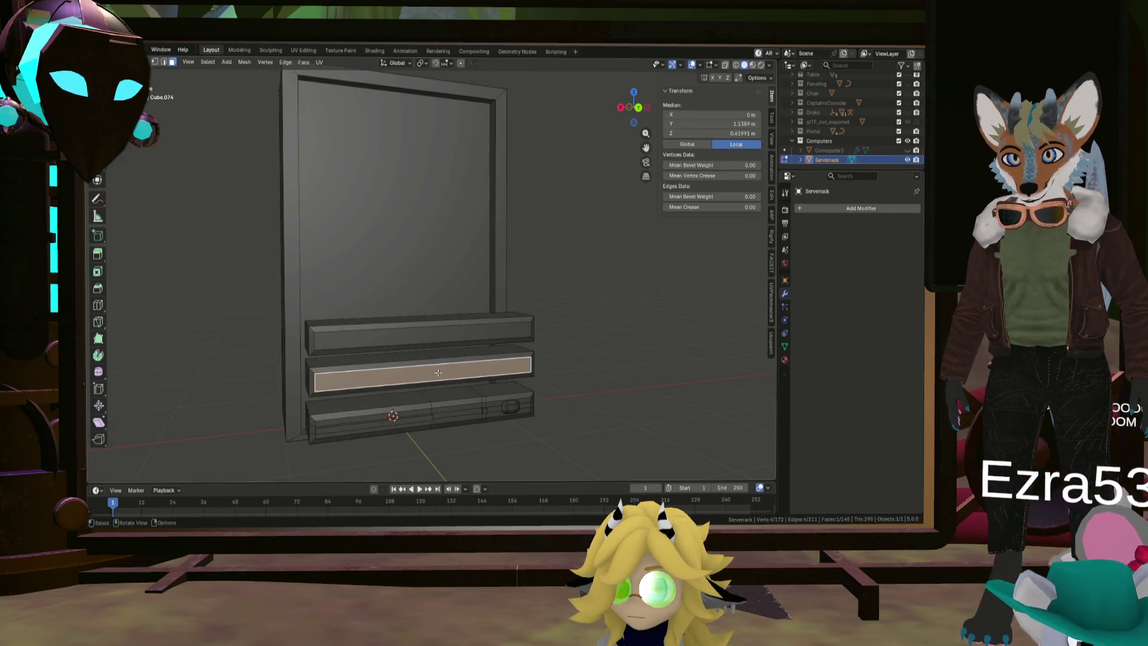
Duplicate the middle shelf's front face in place and shrink it to about half size
middle_click_drag(439, 372, 408, 365)
scroll(409, 368, "up", 3)
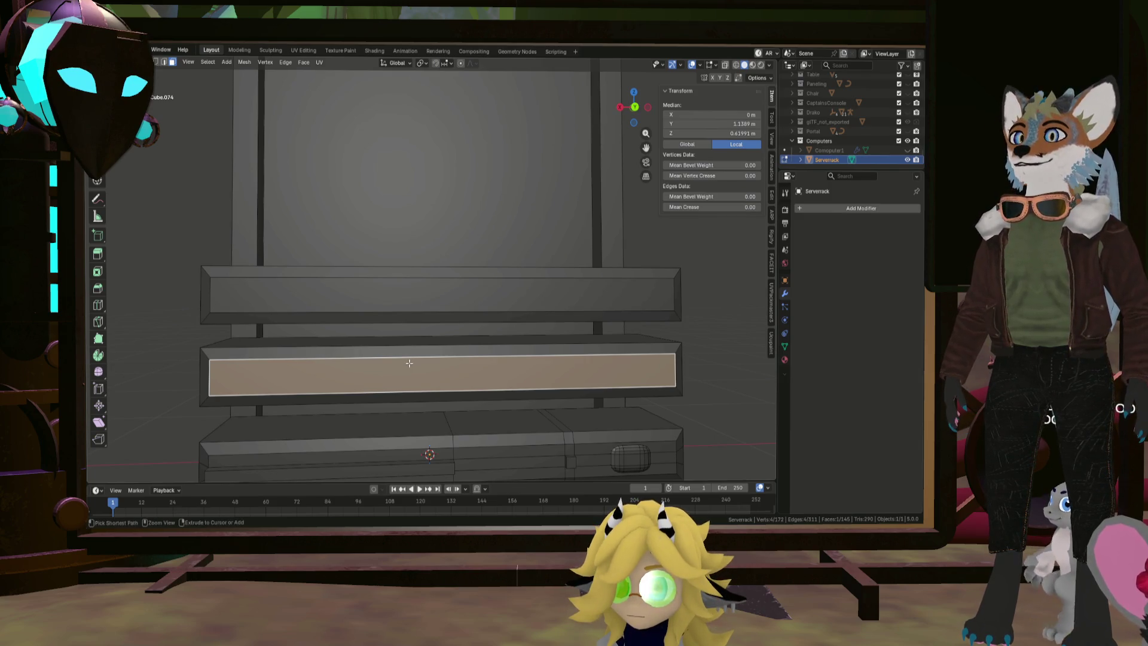
key("ctrl+r")
right_click(411, 361)
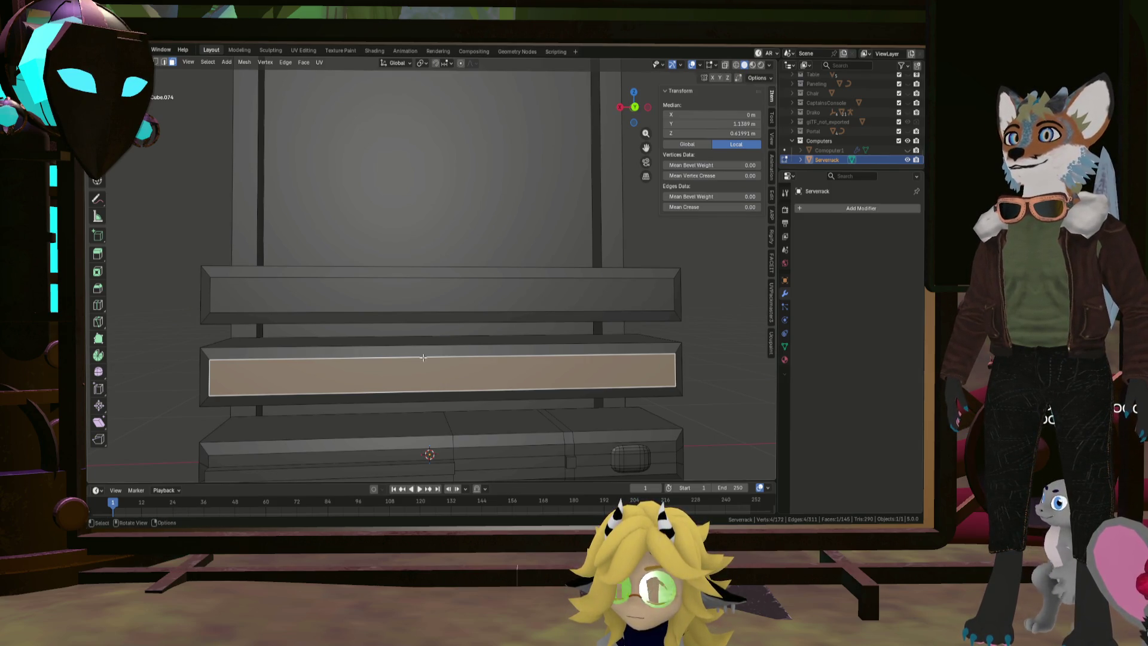
scroll(419, 359, "down", 2)
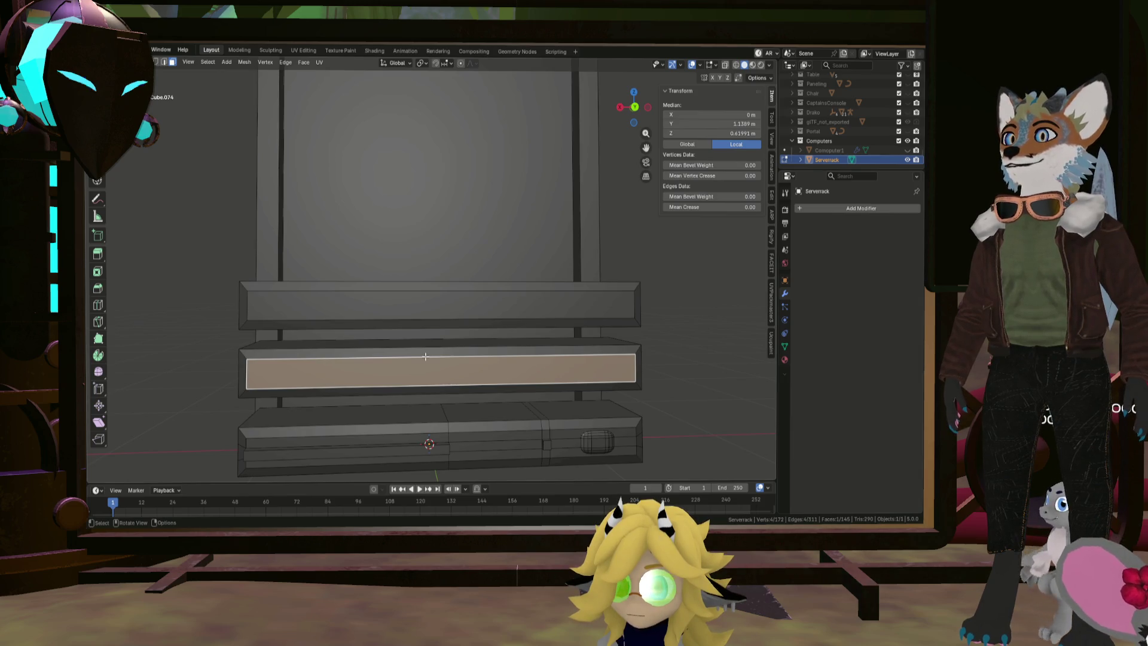
key("shift+d")
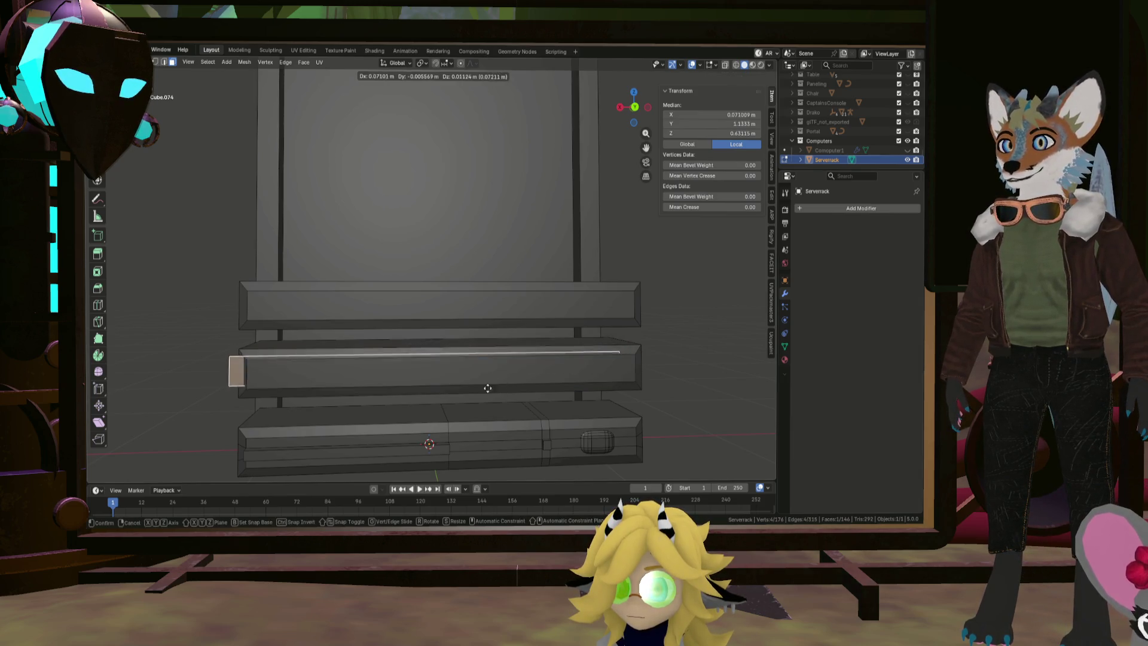
right_click(490, 389)
key("s")
left_click(562, 381)
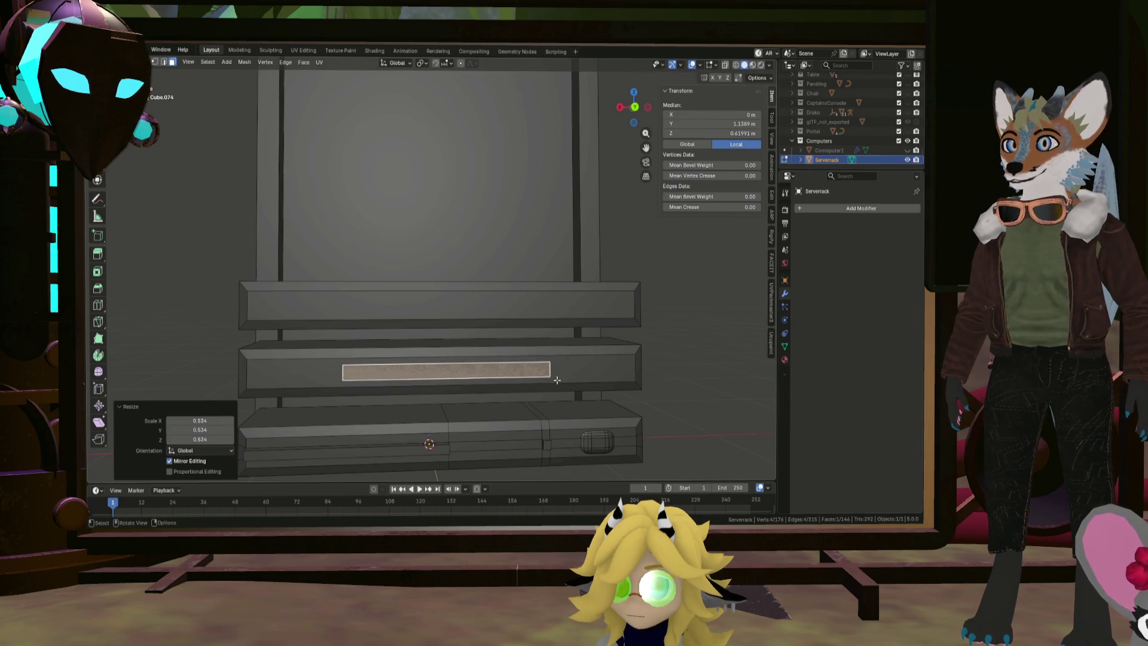
Extrude the shrunken face outward about 0.051 m into a raised strip
mouse_move(562, 381)
middle_mouse_down()
mouse_move(449, 389)
mouse_move(466, 376)
middle_mouse_up()
key("e")
left_click(450, 395)
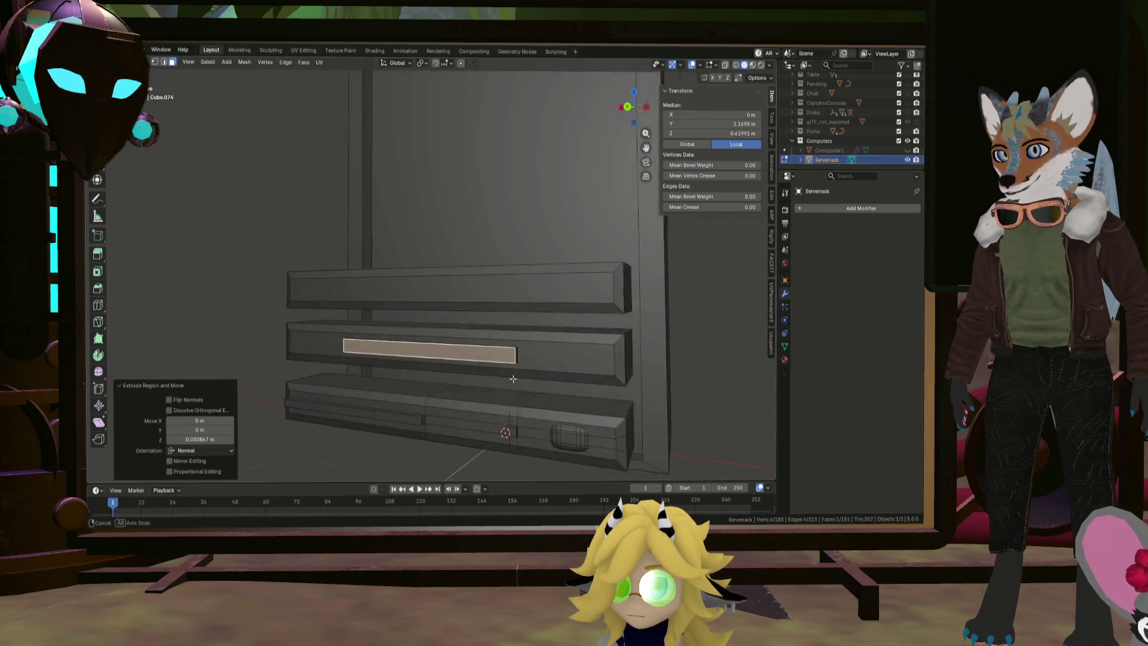
scroll(472, 365, "up", 5)
Divide the strip with 18 evenly spaced loop cuts and select its first segment
key("ctrl+r")
scroll(449, 355, "up", 5)
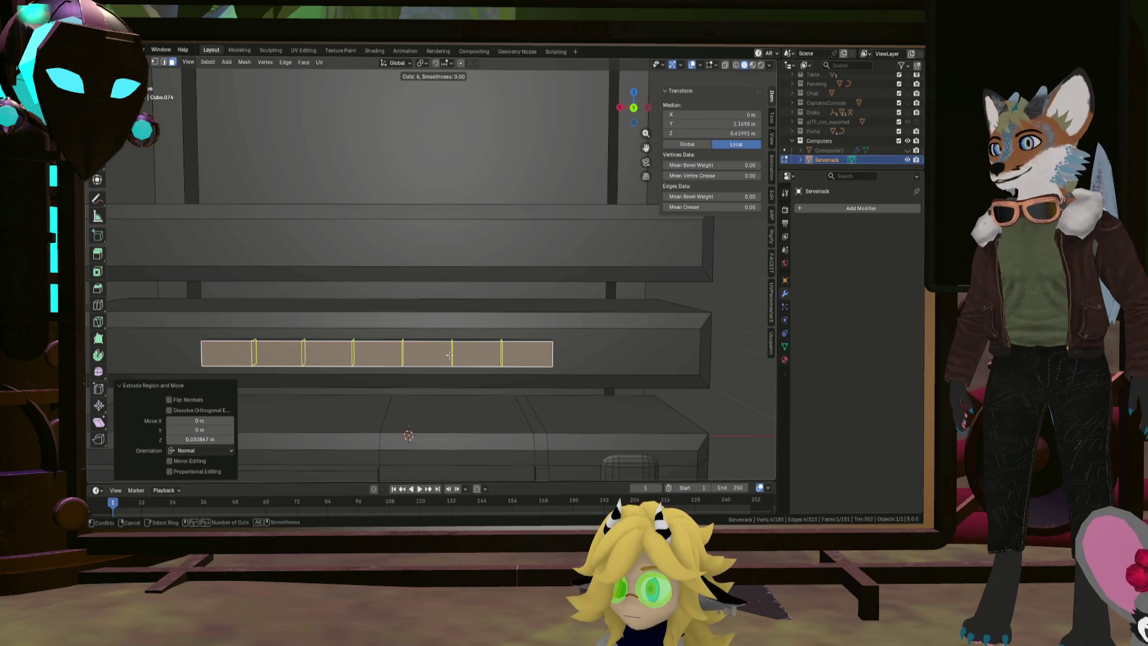
scroll(449, 356, "up", 6)
left_click(449, 355)
right_click(449, 355)
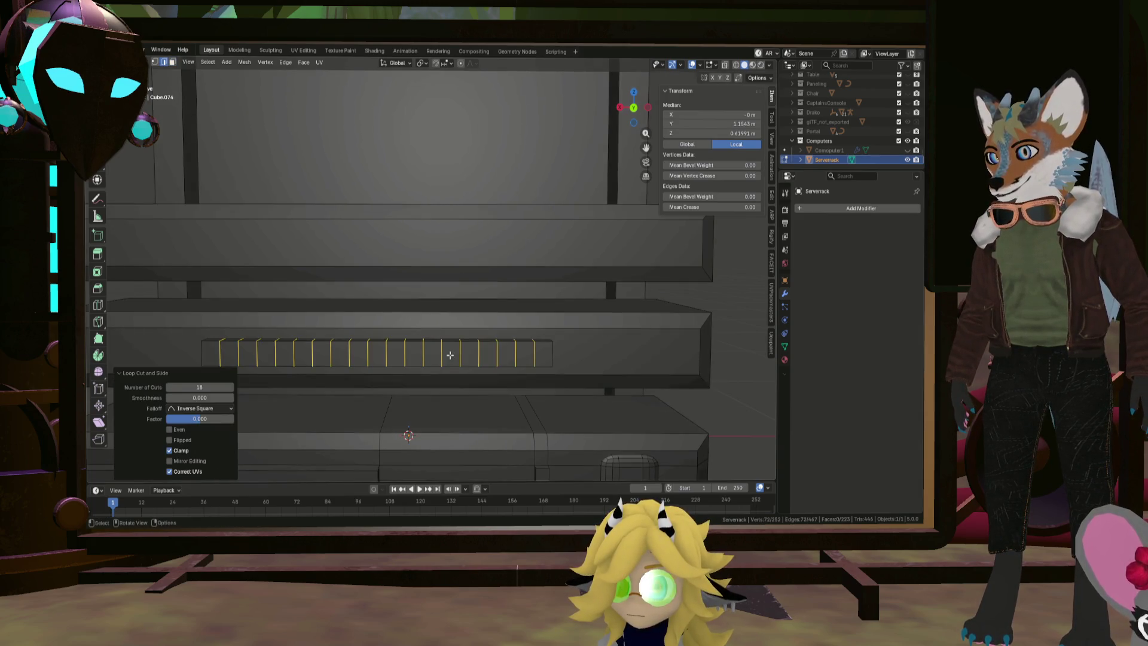
middle_click_drag(450, 355, 297, 340)
left_click(223, 348)
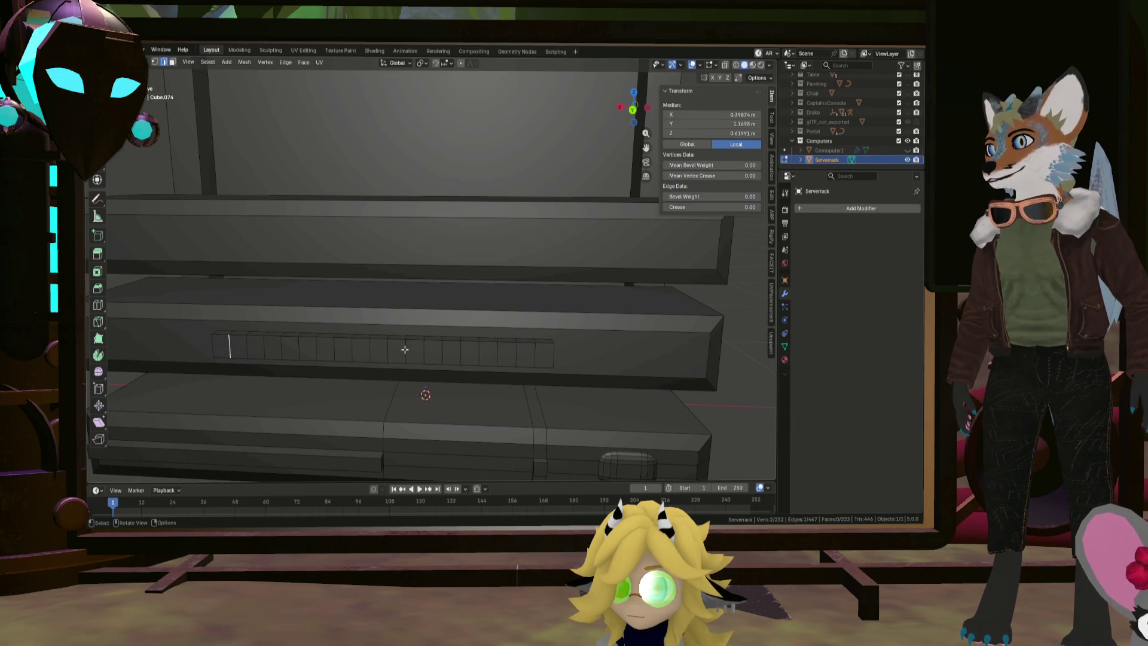
left_click(173, 63)
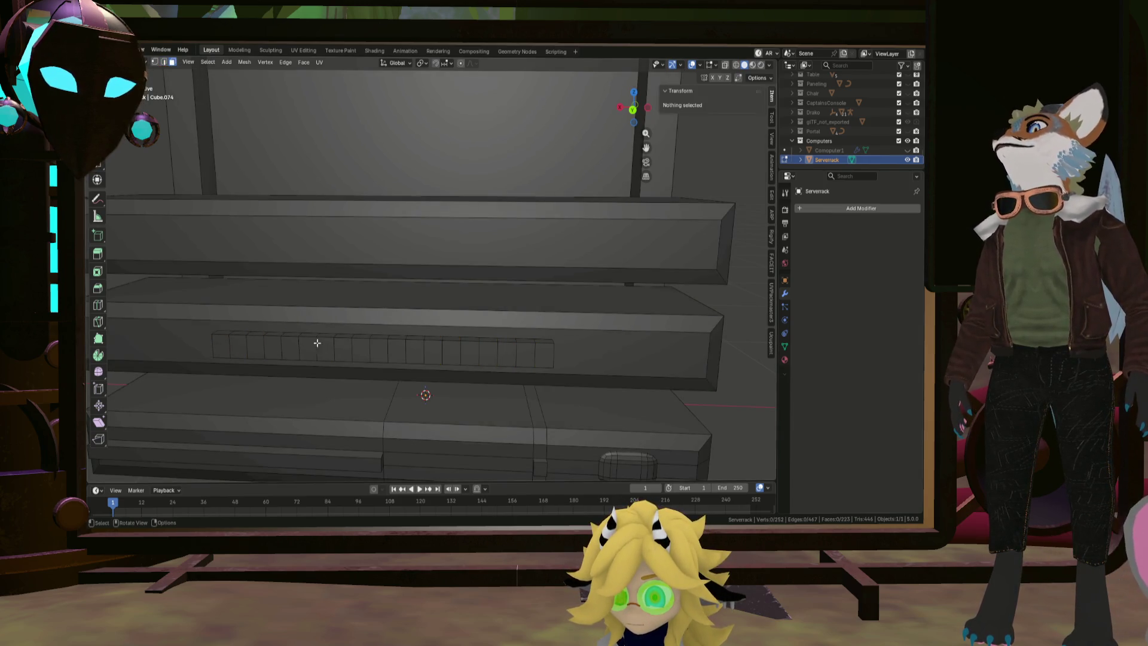
left_click(225, 343)
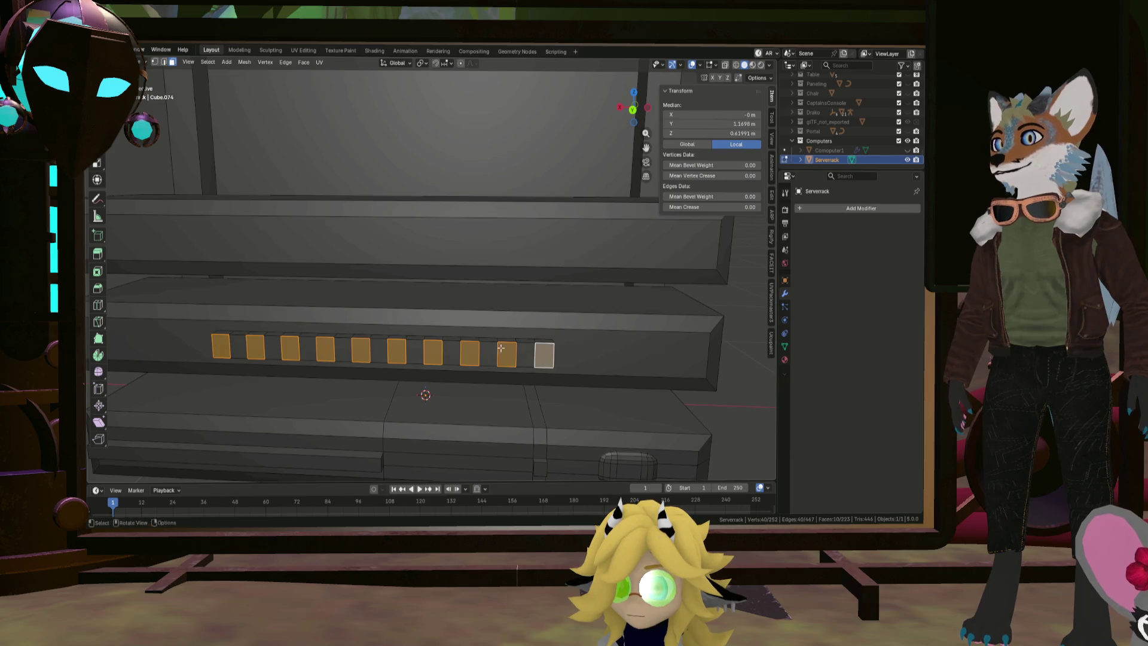
Extrude the alternating strip segments and shrink each to 0.740 around its own centre
mouse_move(501, 348)
middle_mouse_down()
mouse_move(466, 335)
mouse_move(594, 297)
middle_mouse_up()
key("e")
left_click(464, 335)
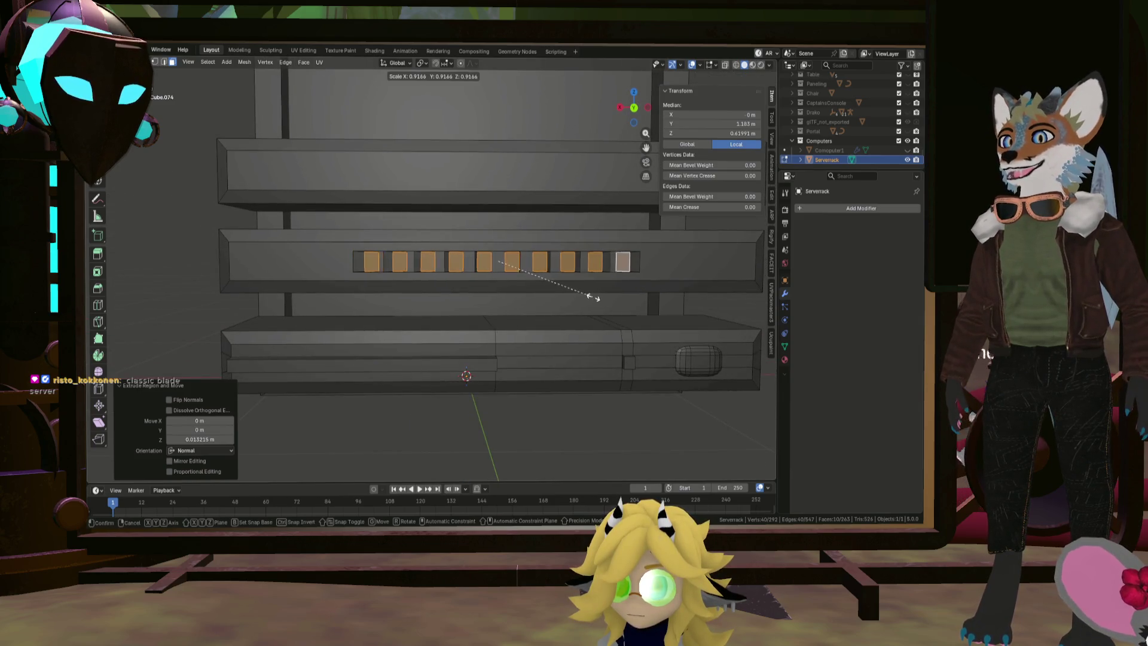
left_click(422, 63)
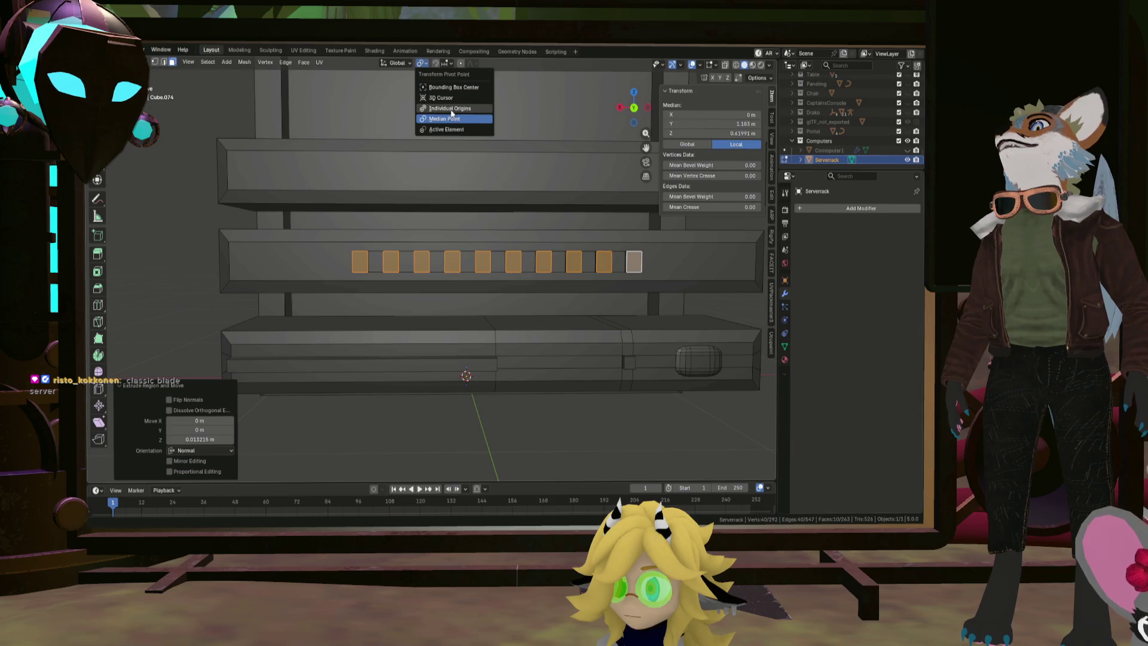
left_click(451, 109)
key("s")
left_click(541, 190)
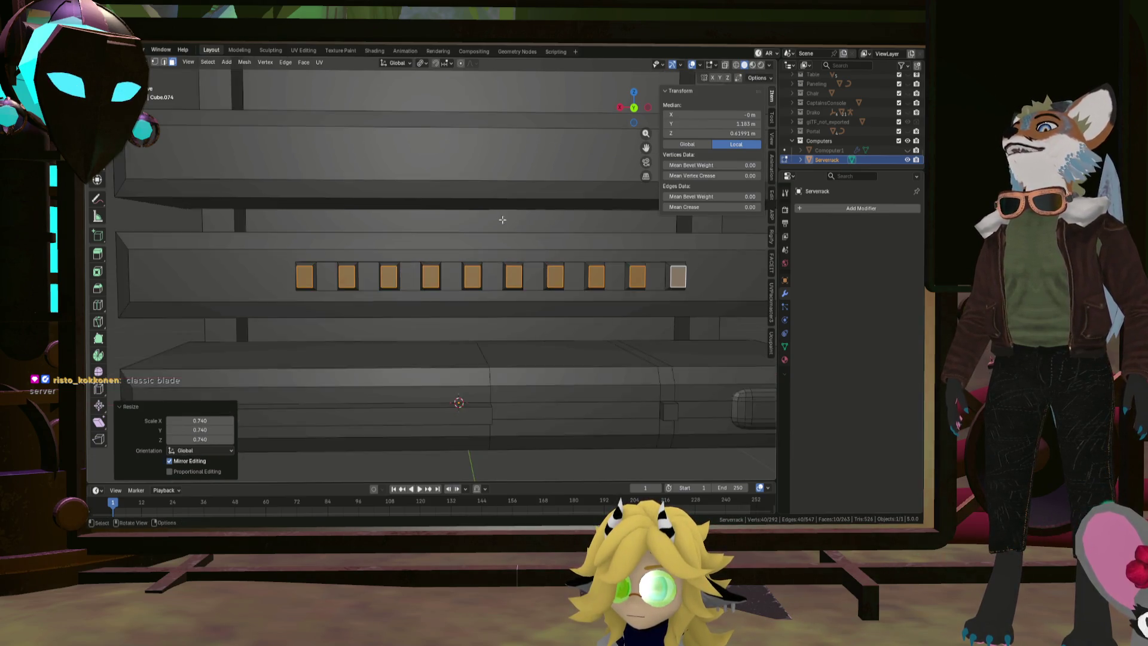
mouse_move(541, 191)
middle_mouse_down()
mouse_move(354, 256)
mouse_move(450, 264)
middle_mouse_up()
left_click(354, 256)
Select the connected row of slot keys and nudge it back about 0.014 m along Y
middle_click_drag(483, 256, 506, 280)
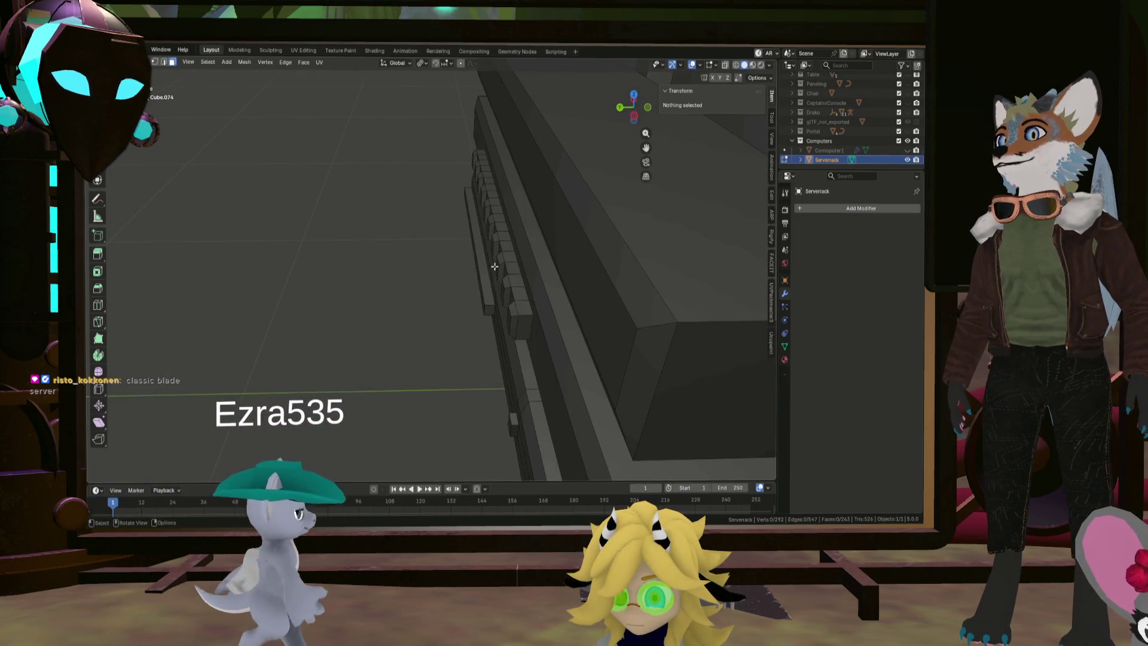
key("l")
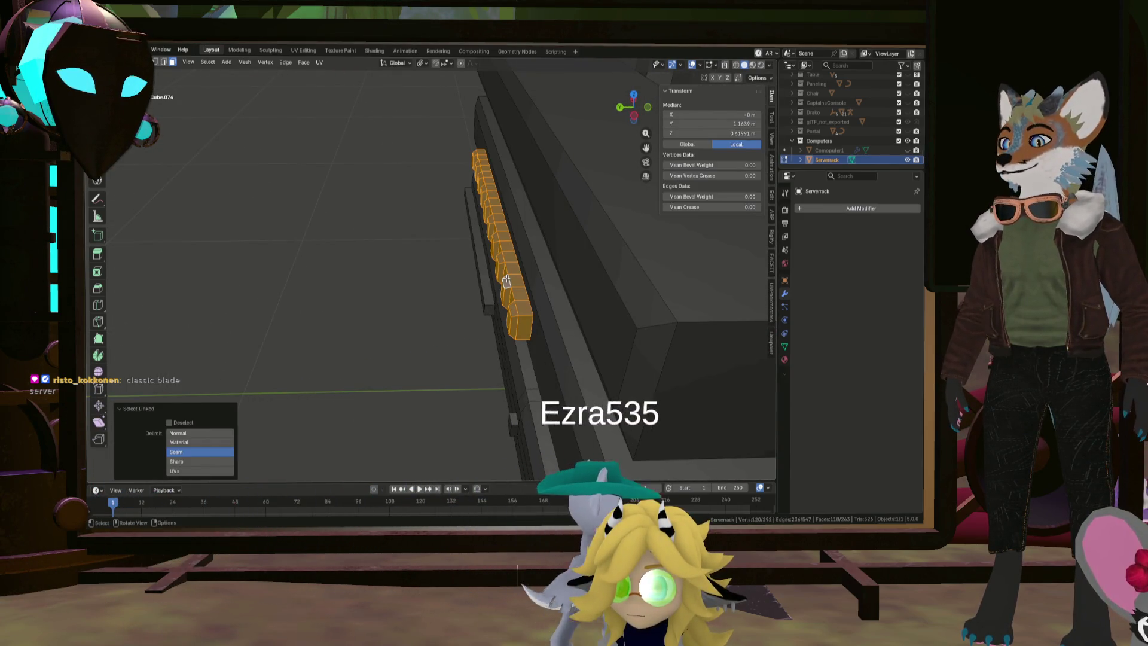
key("g")
key("y")
key("Escape")
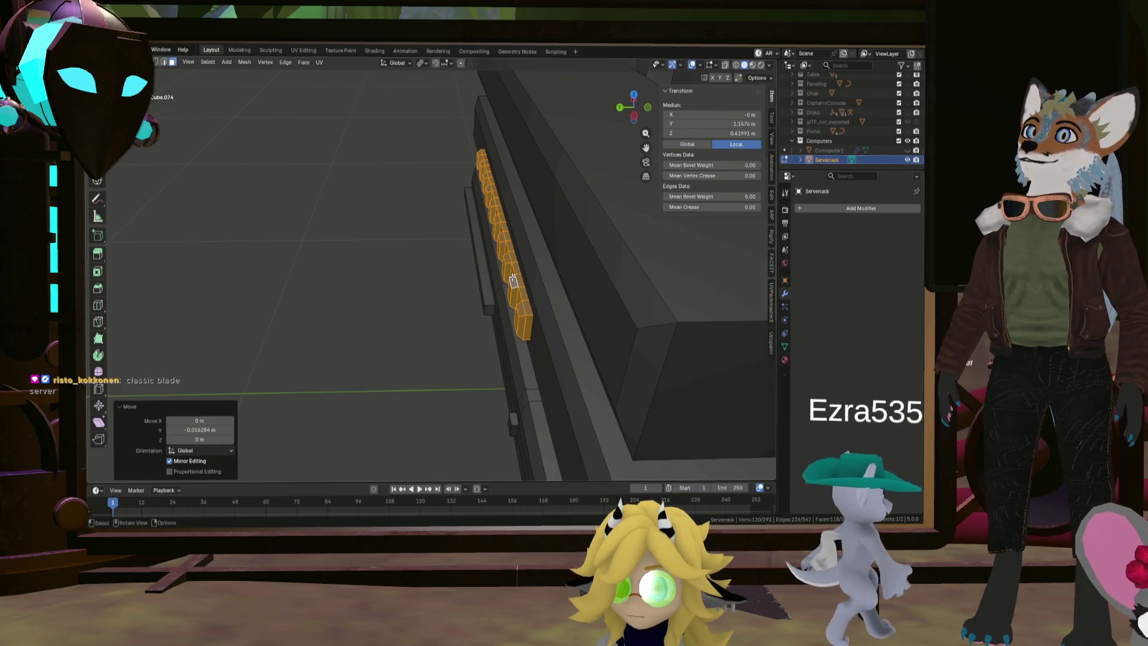
middle_click_drag(512, 281, 576, 296)
left_click(576, 296)
scroll(539, 286, "up", 6)
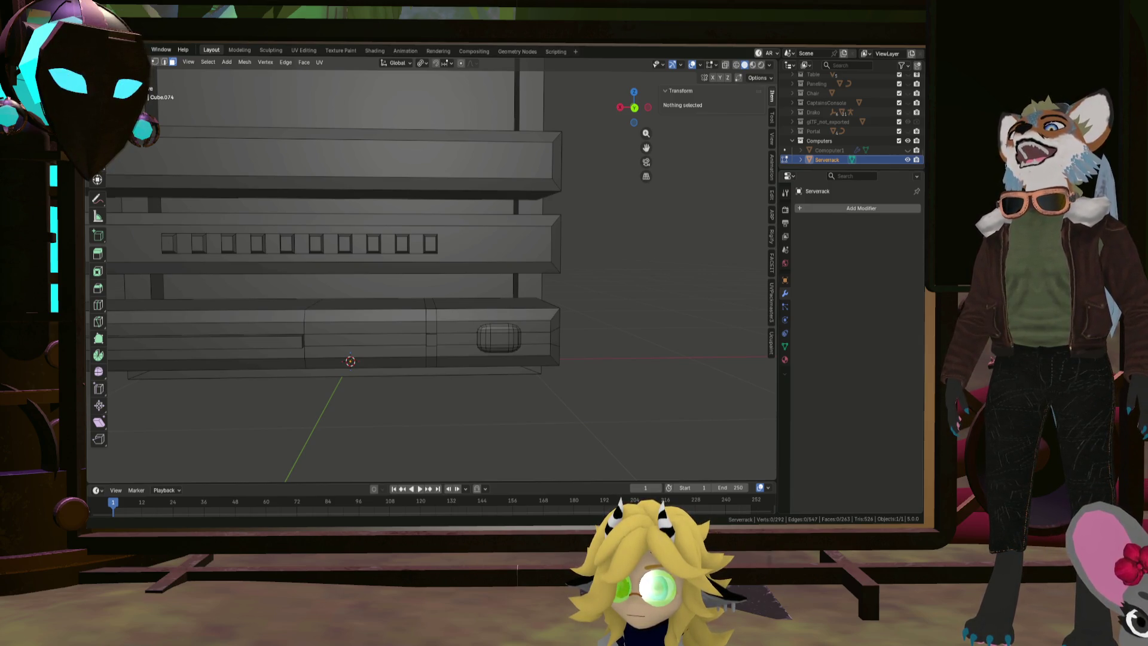
mouse_move(574, 419)
middle_mouse_down()
mouse_move(562, 370)
mouse_move(628, 383)
mouse_move(535, 346)
mouse_move(566, 378)
middle_mouse_up()
Add a cylinder, shrink it, and rotate it 90° on X
key("shift+a")
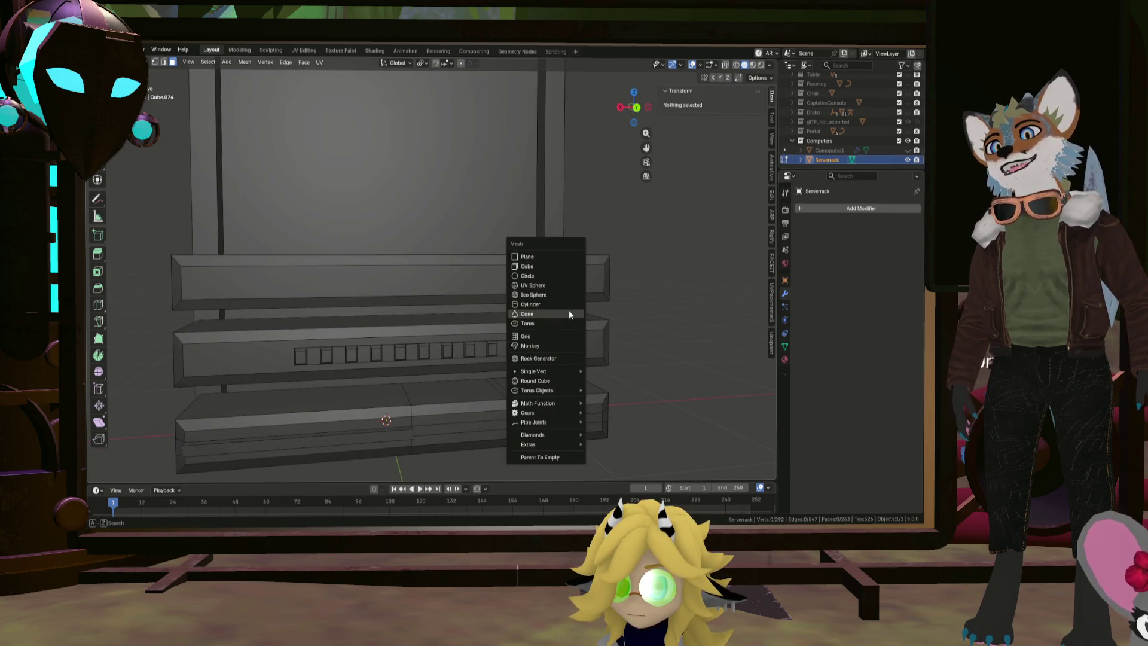
left_click(568, 305)
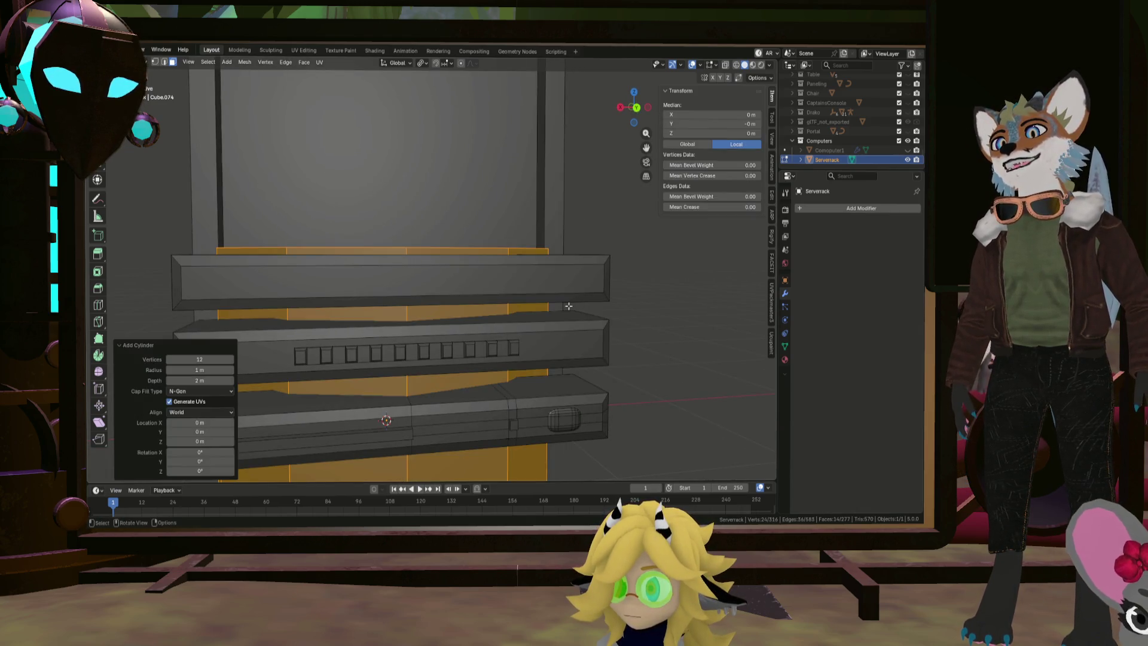
scroll(568, 306, "down", 5)
key("s")
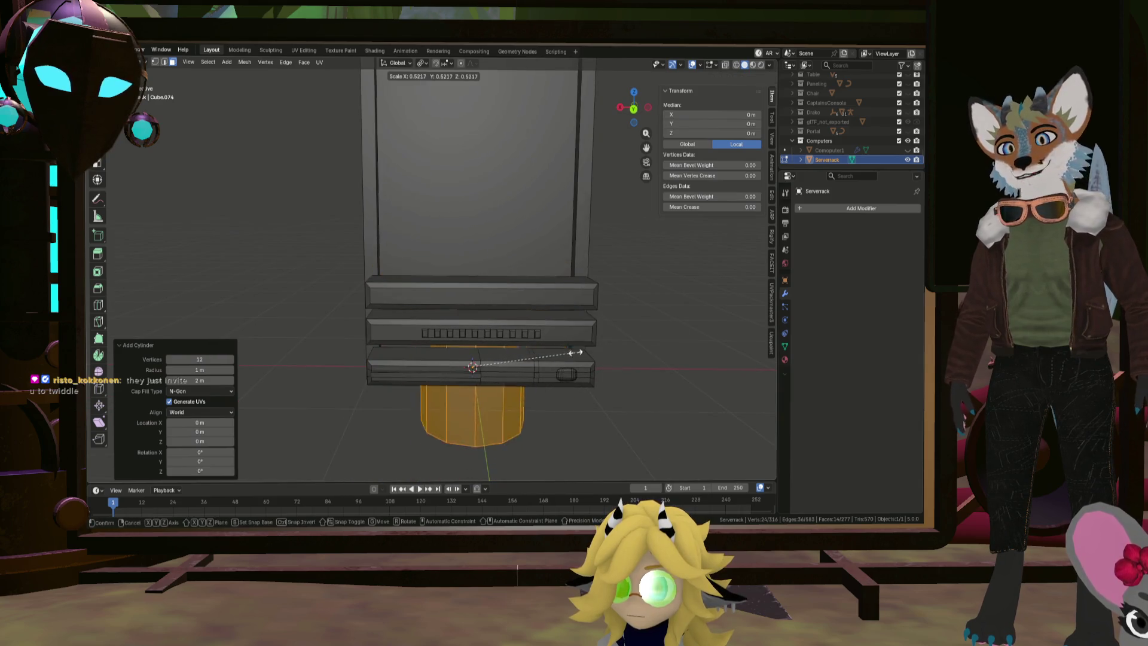
left_click(499, 359)
middle_click_drag(500, 359, 578, 338)
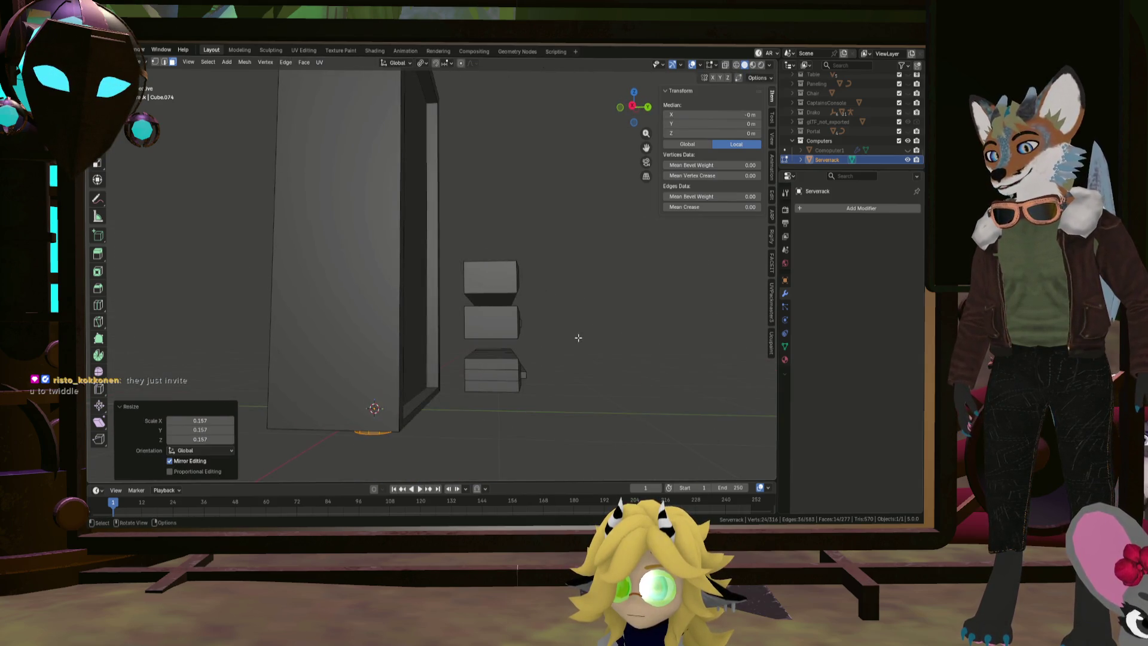
type("rx90")
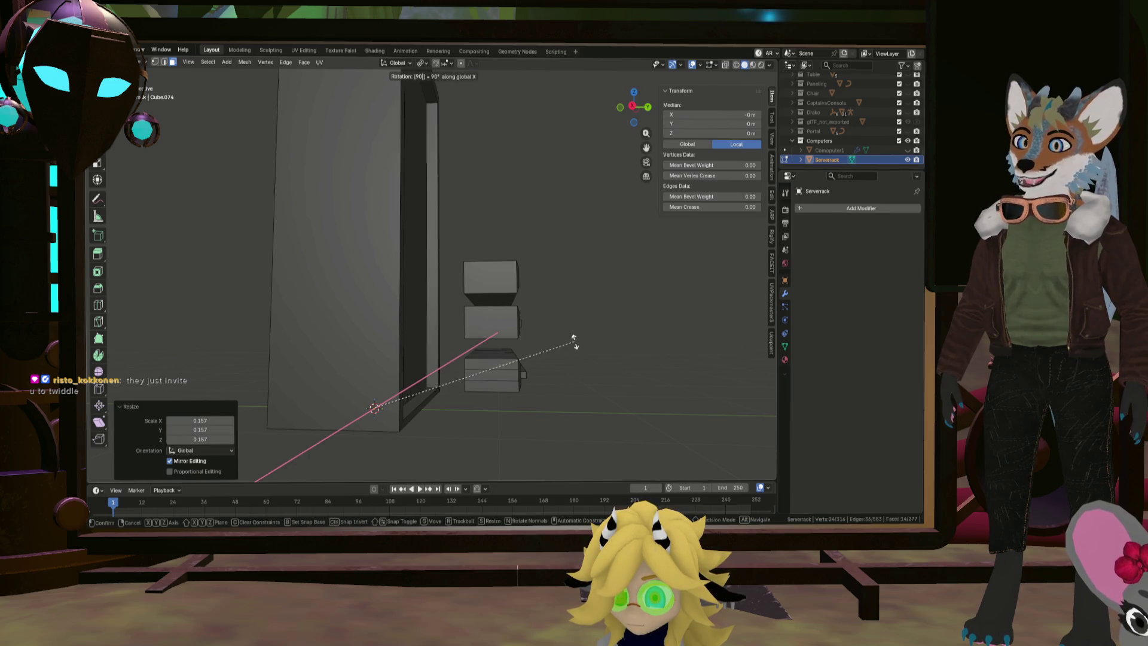
key("Return")
Move the cylinder to the middle shelf, shrink it to knob size, and place it right of the slot row
key("g")
left_click(597, 356)
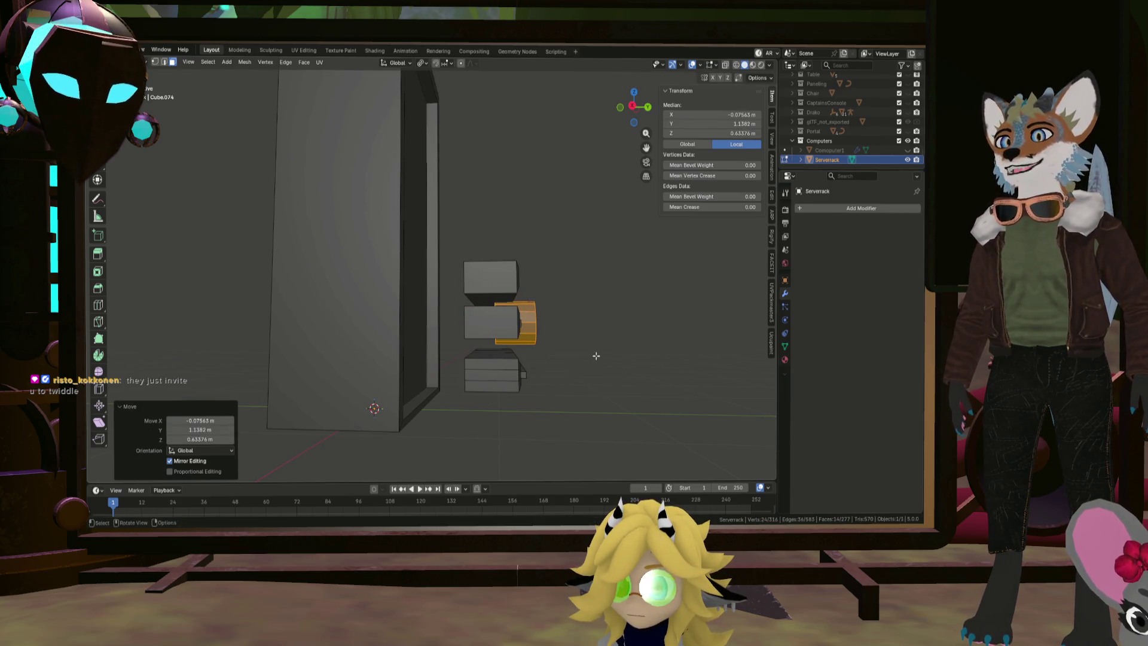
mouse_move(596, 356)
middle_mouse_down()
mouse_move(553, 384)
mouse_move(571, 358)
middle_mouse_up()
scroll(570, 358, "up", 2)
key("s")
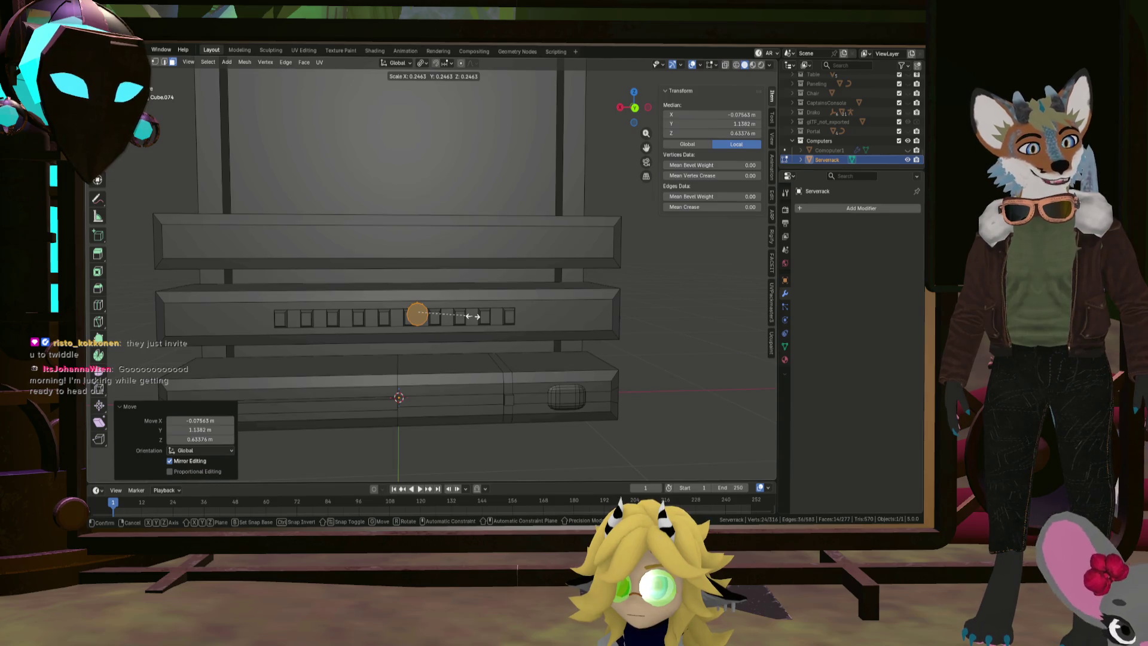
left_click(476, 316)
middle_click_drag(477, 316, 400, 303)
key("g")
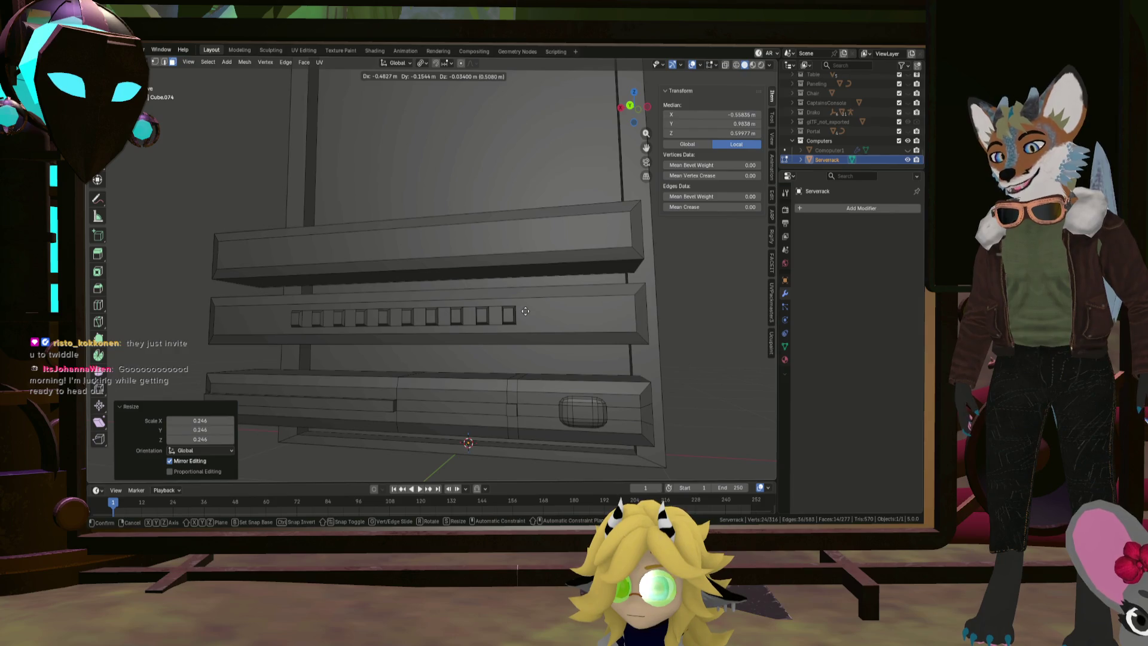
key("shift+x")
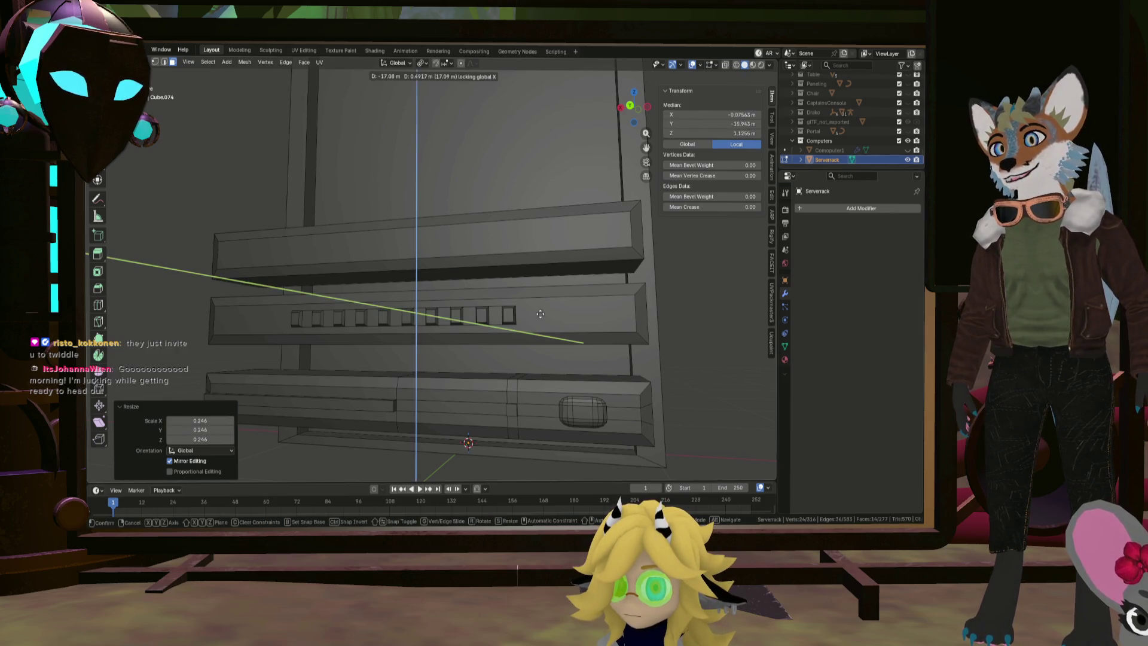
key("shift+y")
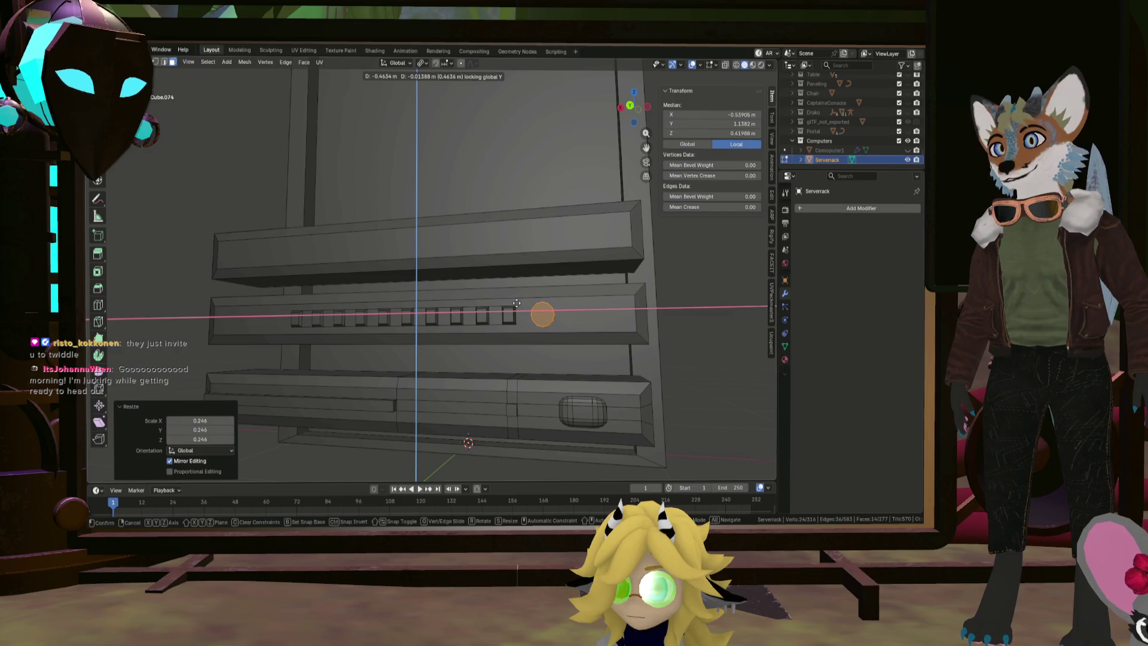
left_click(517, 303)
scroll(516, 304, "up", 4)
mouse_move(515, 311)
middle_mouse_down()
mouse_move(510, 323)
mouse_move(474, 264)
mouse_move(482, 249)
middle_mouse_up()
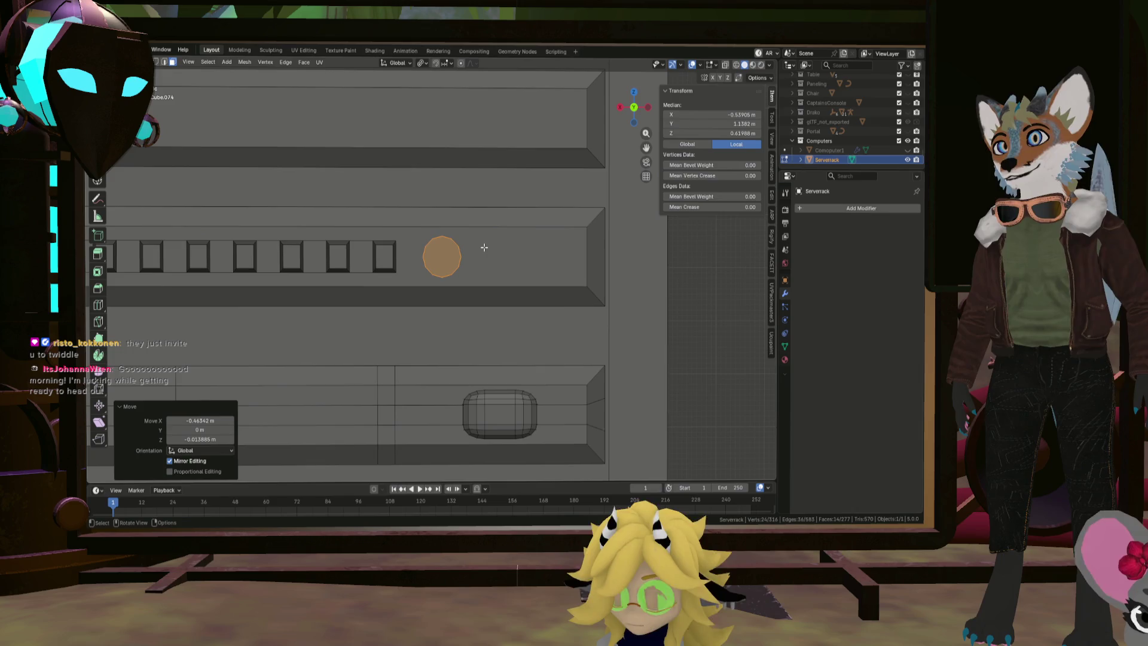
Duplicate the knob twice along X to make a row of three
key("shift+d")
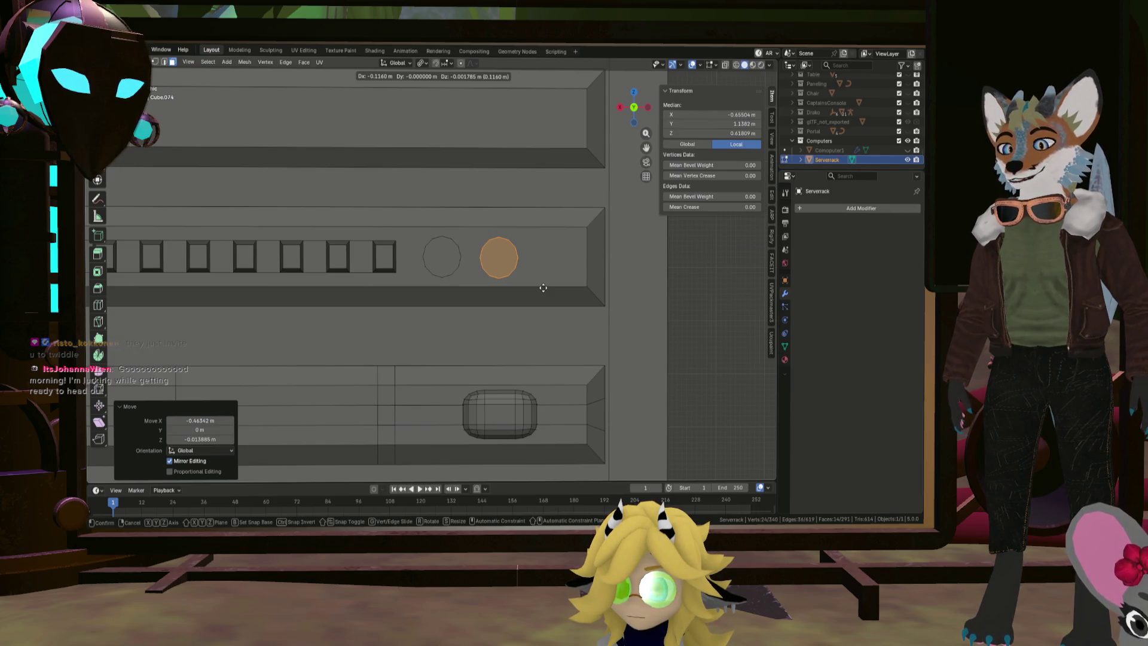
key("x")
left_click(543, 288)
key("shift+d")
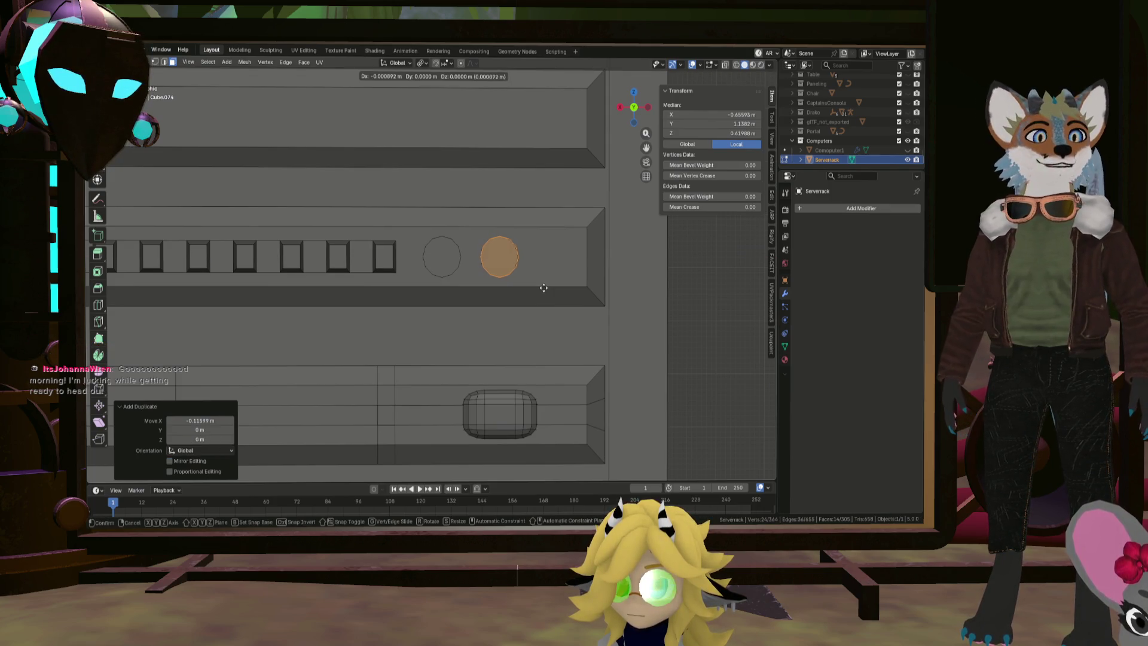
key("x")
right_click(598, 287)
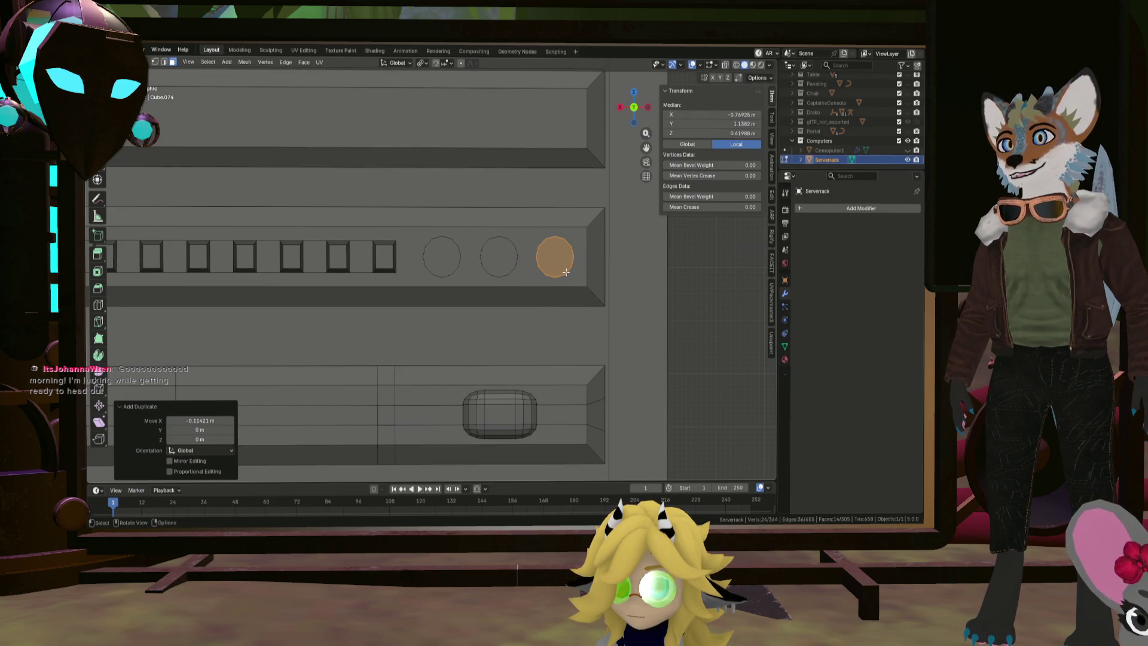
Scale all three knobs down together, then deselect everything
left_click(546, 255)
left_click(498, 256, "shift")
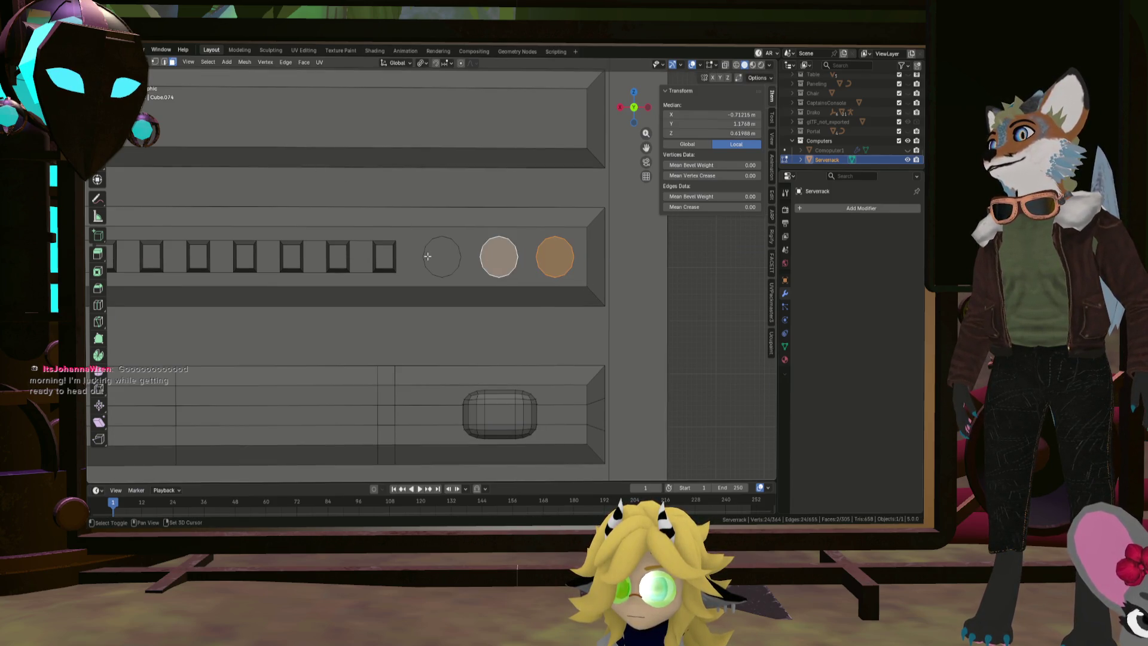
left_click(442, 256, "shift")
middle_click_drag(442, 263, 475, 287)
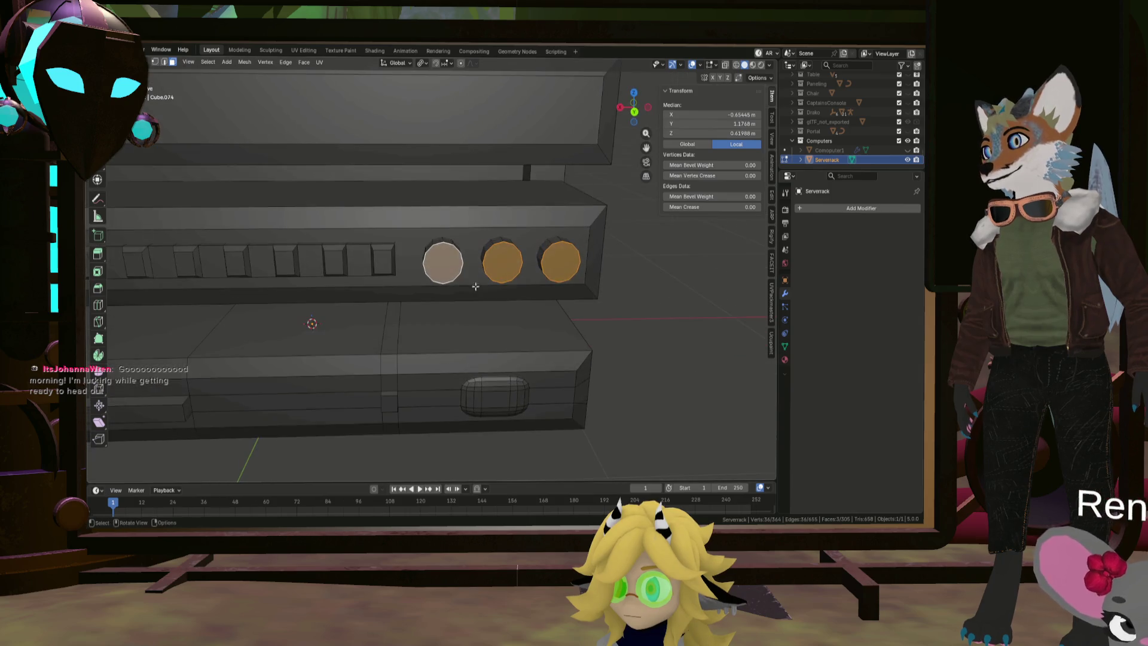
key("s")
left_click(595, 232)
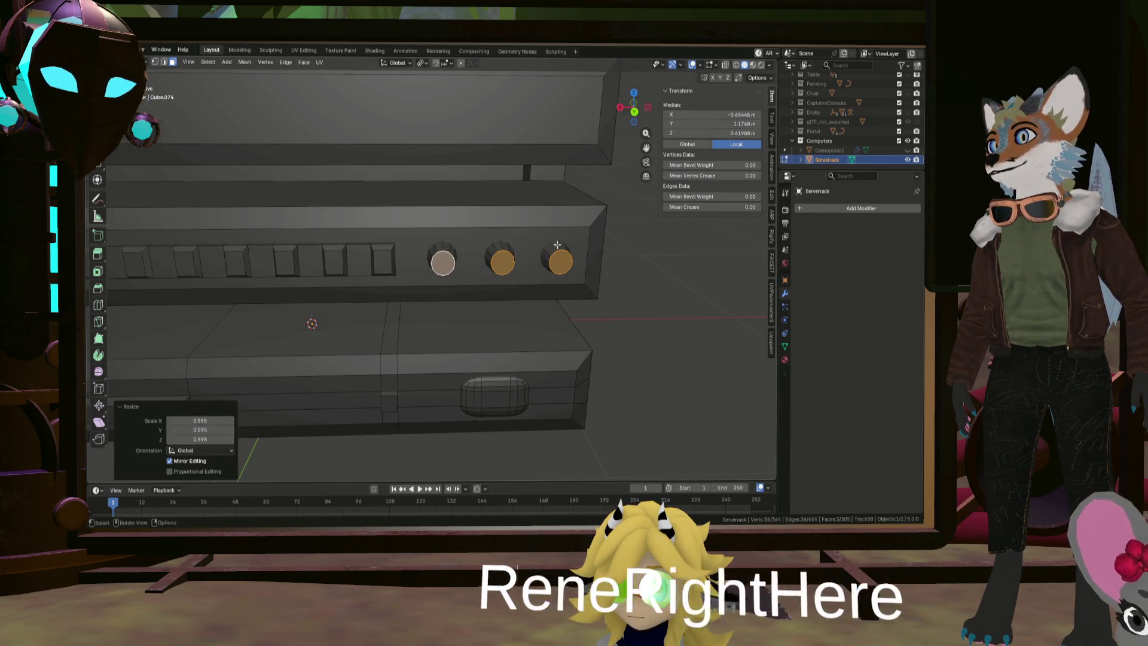
mouse_move(595, 232)
middle_mouse_down()
mouse_move(603, 269)
mouse_move(438, 254)
mouse_move(502, 297)
mouse_move(594, 277)
mouse_move(553, 273)
middle_mouse_up()
left_click(603, 269)
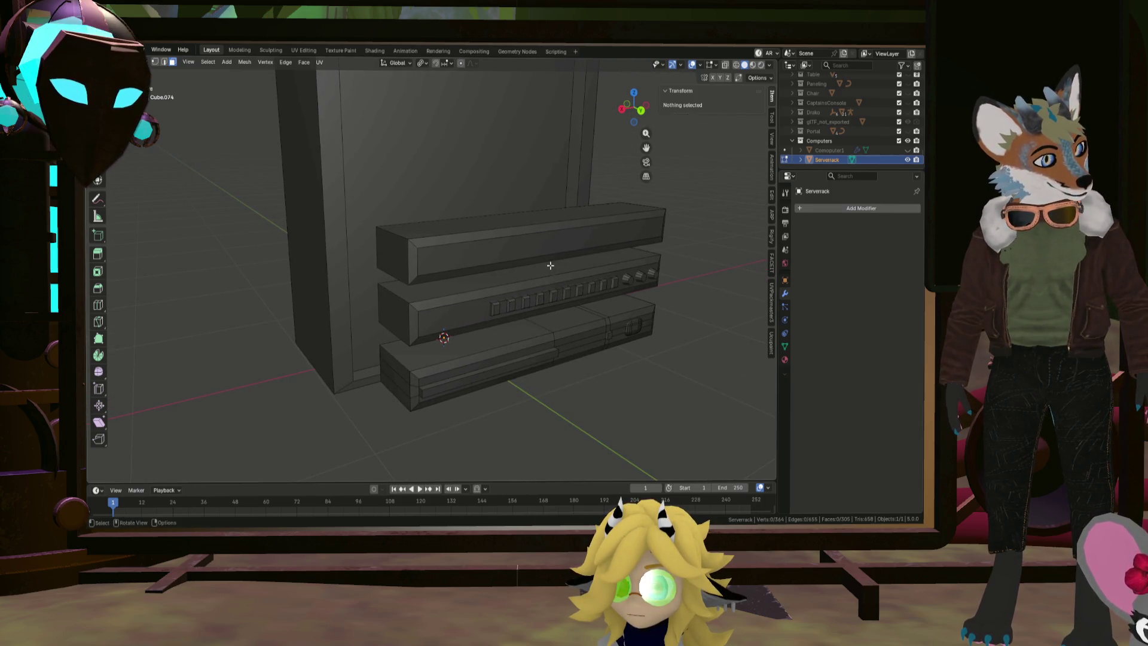
mouse_move(549, 264)
middle_mouse_down()
mouse_move(478, 263)
mouse_move(488, 255)
mouse_move(548, 275)
mouse_move(456, 277)
mouse_move(548, 285)
mouse_move(437, 300)
middle_mouse_up()
scroll(489, 256, "up", 1)
scroll(464, 256, "down", 2)
scroll(437, 300, "up", 4)
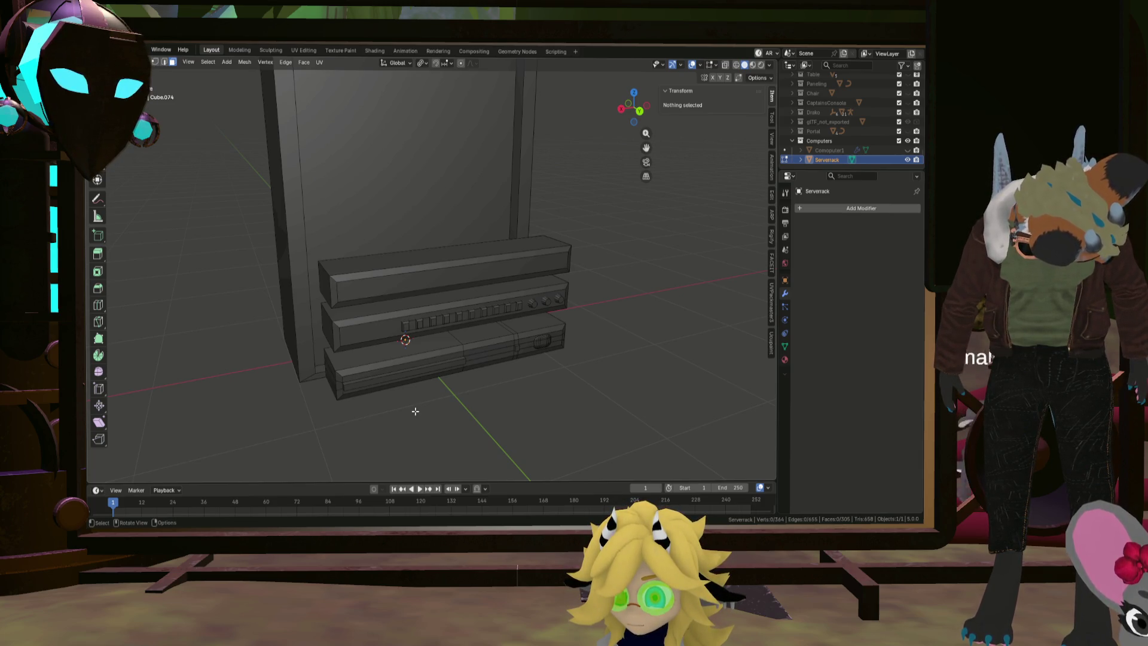
mouse_move(414, 412)
middle_mouse_down()
mouse_move(479, 233)
mouse_move(440, 259)
mouse_move(521, 307)
middle_mouse_up()
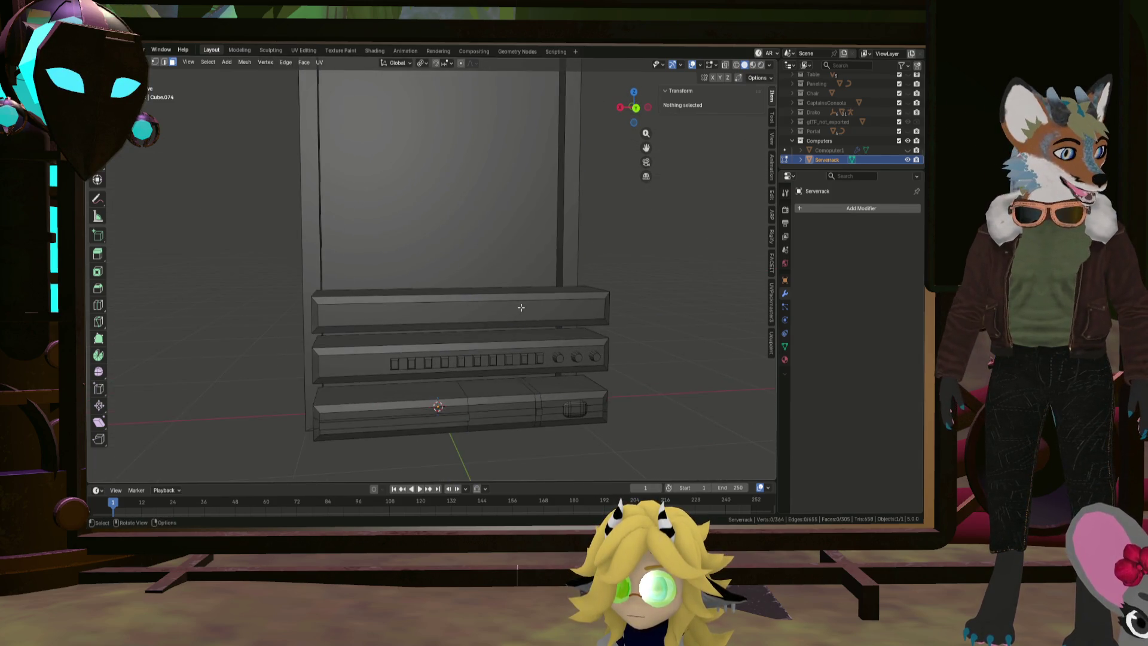
scroll(359, 318, "up", 2)
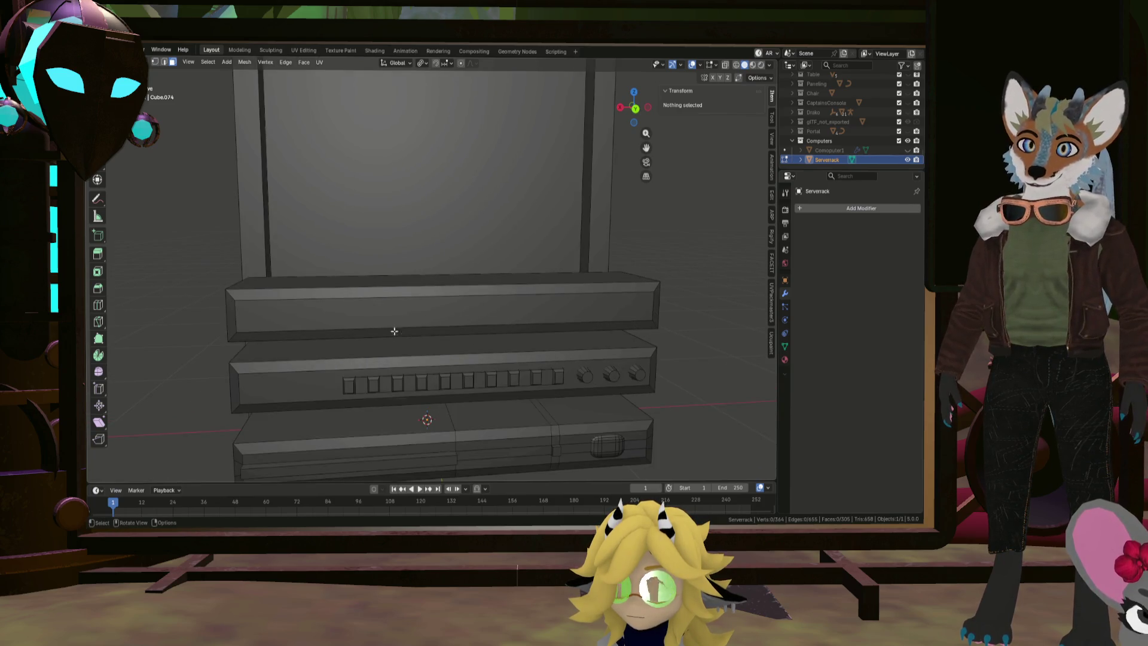
left_click(359, 318)
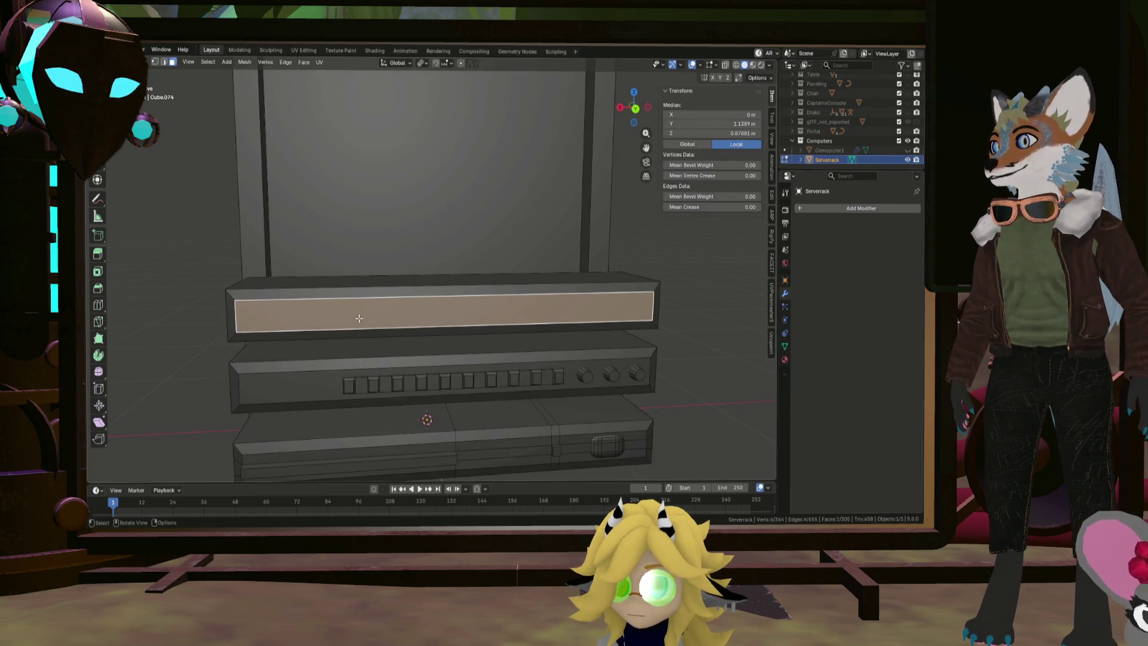
Add a centred horizontal edge loop across the front and three evenly spaced vertical cuts on the top shelf
key("ctrl+r")
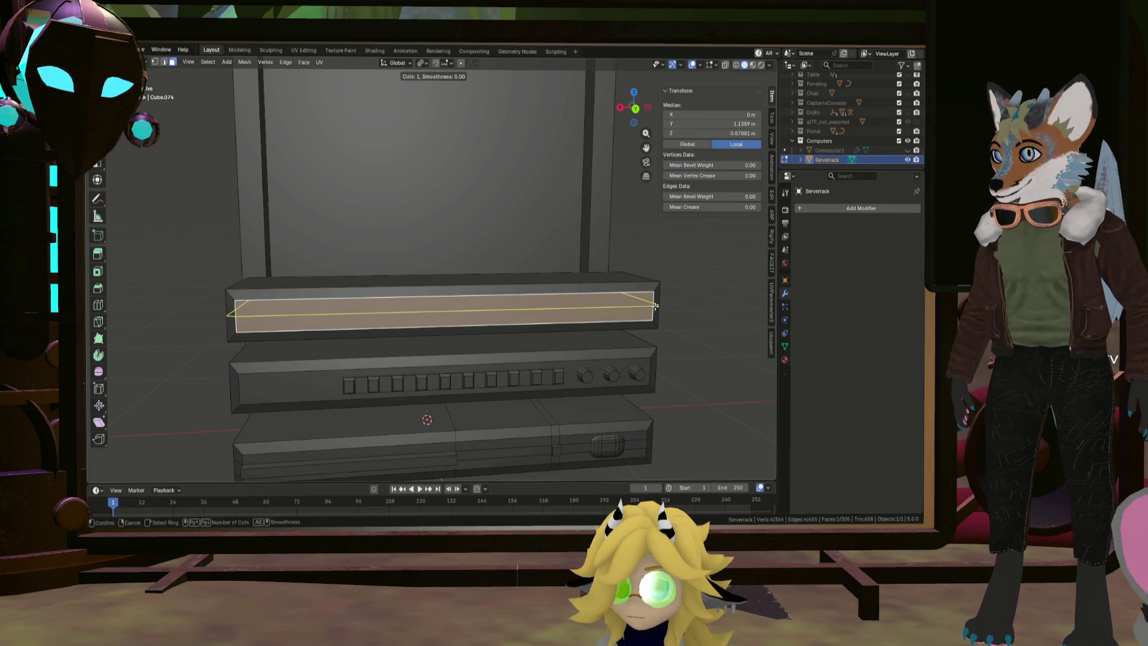
left_click(656, 305)
right_click(655, 306)
key("ctrl+r")
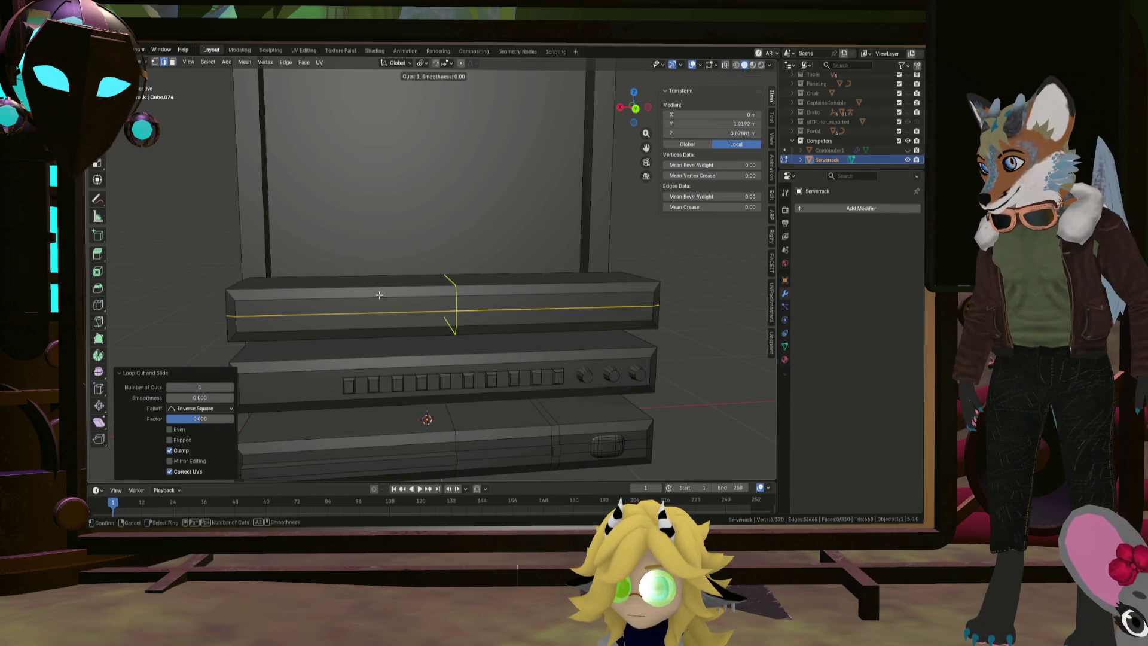
scroll(379, 294, "up", 3)
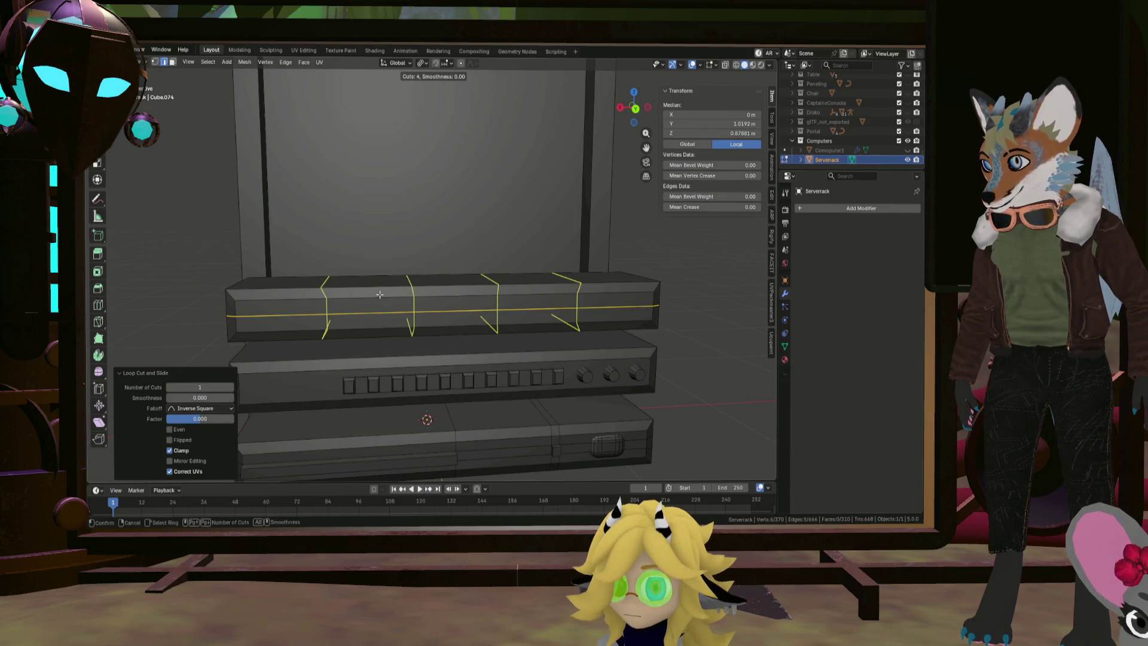
scroll(379, 294, "down", 1)
left_click(379, 295)
right_click(379, 294)
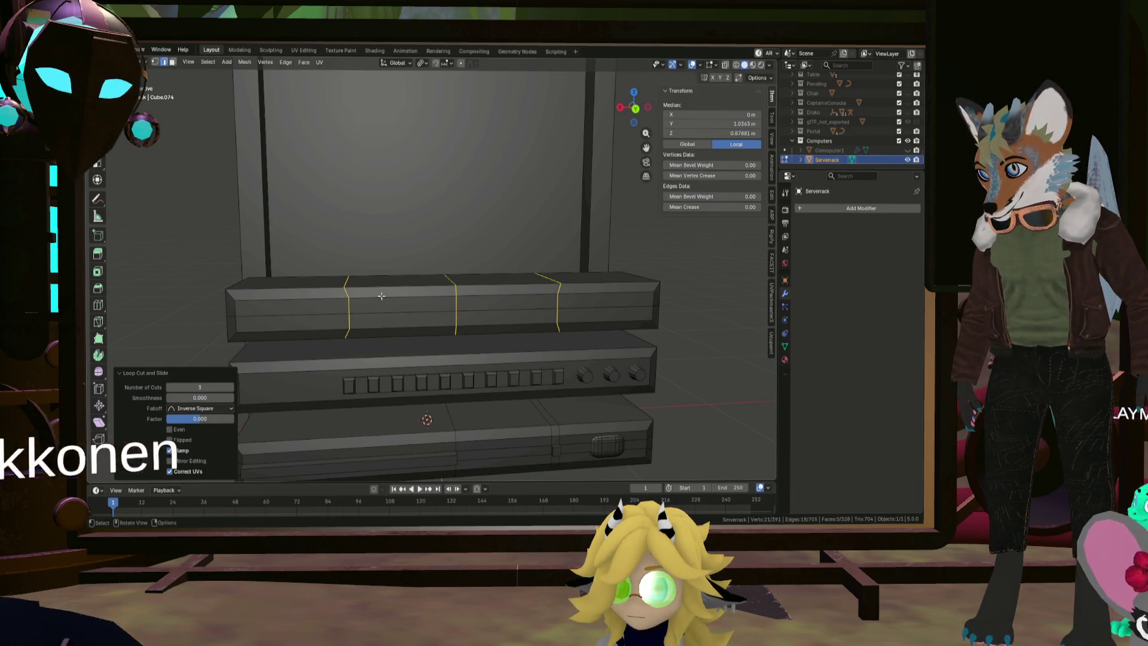
Try an 18-segment bevel on a single seam vertex, then undo it
left_click(156, 63)
left_click(358, 312)
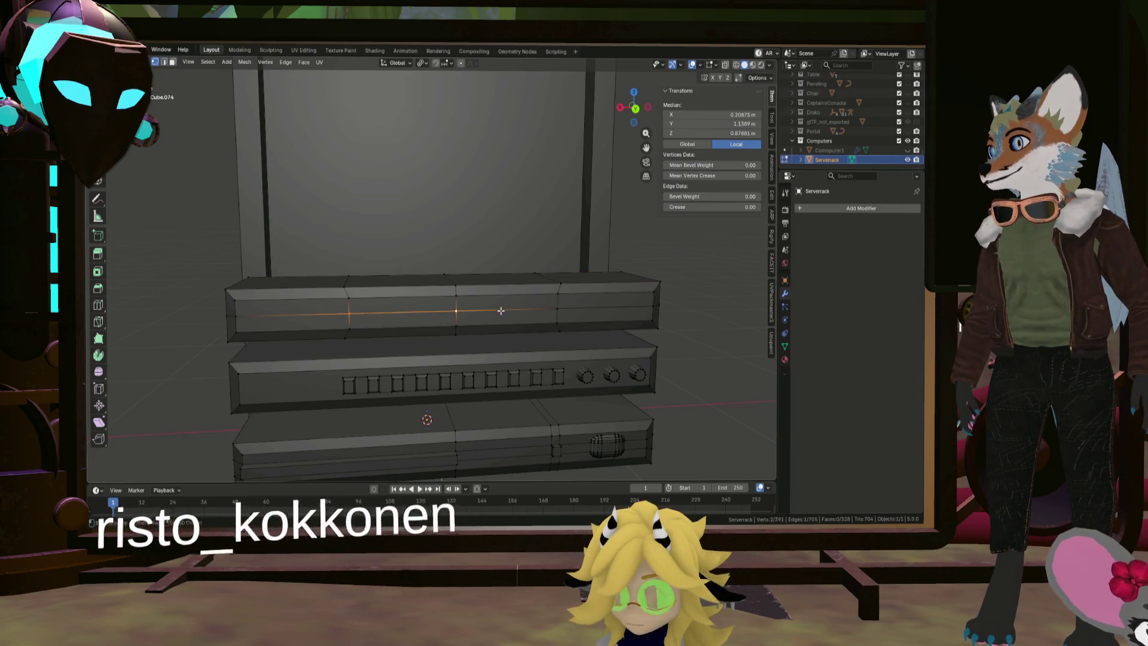
left_click(347, 311)
scroll(347, 310, "up", 2)
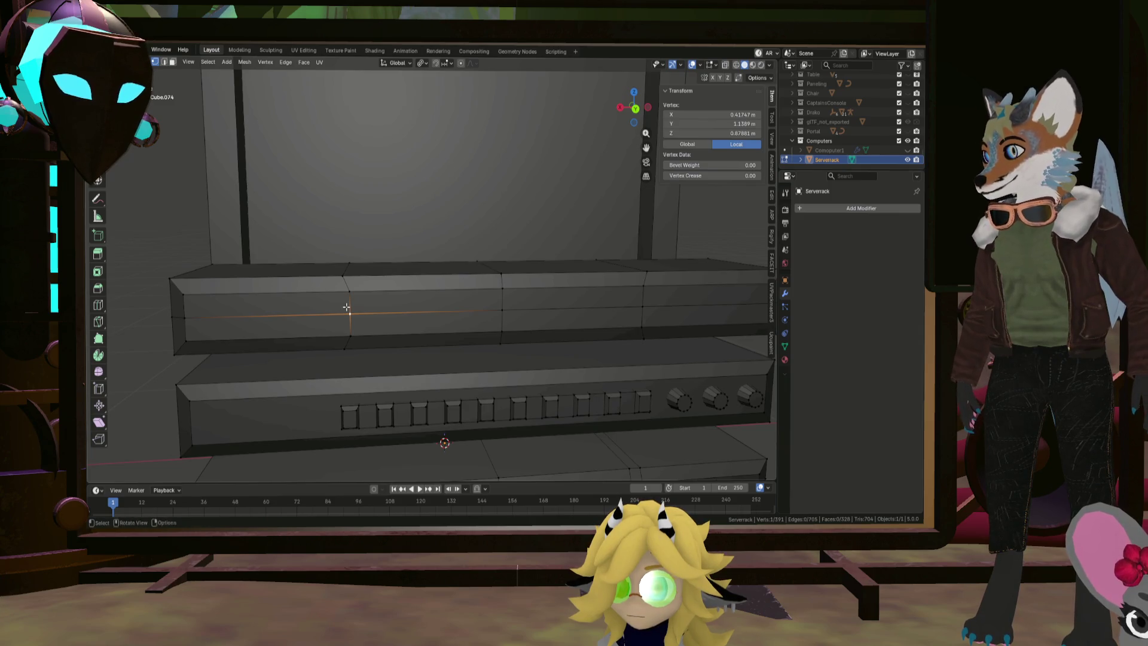
key("ctrl+shift+b")
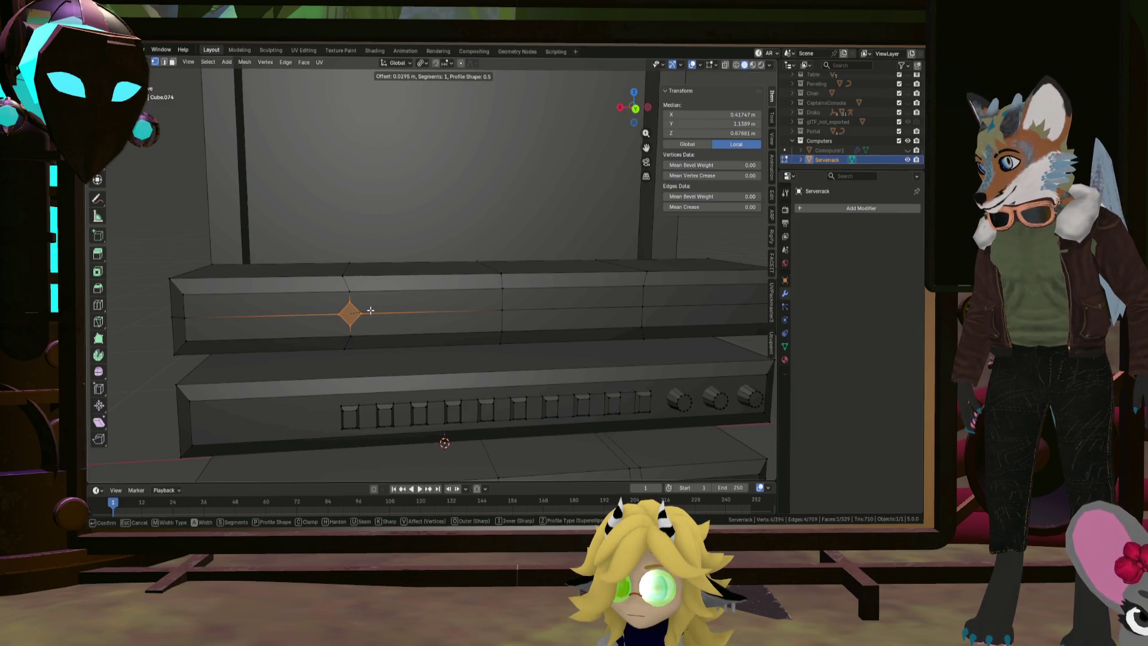
left_click(371, 311)
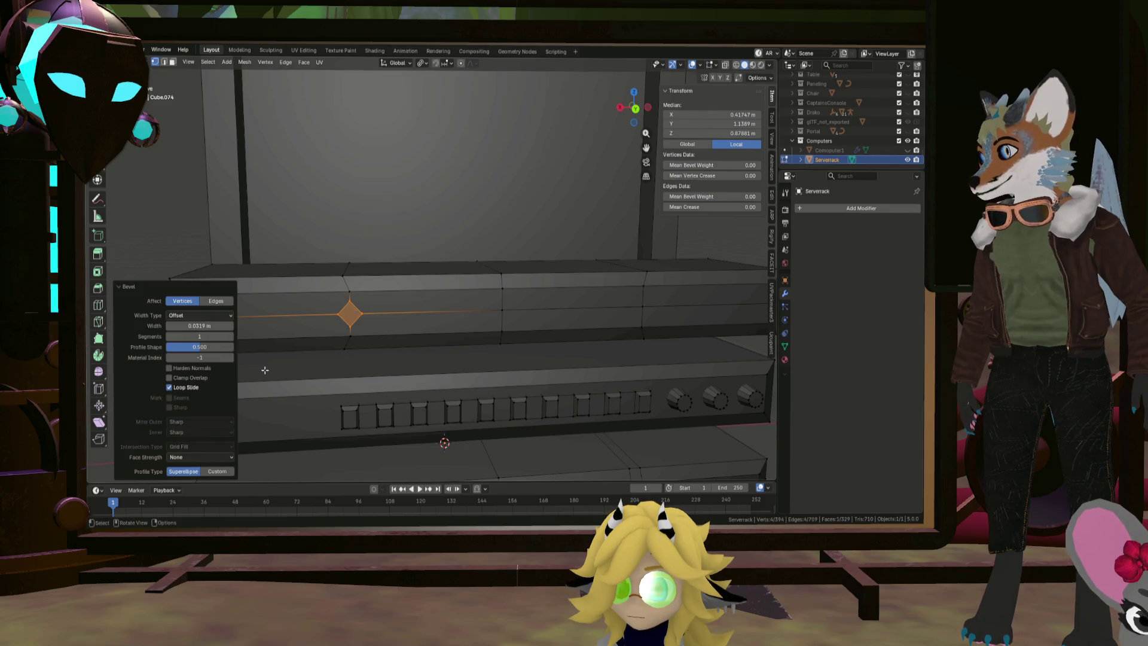
mouse_move(200, 336)
left_mouse_down()
mouse_move(222, 336)
mouse_move(174, 344)
left_mouse_up()
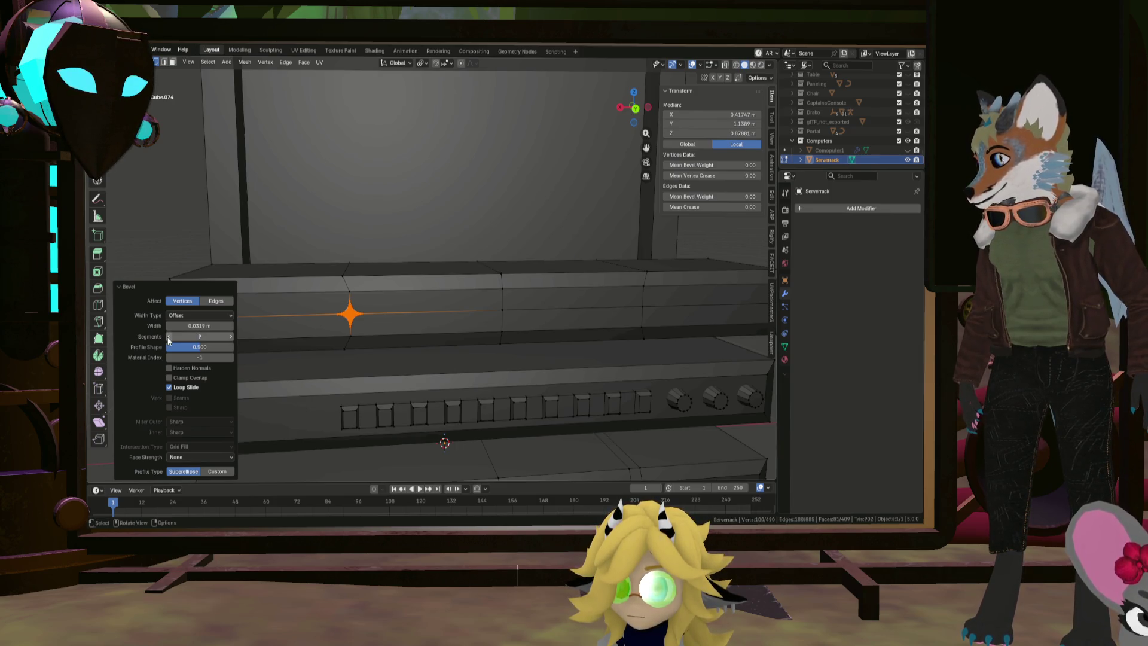
key("ctrl+z")
Bevel three seam vertices together and turn the bevels into circles with LoopTools Circle
left_click(502, 310, "shift")
left_click(641, 307, "shift")
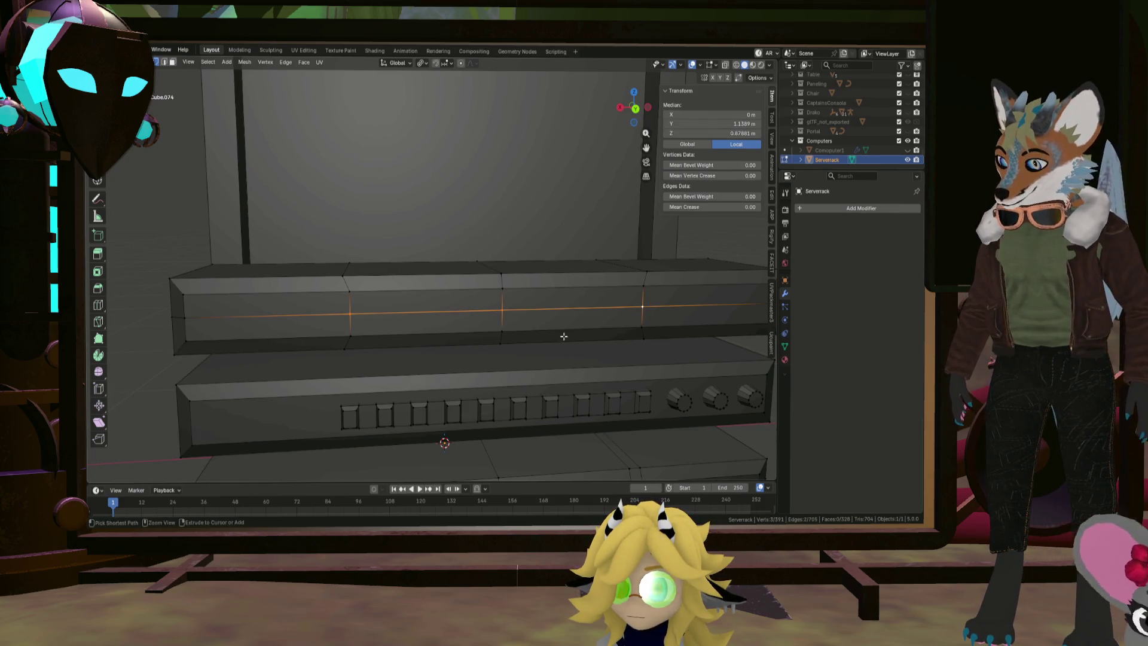
key("ctrl+shift+b")
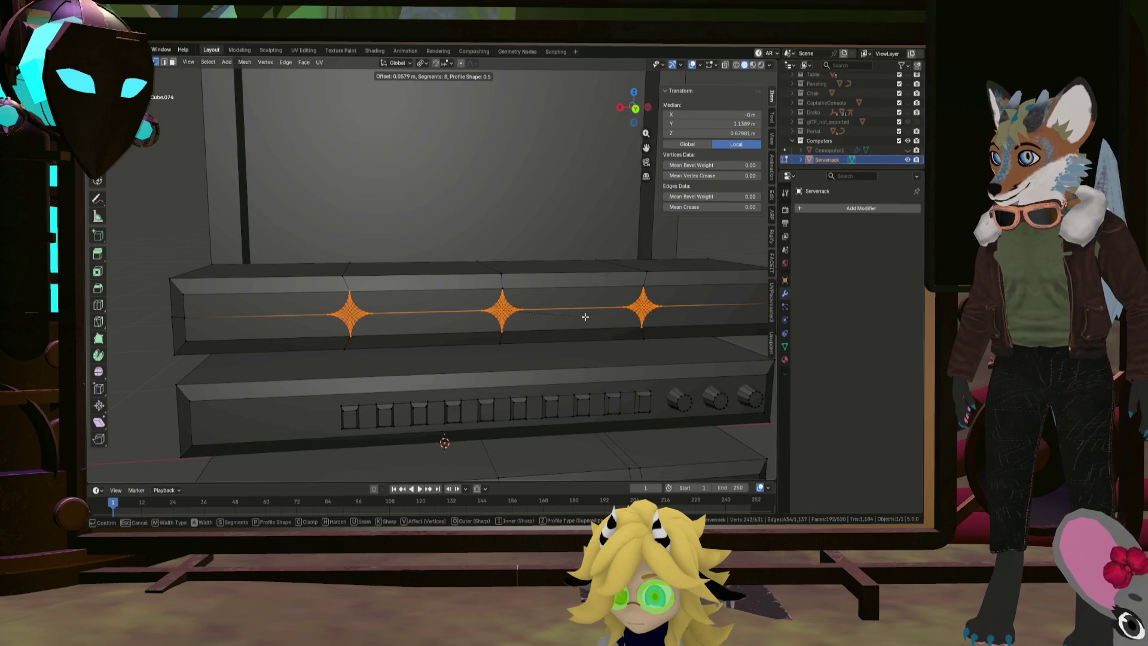
left_click(579, 315)
scroll(466, 314, "up", 3)
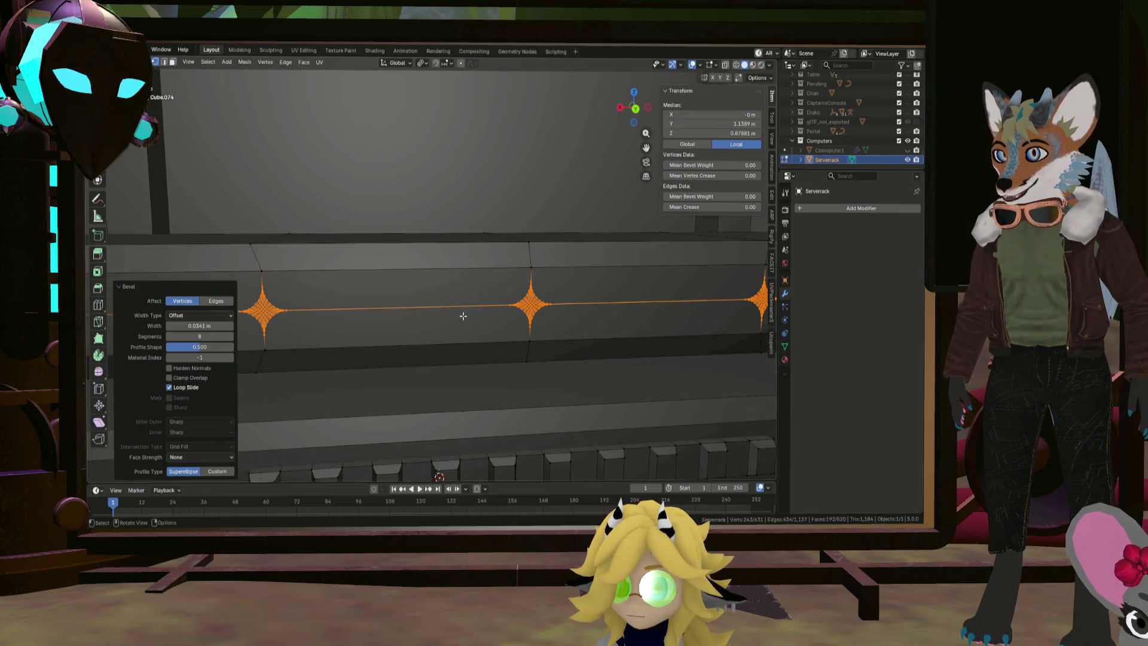
right_click(464, 317)
mouse_move(471, 277)
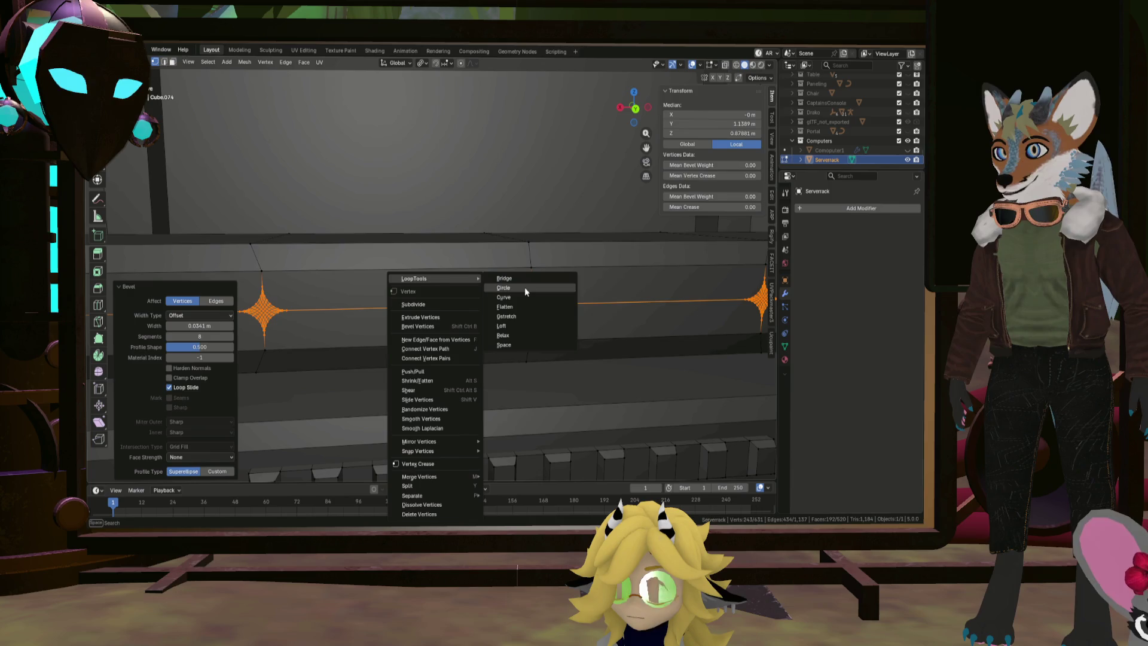
left_click(525, 288)
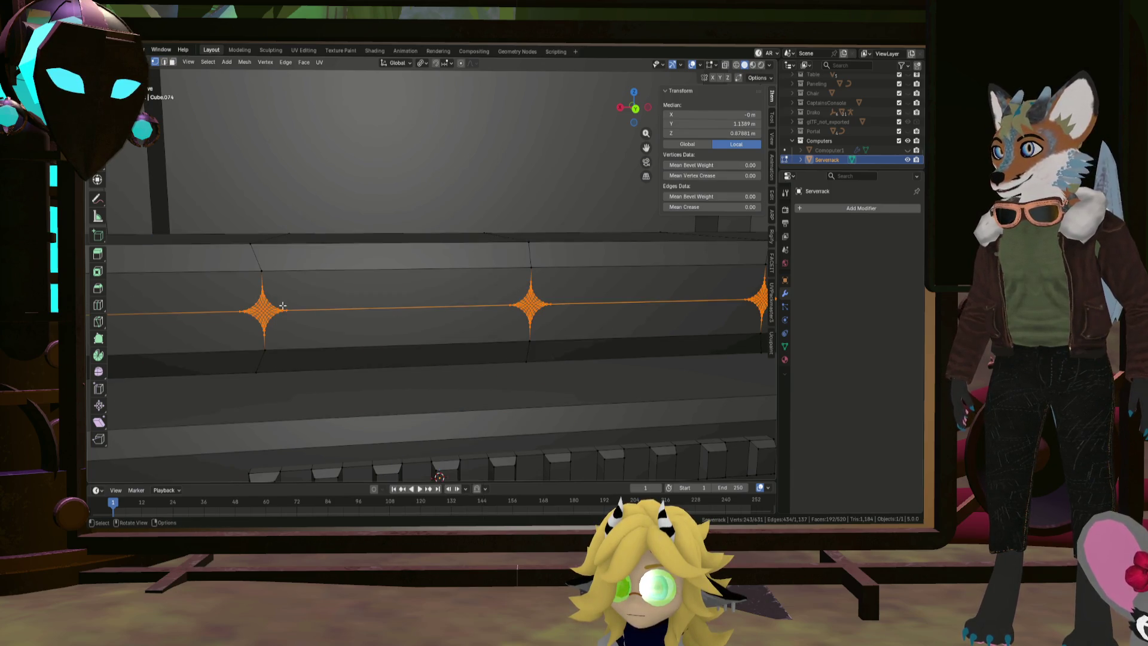
Reapply Circle to the left and middle bevels so each is perfectly round
left_click(267, 309)
mouse_move(296, 339)
left_mouse_down()
mouse_move(202, 277)
mouse_move(210, 284)
left_mouse_up()
right_click(239, 281)
mouse_move(283, 278)
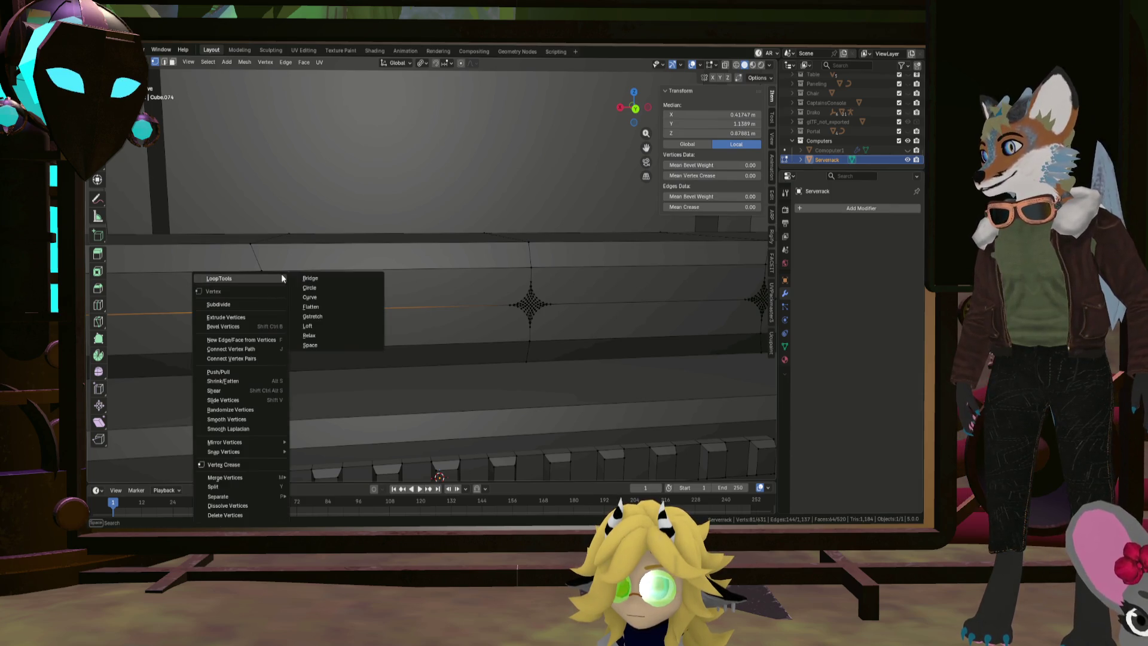
left_click(322, 287)
middle_click_drag(444, 327, 357, 317, "shift")
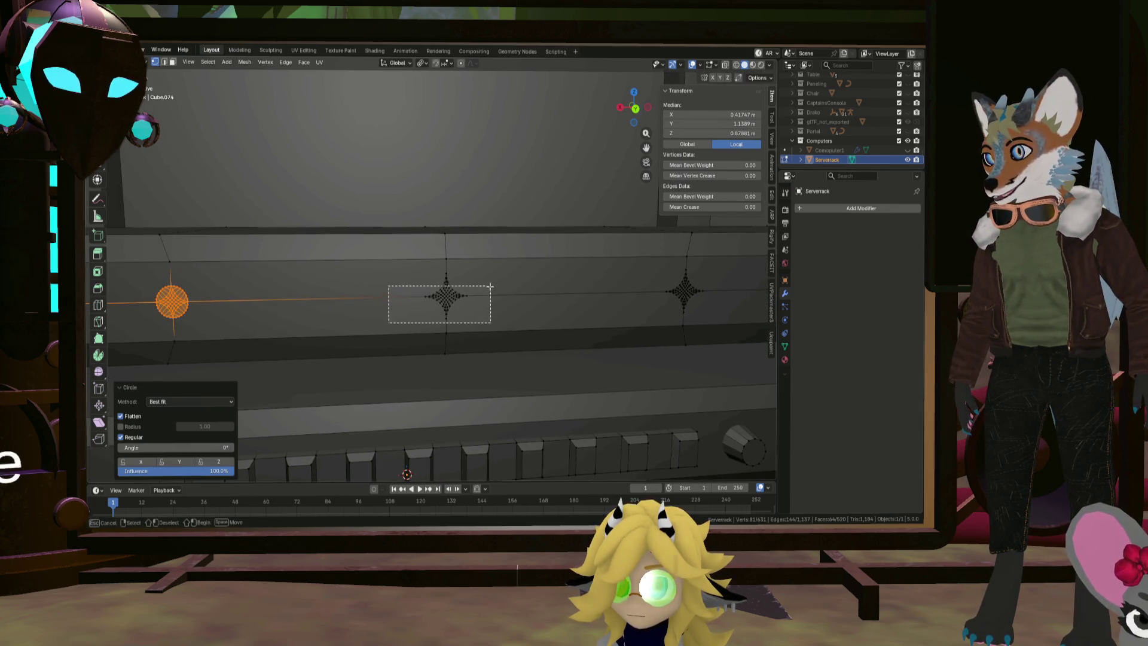
left_click_drag(489, 287, 489, 286)
right_click(434, 307)
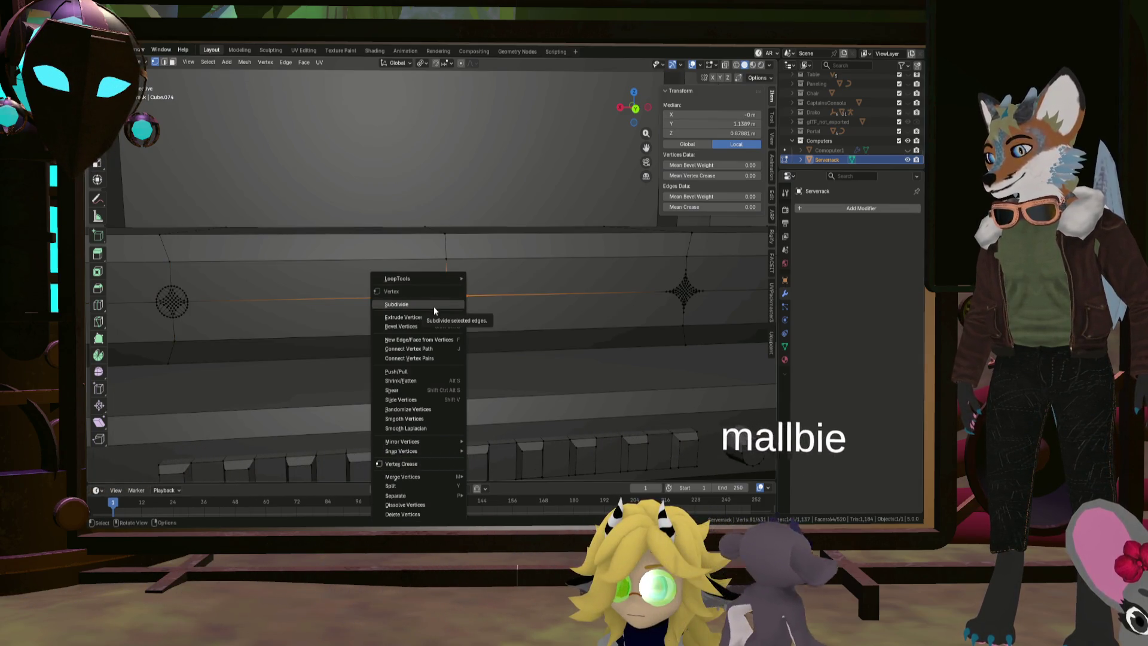
mouse_move(435, 277)
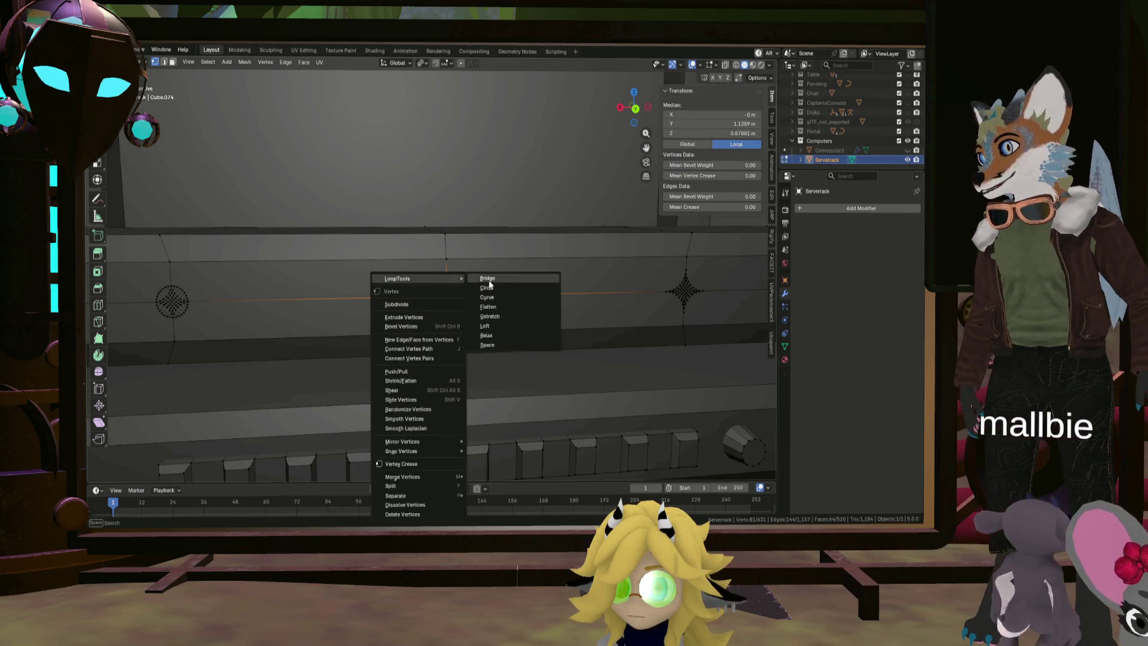
left_click(486, 288)
Box-select the right bevel and make it a perfect circle too
mouse_move(520, 297)
middle_mouse_down()
mouse_move(451, 303)
mouse_move(479, 314)
middle_mouse_up()
left_click_drag(500, 327, 560, 274)
right_click(522, 302)
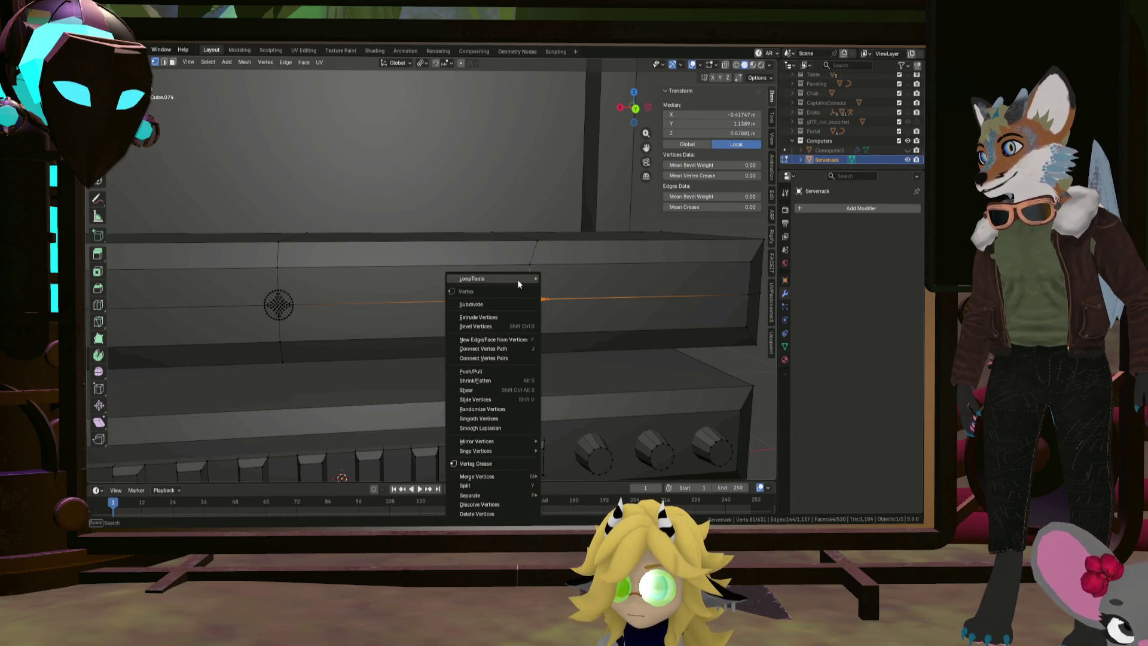
mouse_move(518, 279)
left_click(559, 288)
Paint-select points inside one circle, then clear and restart the selection
scroll(510, 297, "up", 5)
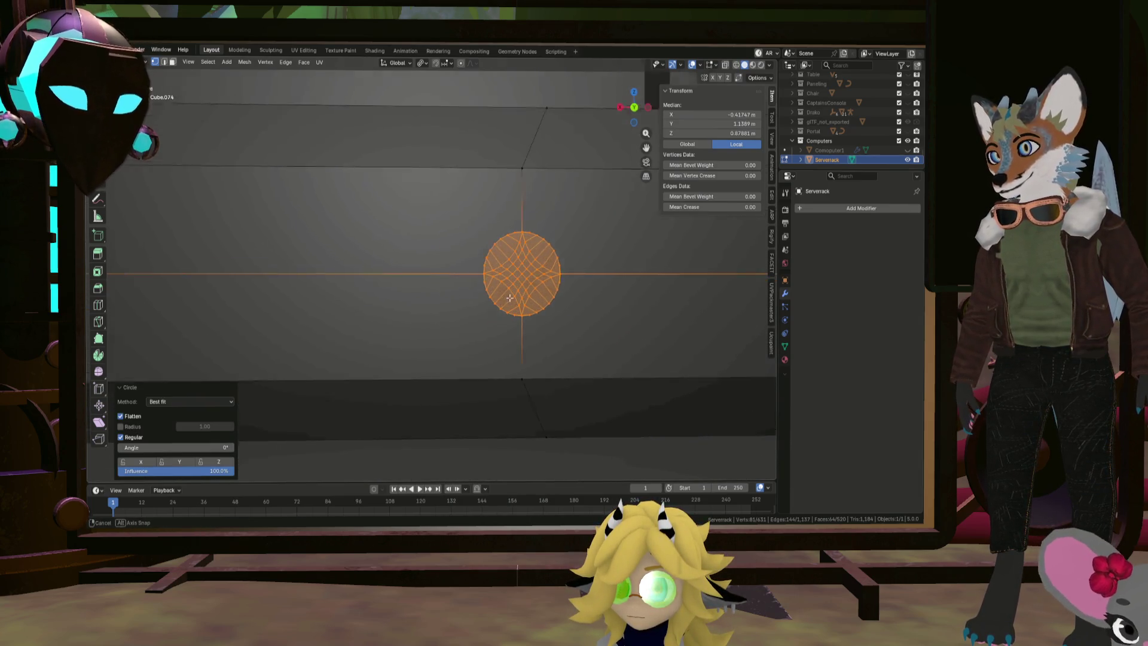
middle_click_drag(510, 297, 506, 300)
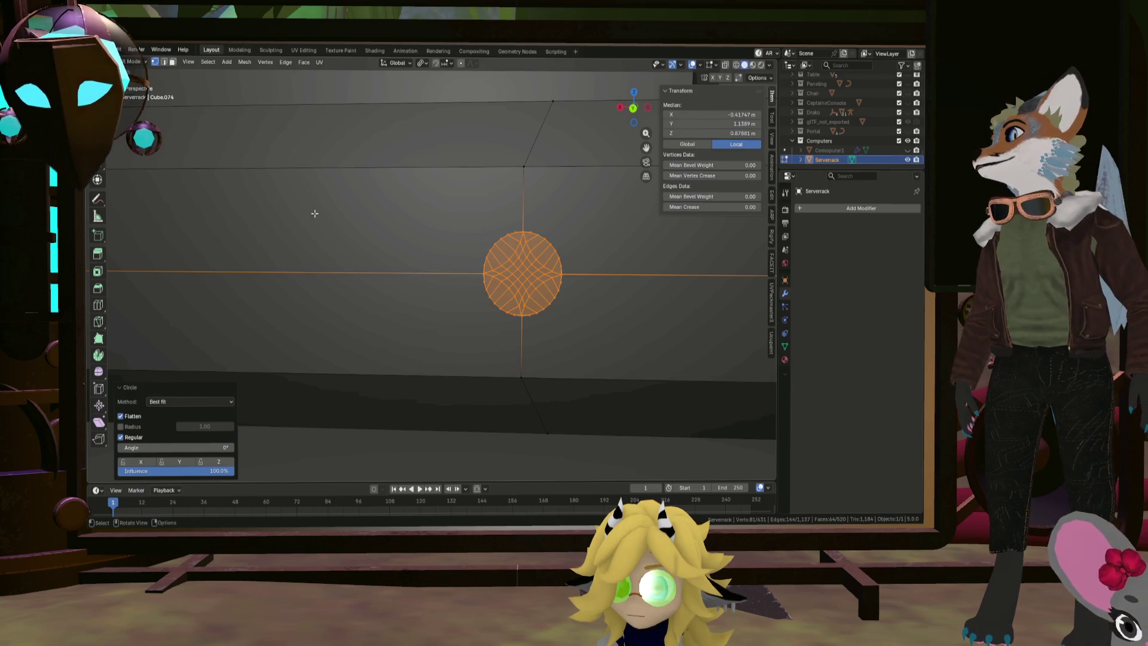
left_click_drag(517, 275, 502, 268)
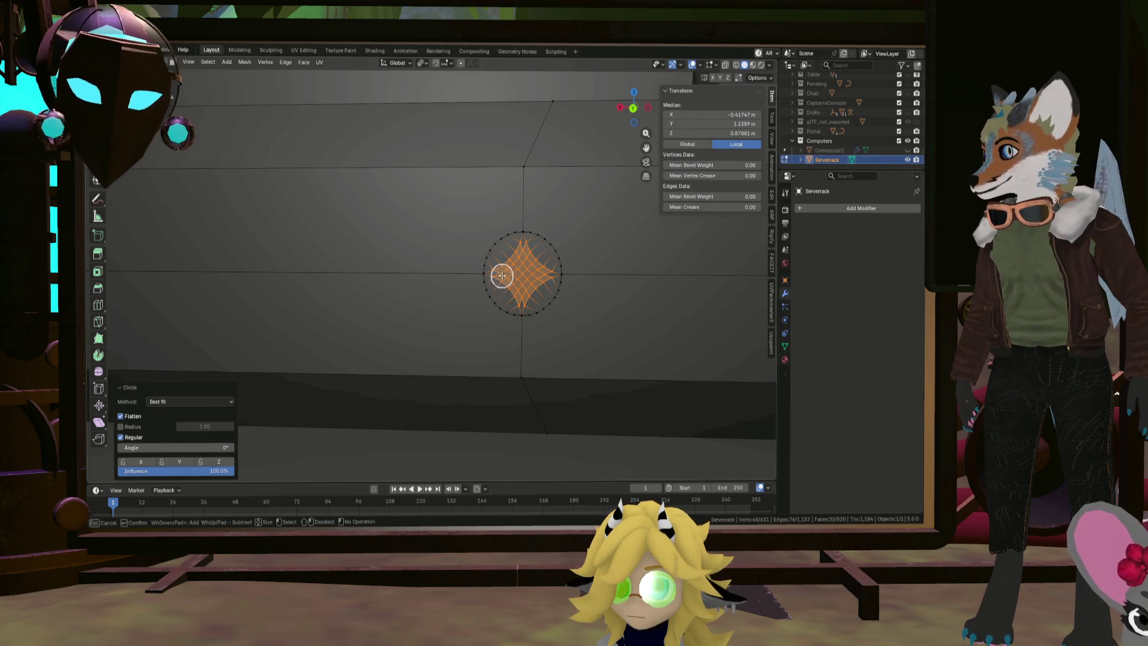
key("Escape")
key("z")
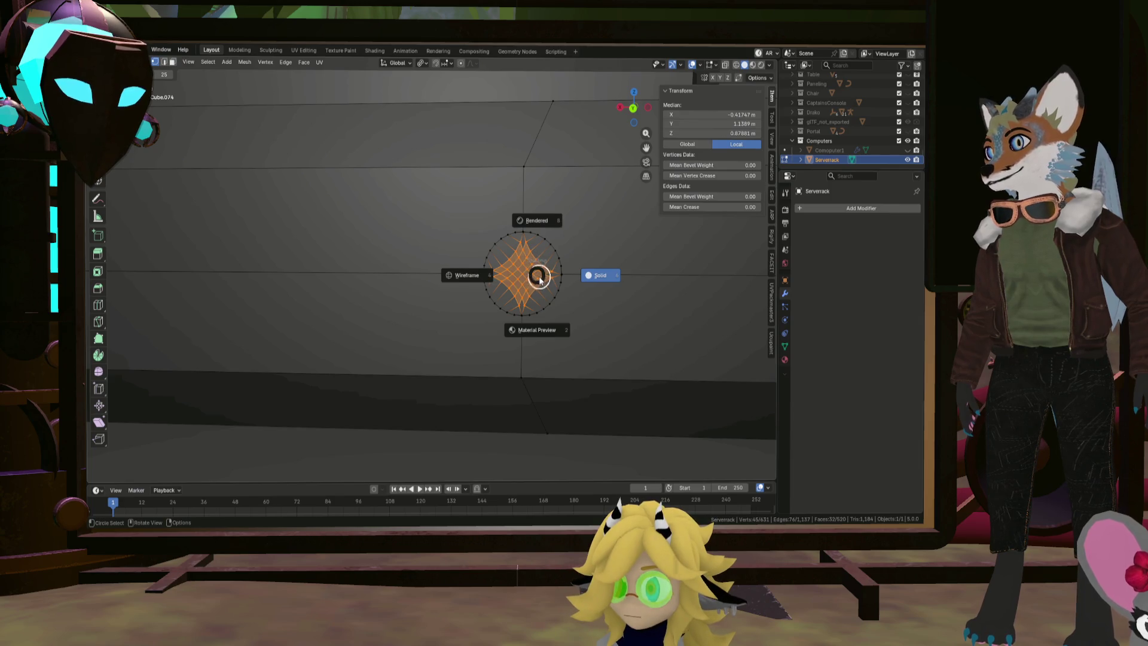
key("Escape")
scroll(475, 272, "up", 8)
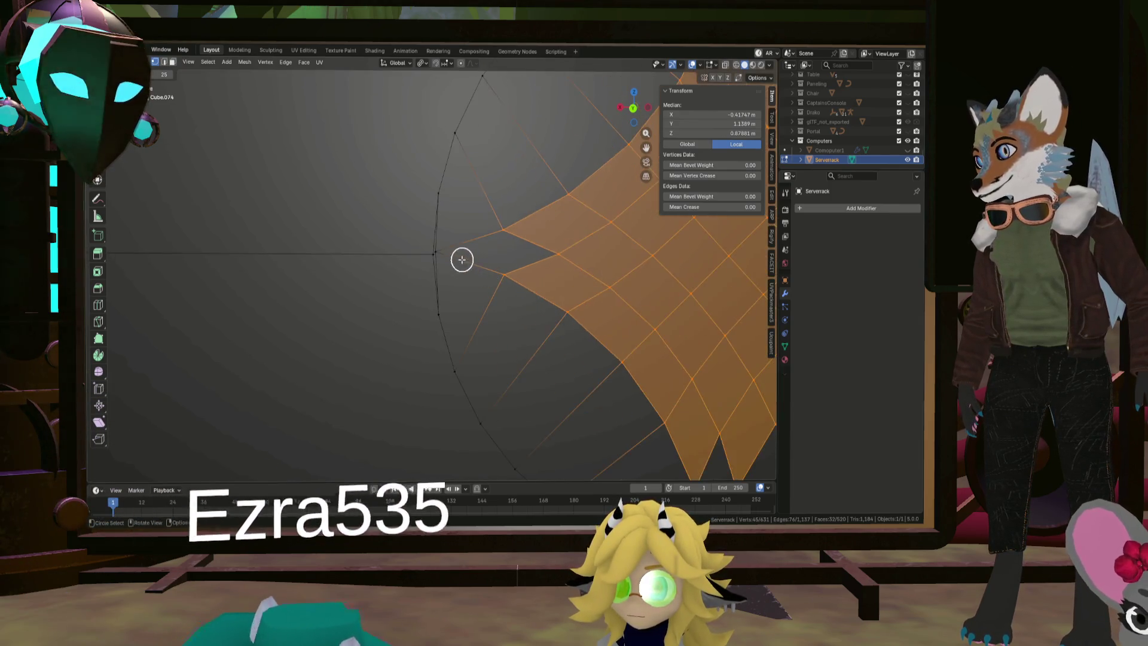
left_click(448, 253)
left_click(447, 253)
key("Return")
Select the row of points spanning the circle from its left to right edge
scroll(448, 253, "down", 8)
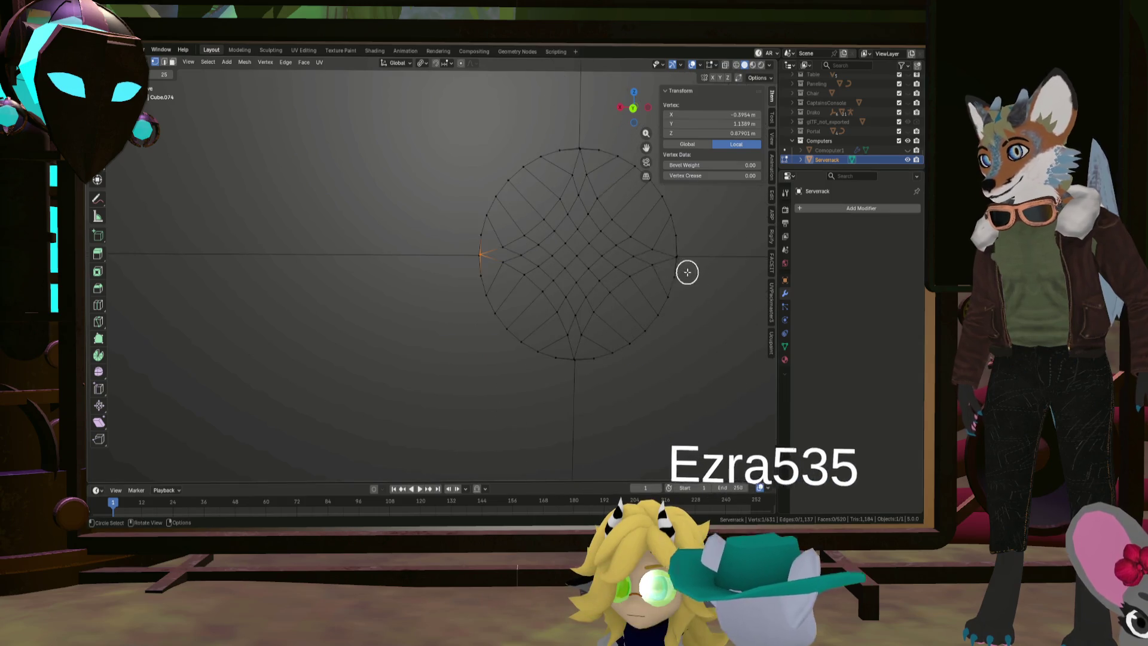
left_click(666, 254, "shift")
scroll(668, 252, "up", 4)
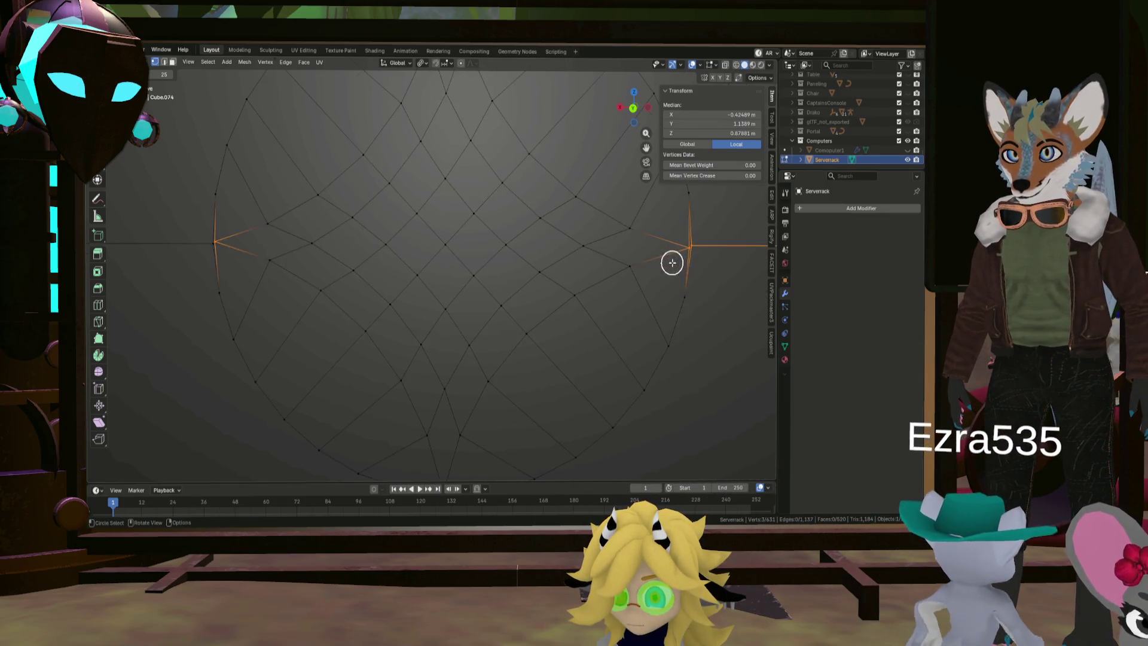
left_click(673, 250)
mouse_move(672, 250)
left_mouse_down()
mouse_move(227, 241)
mouse_move(284, 210)
left_mouse_up()
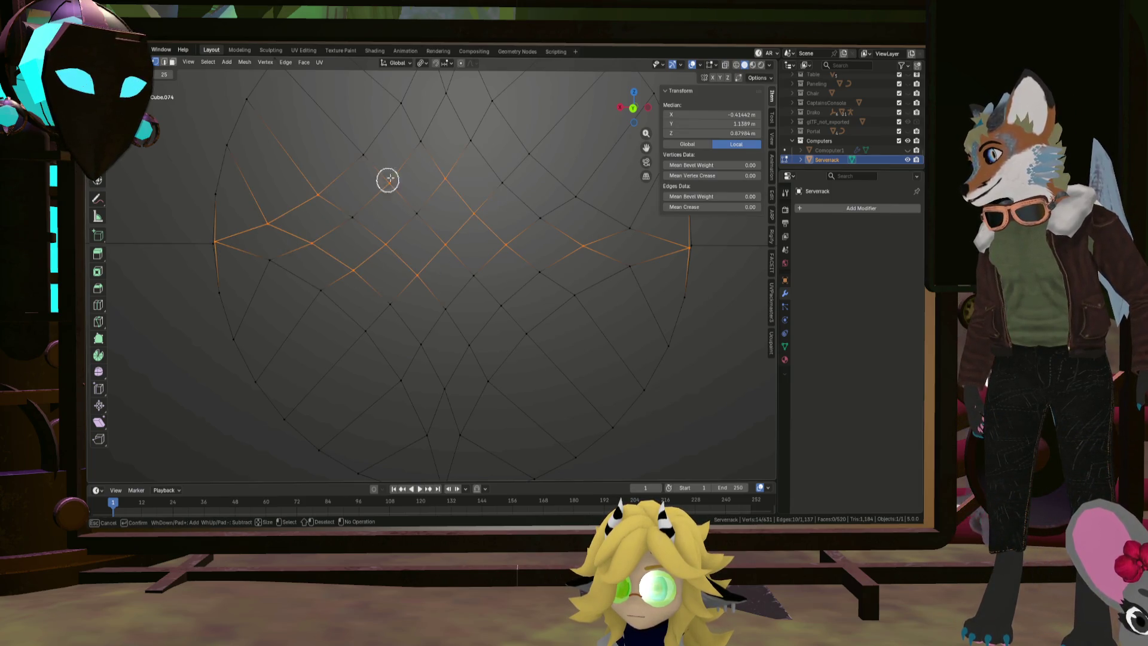
Select the inner star faces and remove them with Dissolve Vertices
mouse_move(388, 179)
left_mouse_down()
mouse_move(430, 205)
mouse_move(361, 210)
left_mouse_up()
scroll(420, 225, "down", 10)
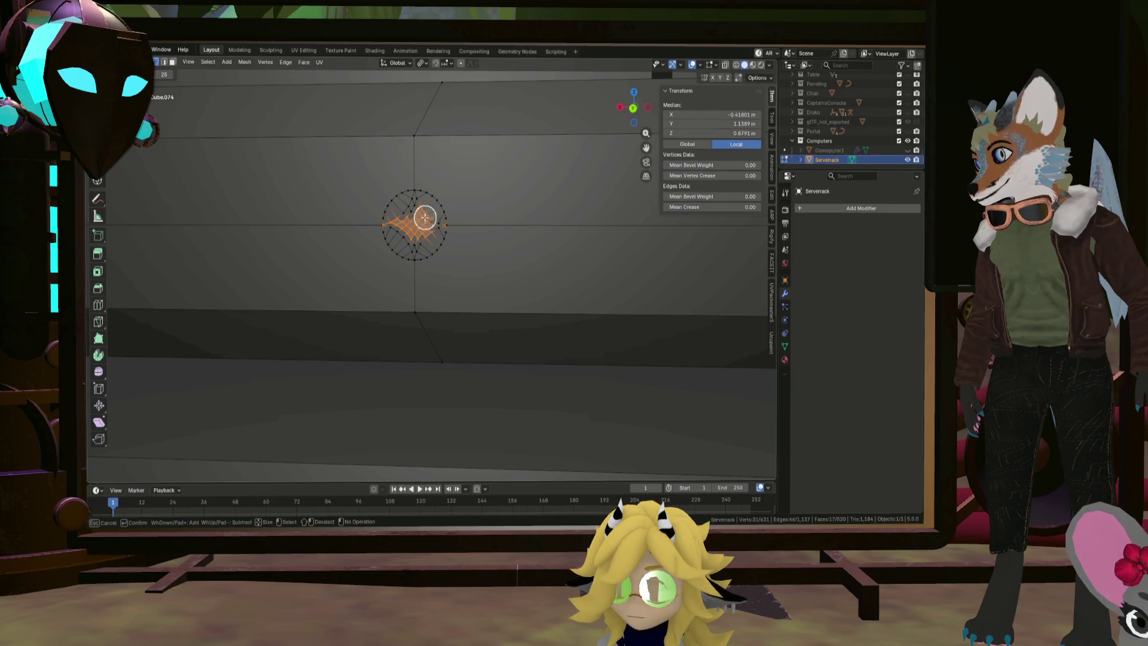
scroll(415, 241, "up", 10)
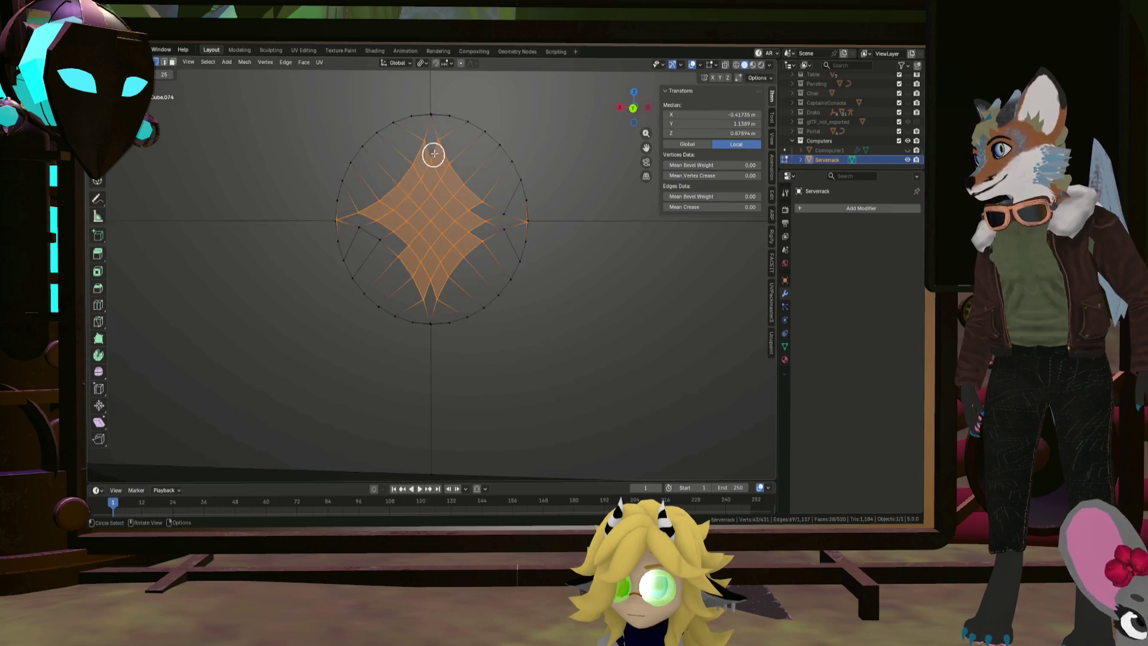
left_click_drag(418, 122, 433, 159)
scroll(433, 159, "down", 8)
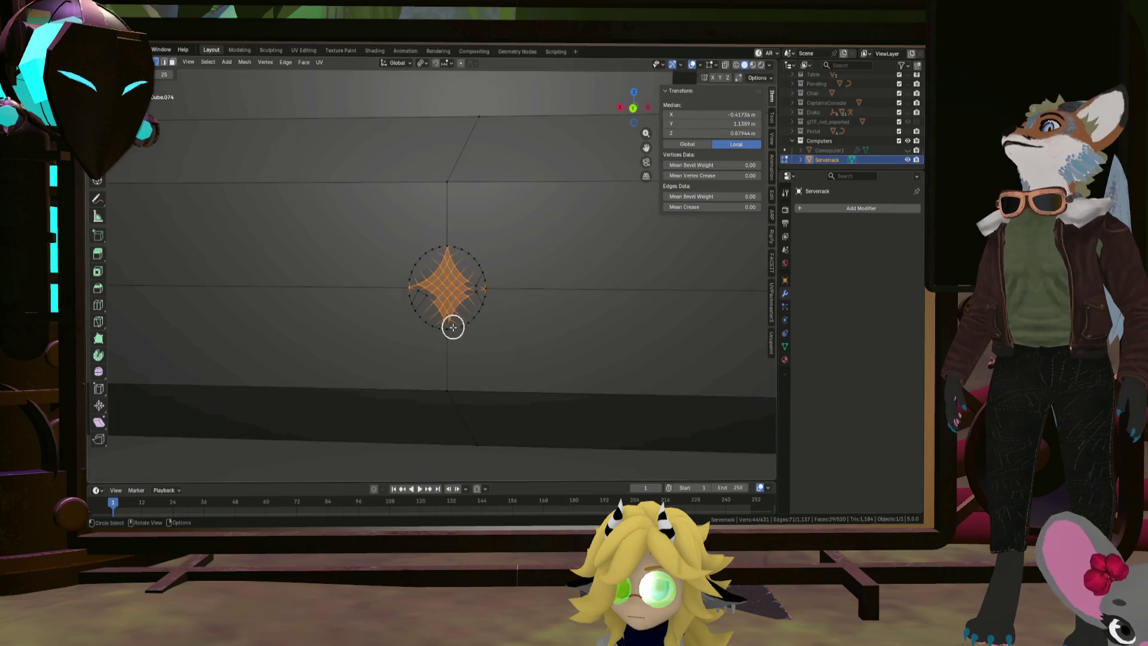
scroll(451, 323, "up", 4)
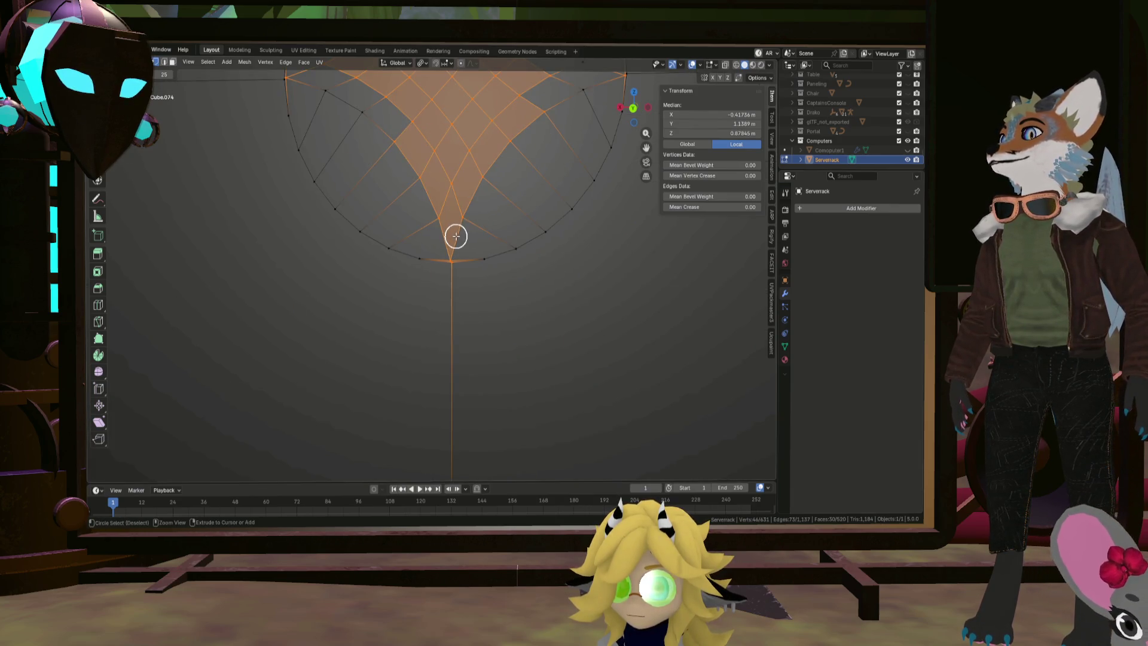
scroll(454, 266, "up", 2)
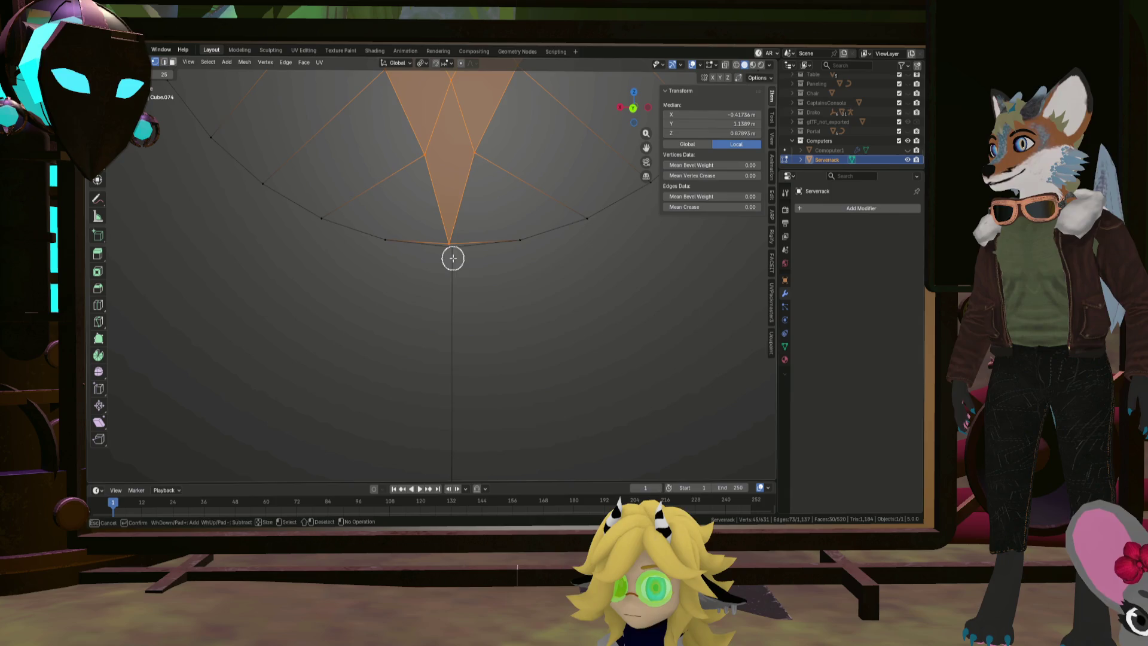
scroll(463, 263, "down", 5)
middle_click_drag(503, 198, 491, 246, "shift")
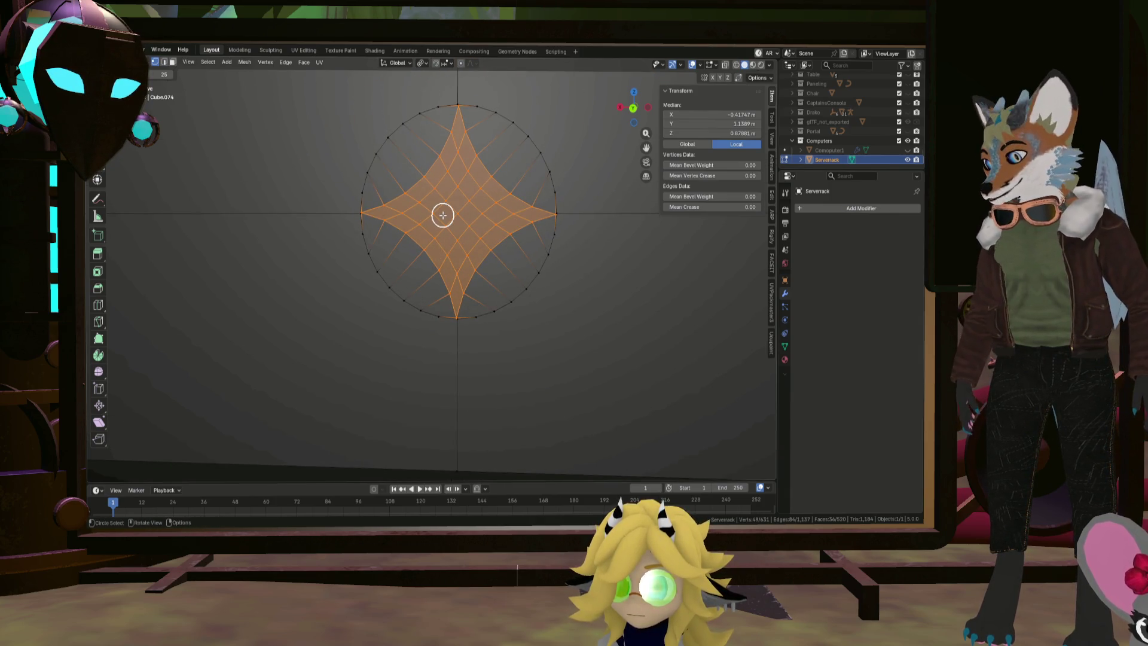
key("x")
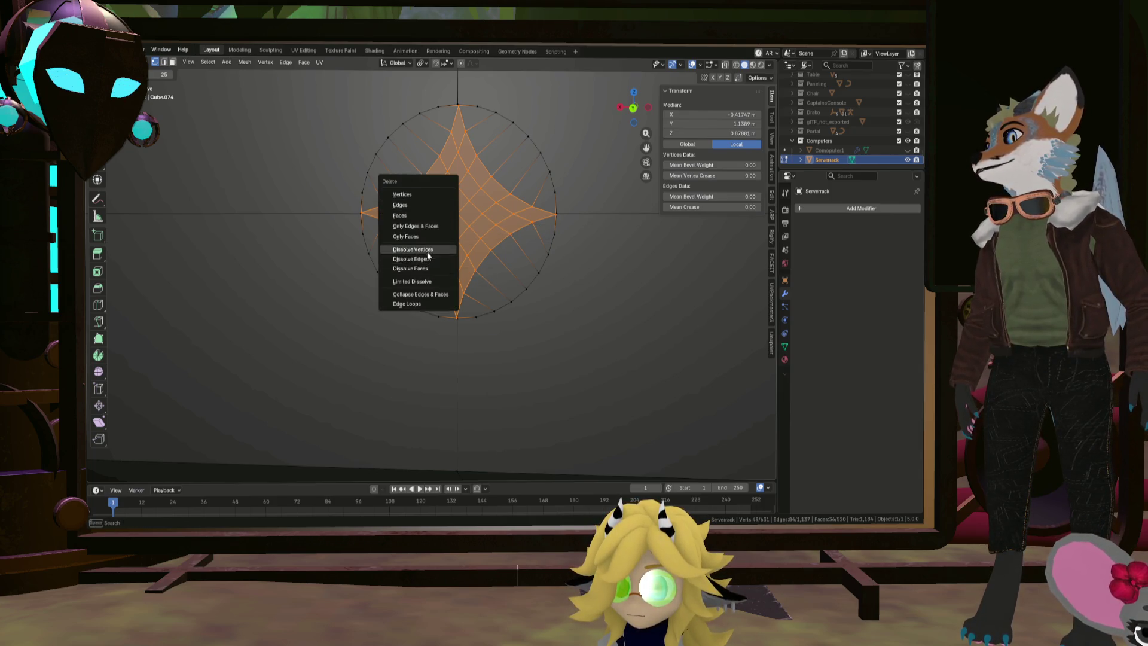
left_click(428, 250)
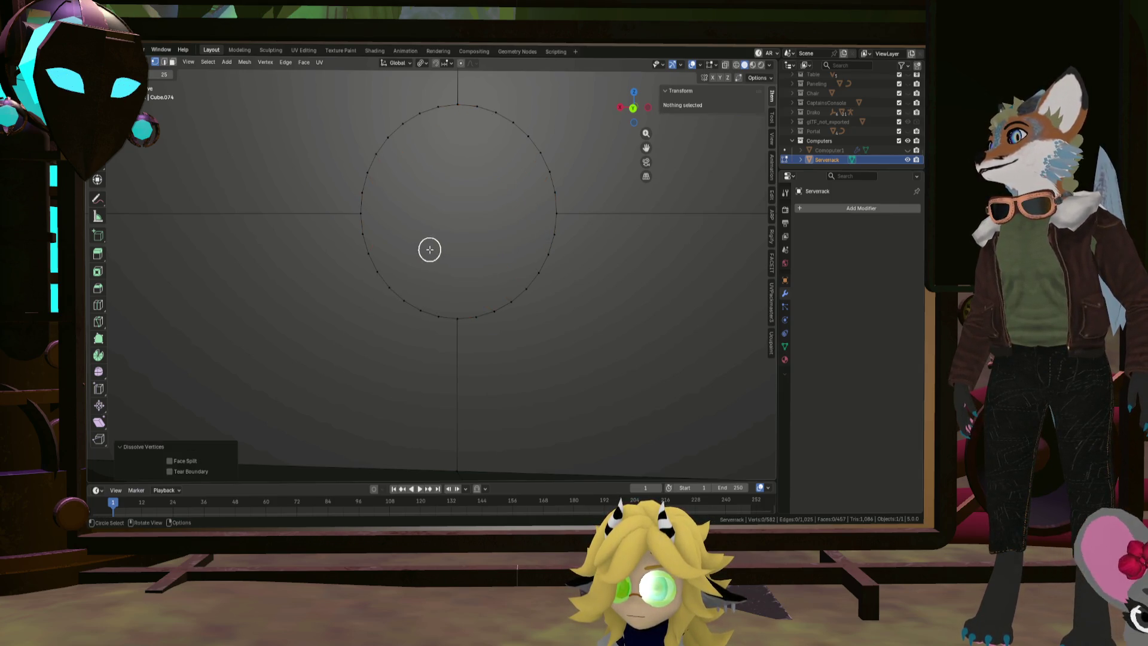
Face the rack, clear the selection, and circle-select the star vertices at the circle's centre
mouse_move(430, 246)
middle_mouse_down()
mouse_move(406, 247)
mouse_move(549, 247)
mouse_move(419, 230)
middle_mouse_up()
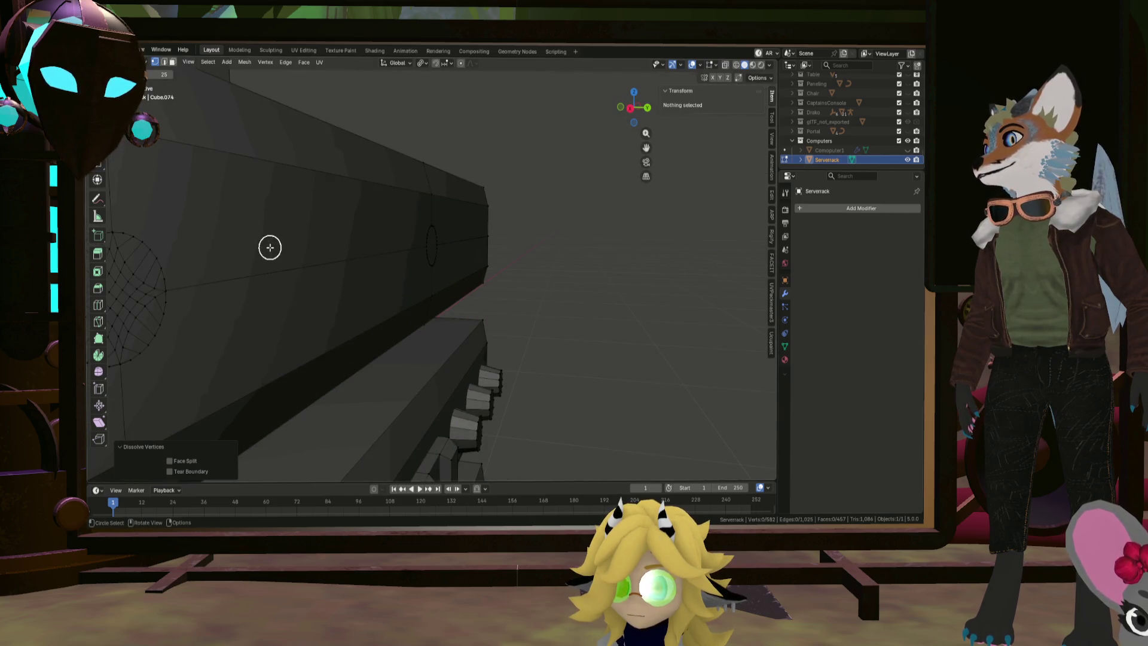
mouse_move(270, 247)
middle_mouse_down()
mouse_move(246, 251)
mouse_move(321, 256)
mouse_move(311, 259)
mouse_move(464, 246)
middle_mouse_up()
scroll(394, 243, "up", 10)
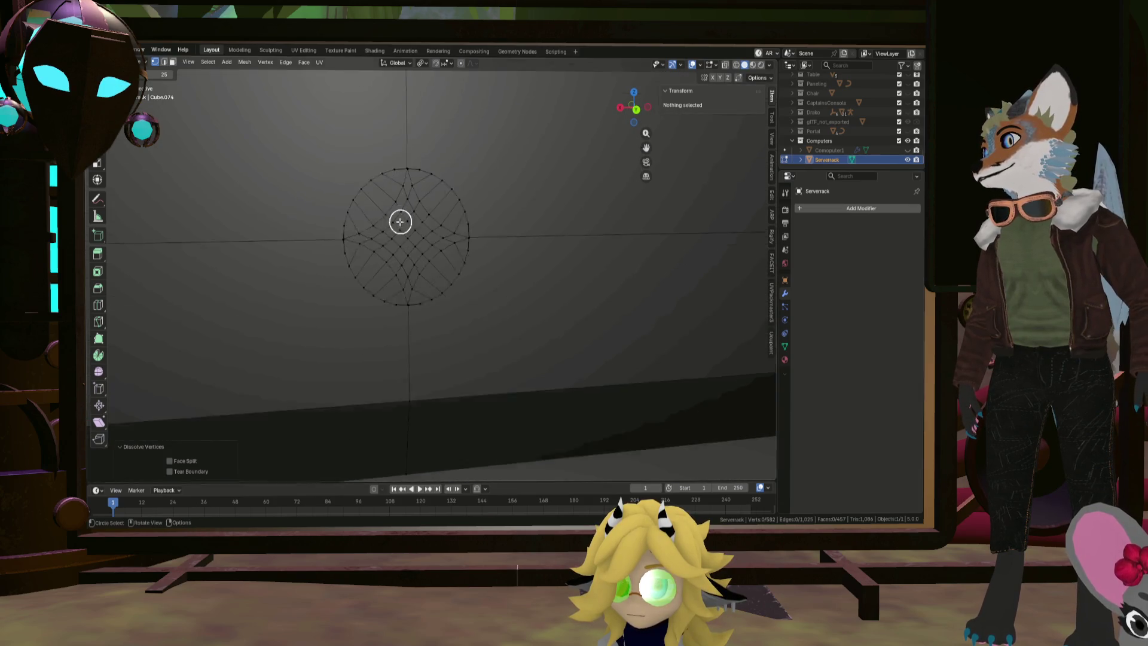
scroll(383, 239, "up", 3)
left_click(315, 255)
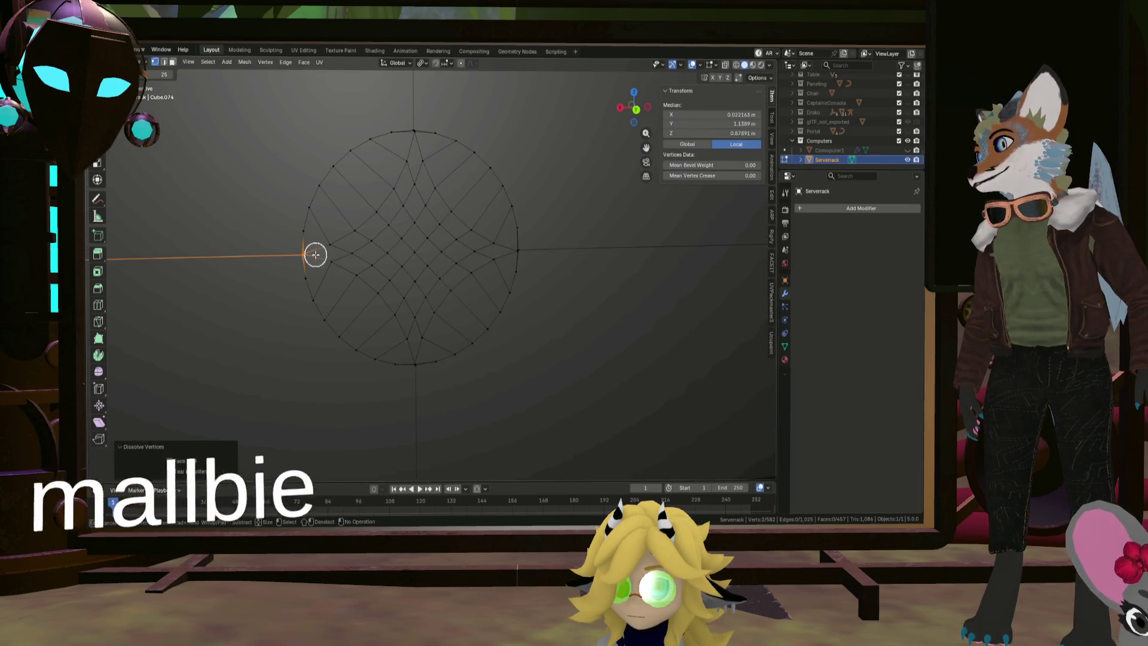
key("a")
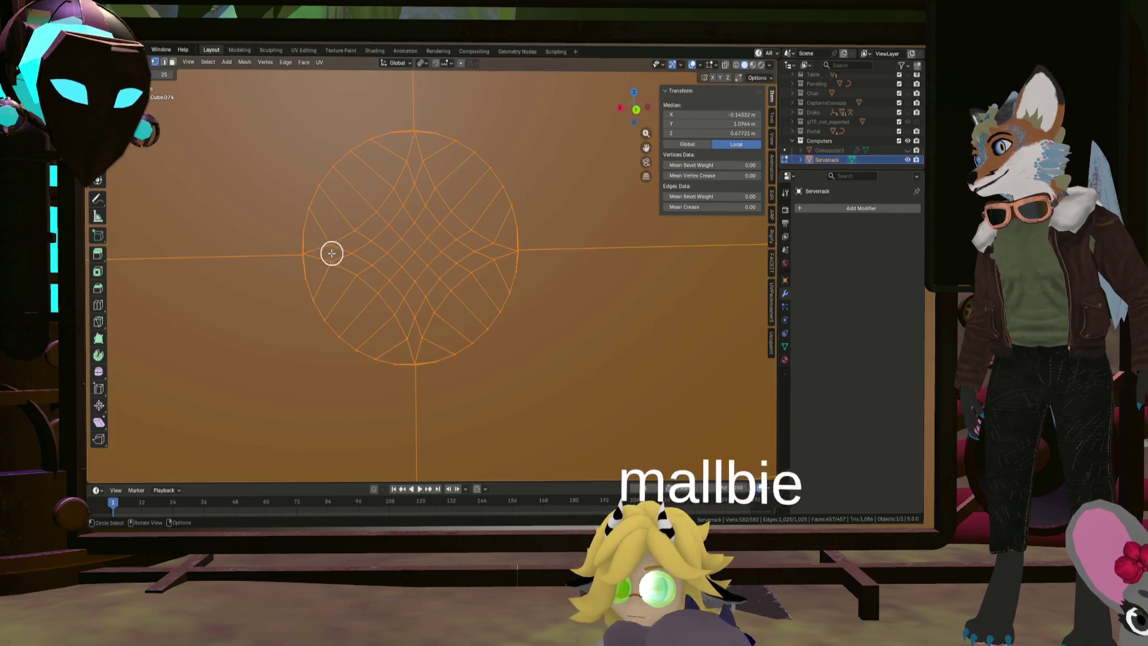
key("alt+a")
scroll(331, 254, "down", 5)
key("c")
mouse_move(388, 254)
left_mouse_down()
mouse_move(374, 243)
mouse_move(385, 254)
mouse_move(353, 254)
left_mouse_up()
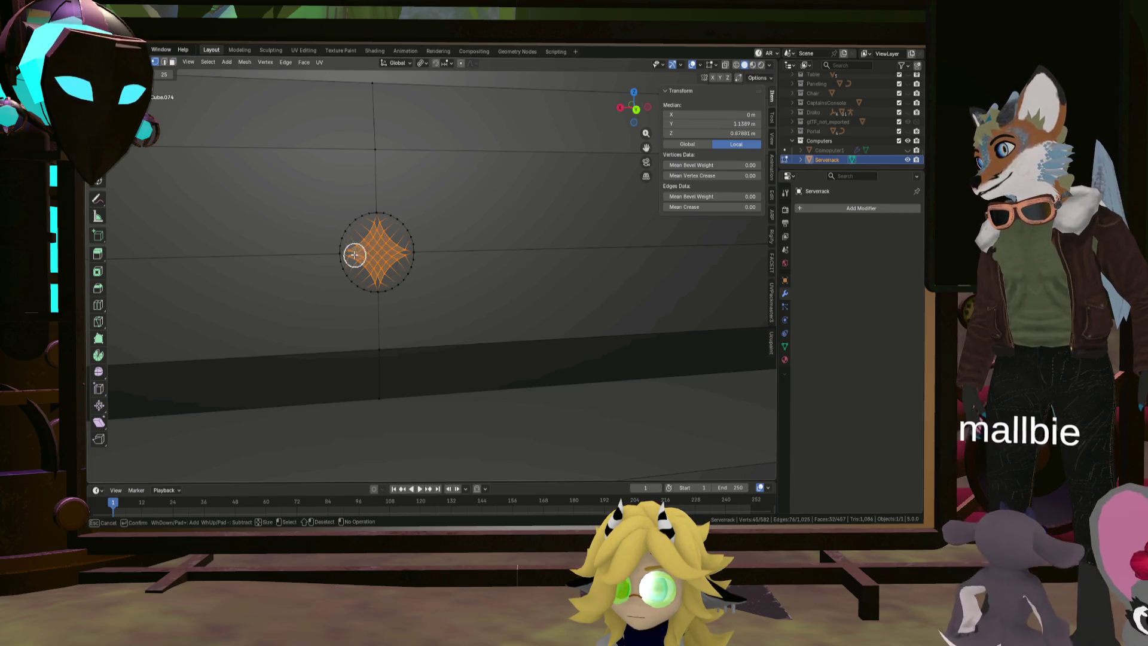
Add the remaining star vertex and the circle's left and right tip vertices to the selection
scroll(354, 255, "up", 6)
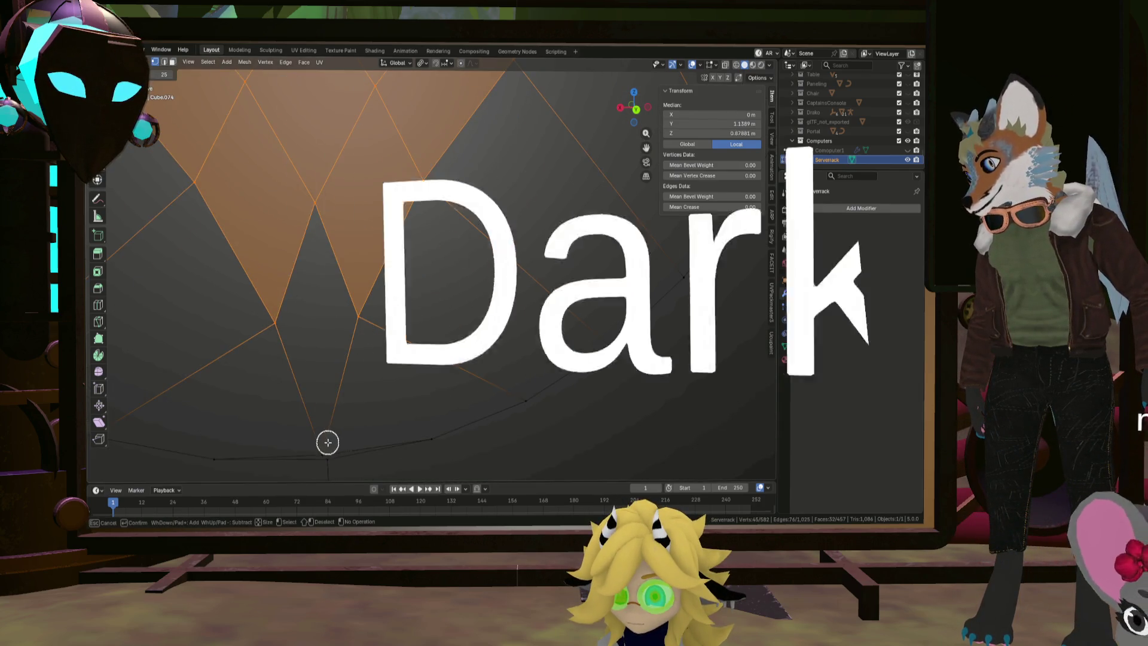
scroll(328, 442, "down", 6)
left_click(330, 370)
scroll(168, 254, "up", 6)
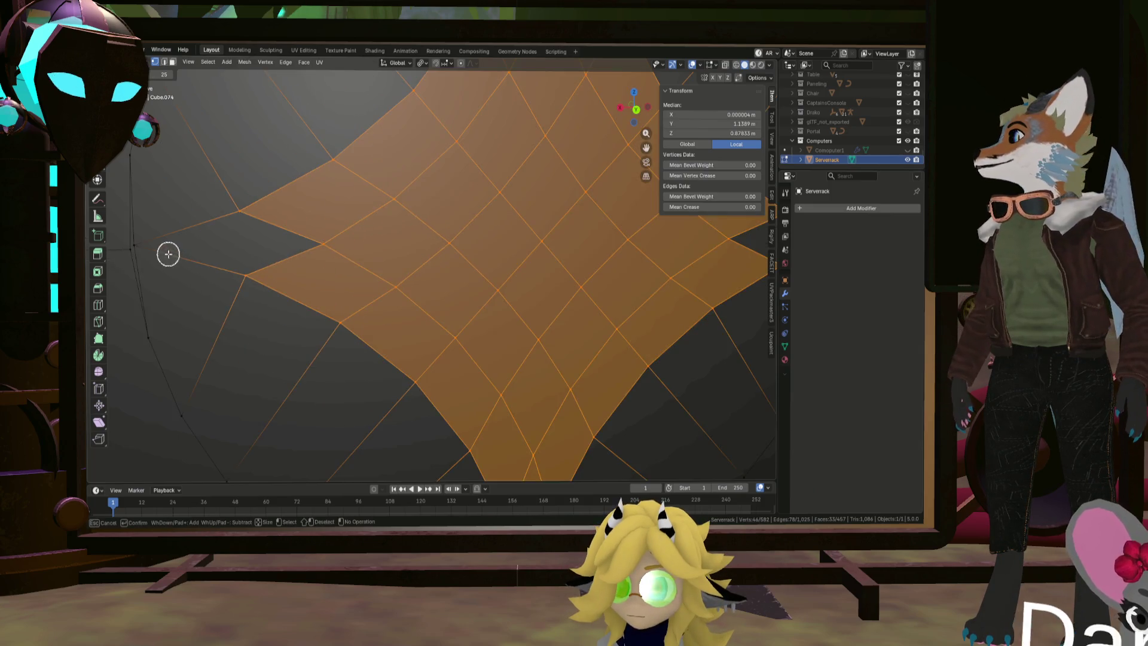
left_click(145, 246)
right_click(174, 249)
scroll(174, 249, "down", 6)
scroll(396, 247, "up", 6)
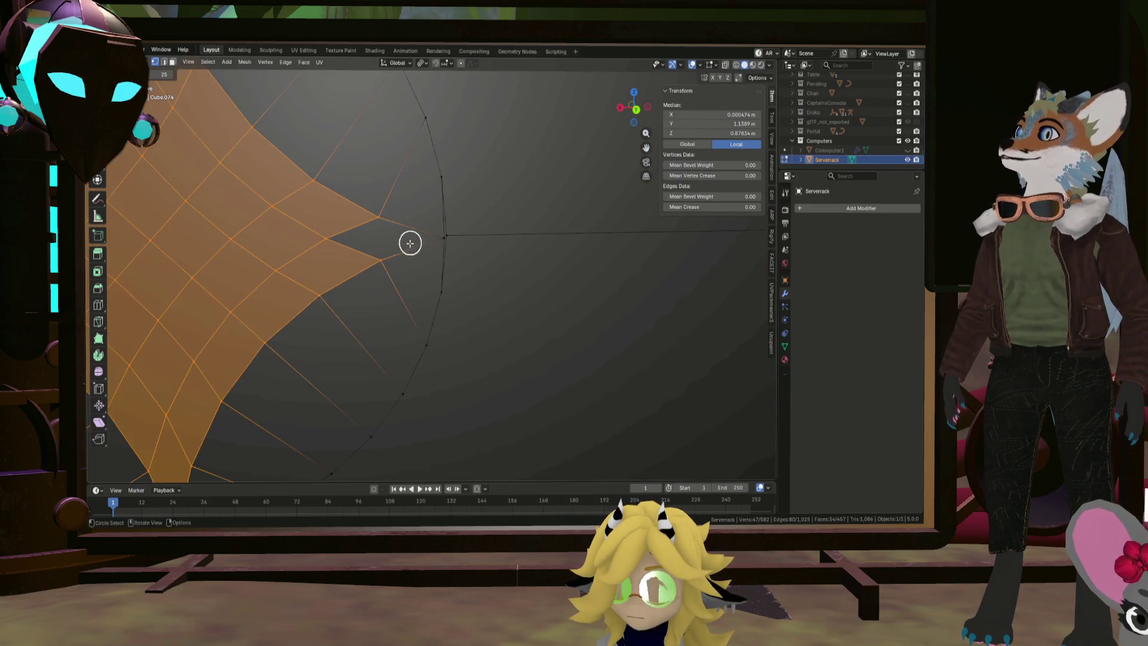
left_click(482, 235)
scroll(368, 240, "down", 4)
scroll(368, 240, "down", 1)
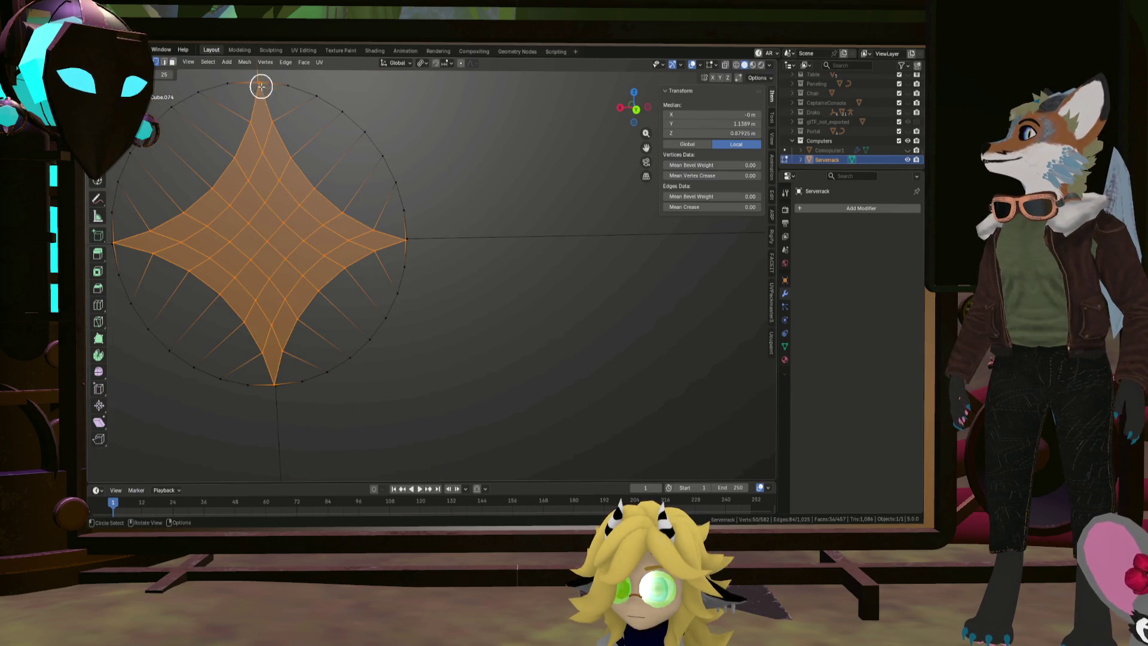
middle_click_drag(334, 98, 259, 133)
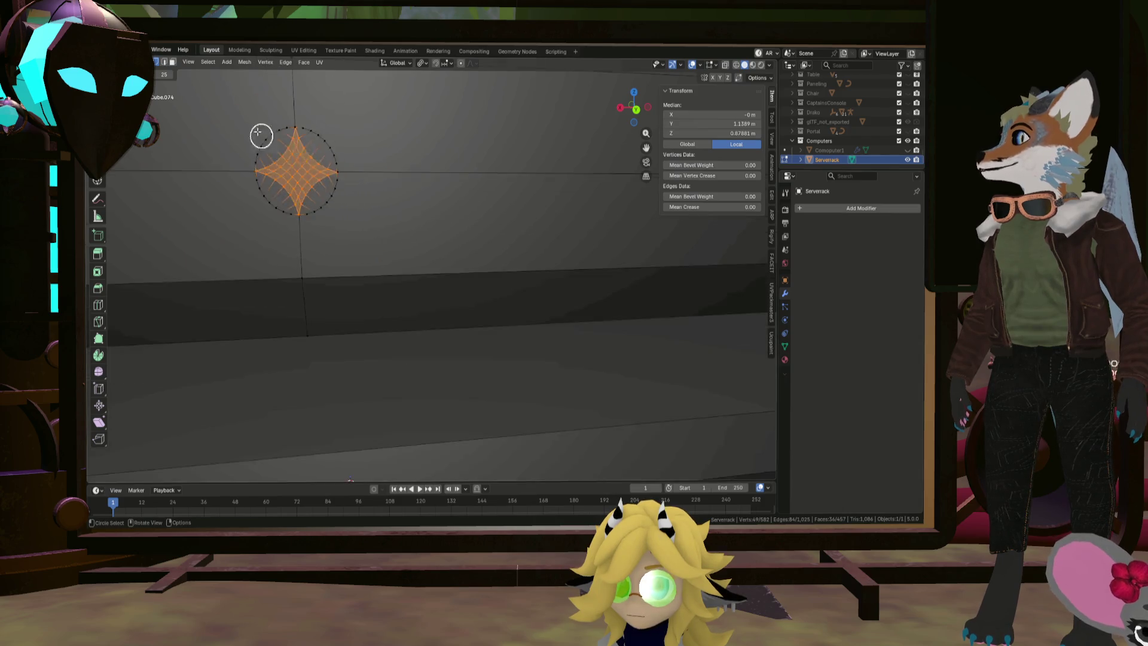
scroll(284, 110, "up", 3)
scroll(326, 144, "down", 4)
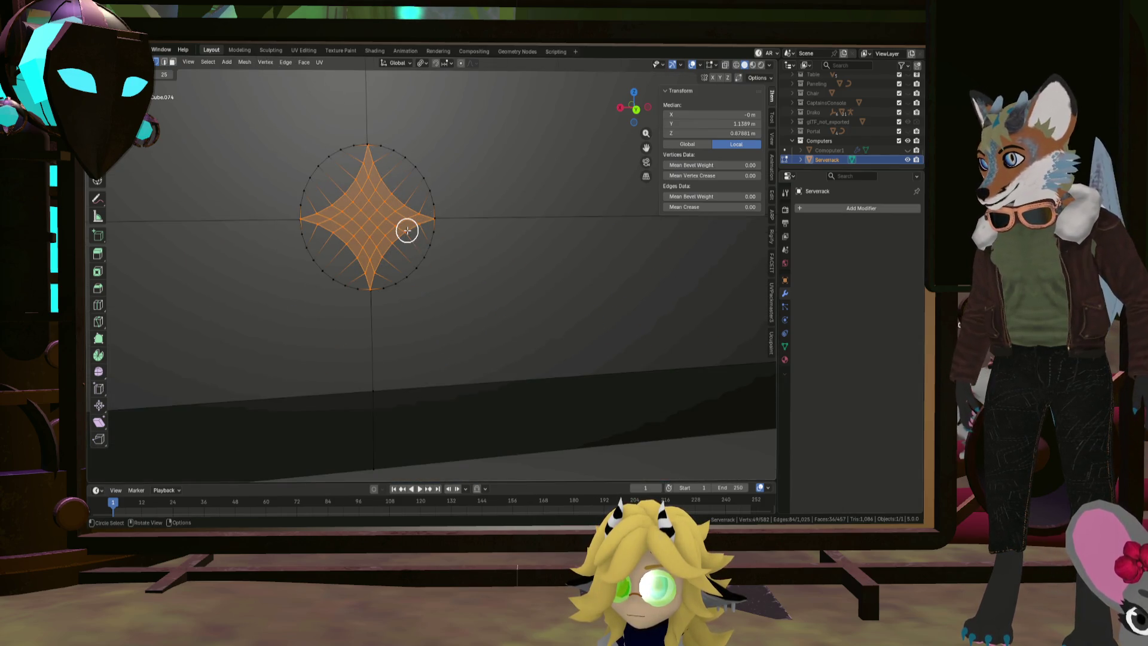
Dissolve the selected star vertices, leaving a plain round outline
key("x")
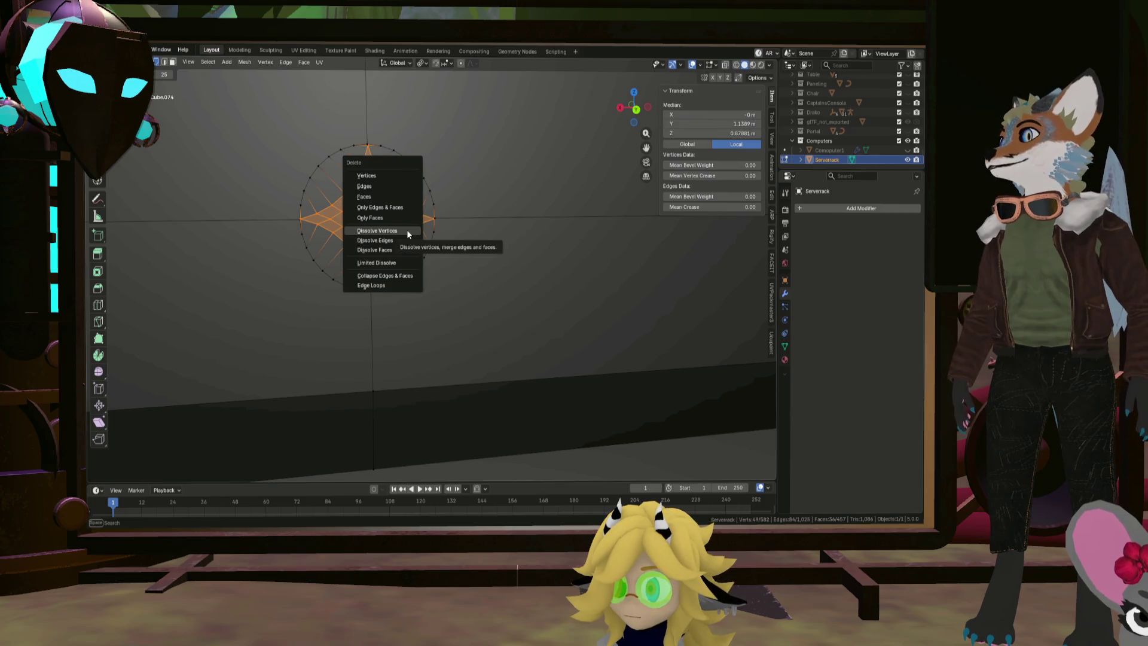
left_click(406, 230)
scroll(276, 232, "down", 5)
scroll(276, 233, "down", 5)
mouse_move(297, 246)
middle_mouse_down()
mouse_move(234, 259)
mouse_move(407, 259)
middle_mouse_up()
scroll(353, 238, "up", 4)
scroll(618, 289, "up", 3)
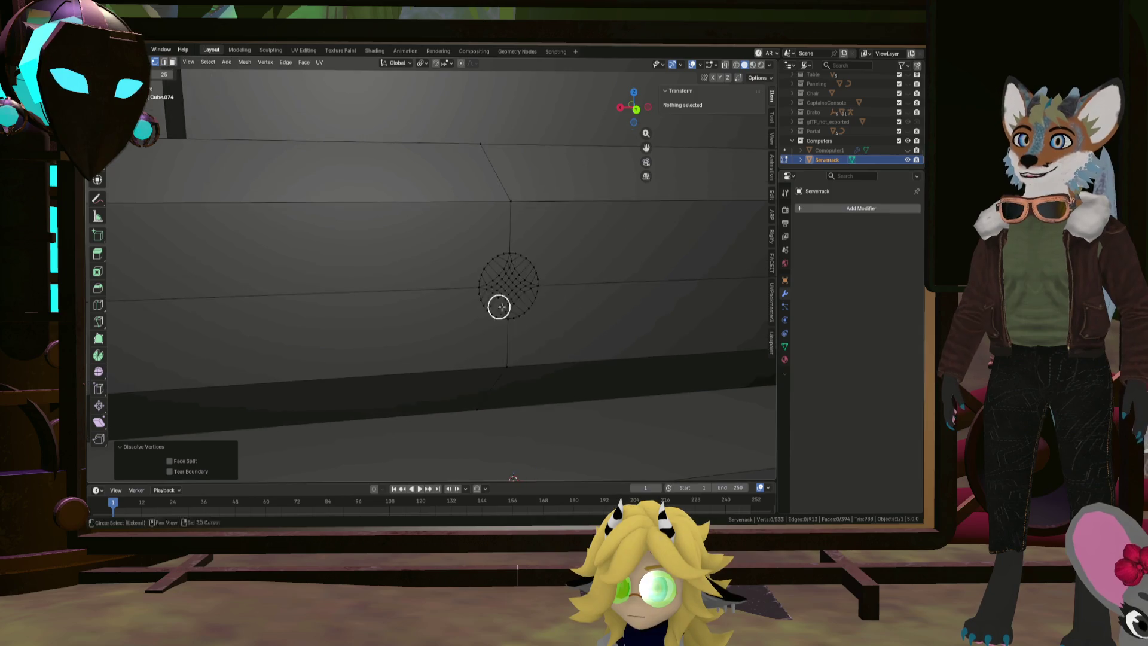
Select the inner star faces of the second top-shelf circle and dissolve their vertices, leaving a round outline
key("KP_1")
scroll(480, 256, "up", 2)
left_click_drag(480, 256, 472, 165)
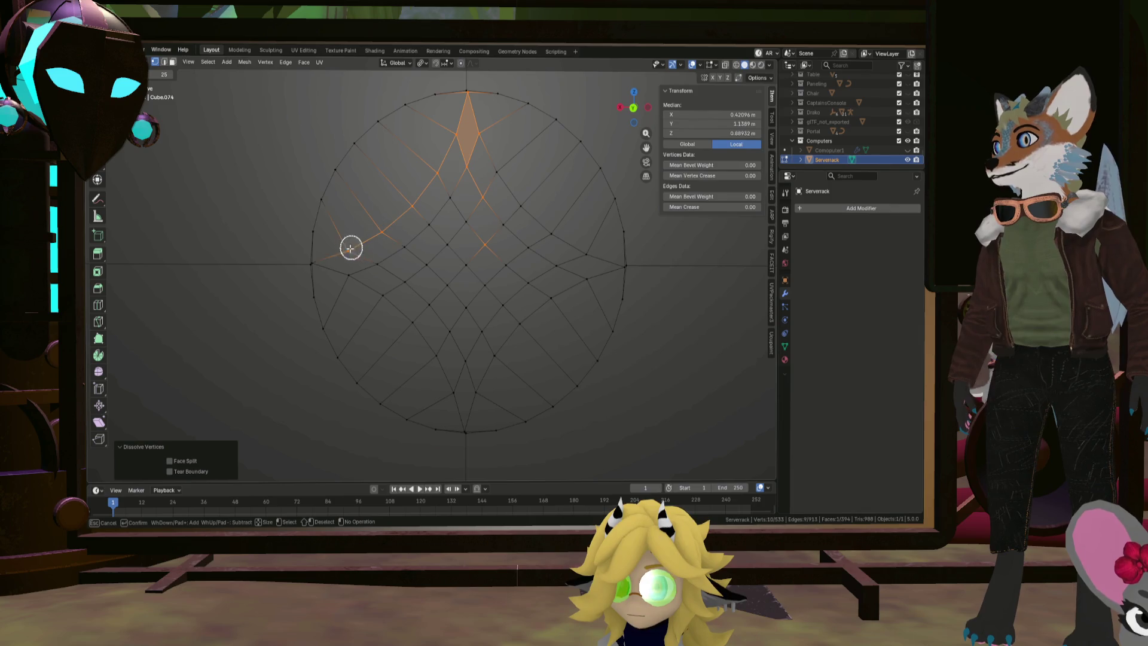
left_click(332, 264)
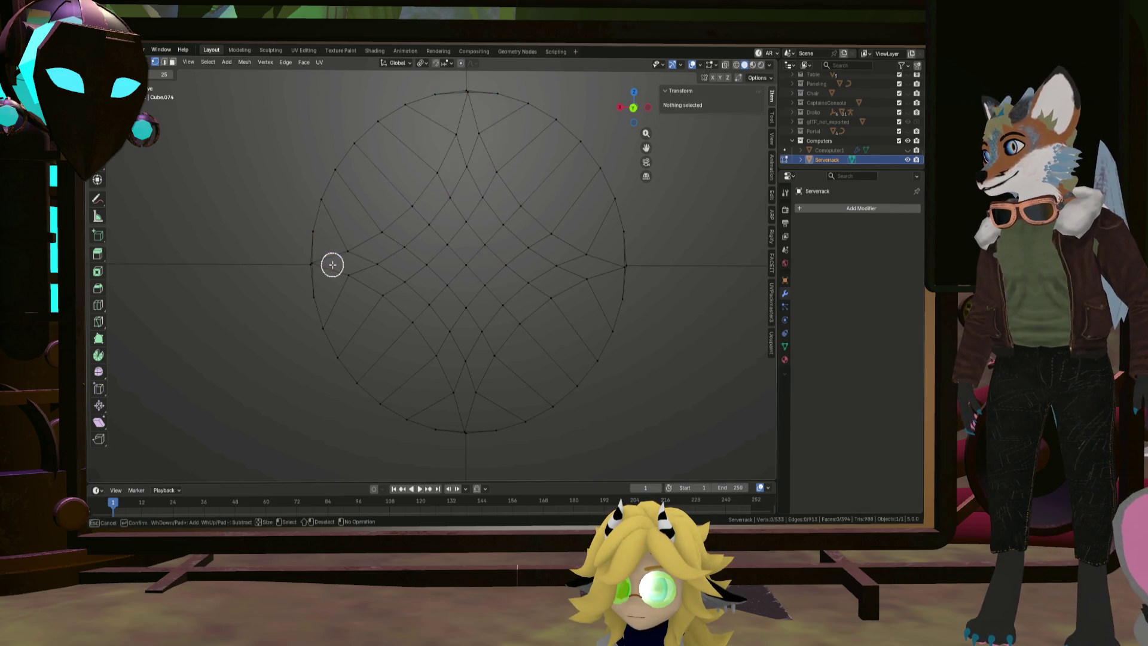
left_click_drag(324, 264, 443, 159)
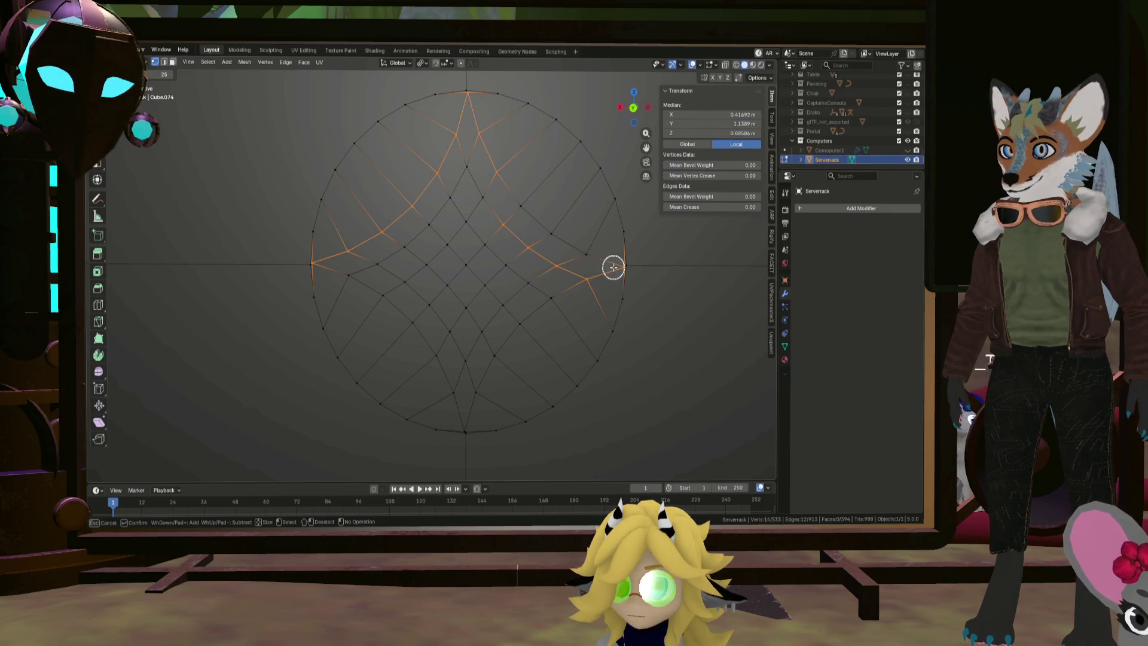
mouse_move(580, 244)
left_mouse_down()
mouse_move(508, 243)
mouse_move(501, 344)
left_mouse_up()
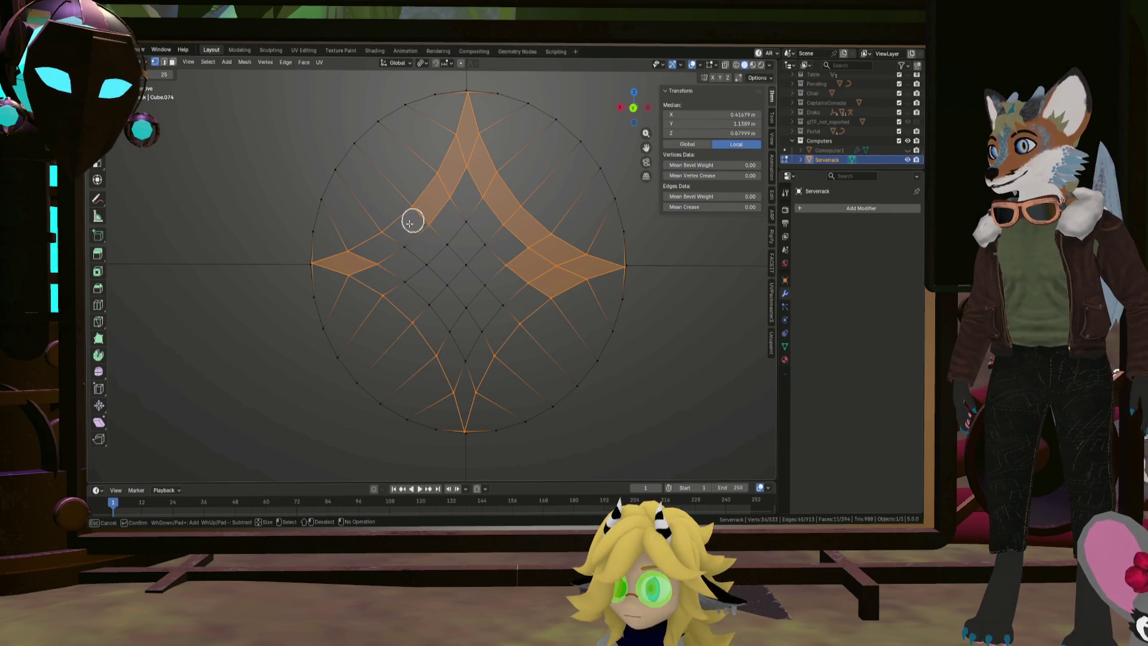
mouse_move(413, 222)
left_mouse_down()
mouse_move(436, 313)
mouse_move(473, 355)
left_mouse_up()
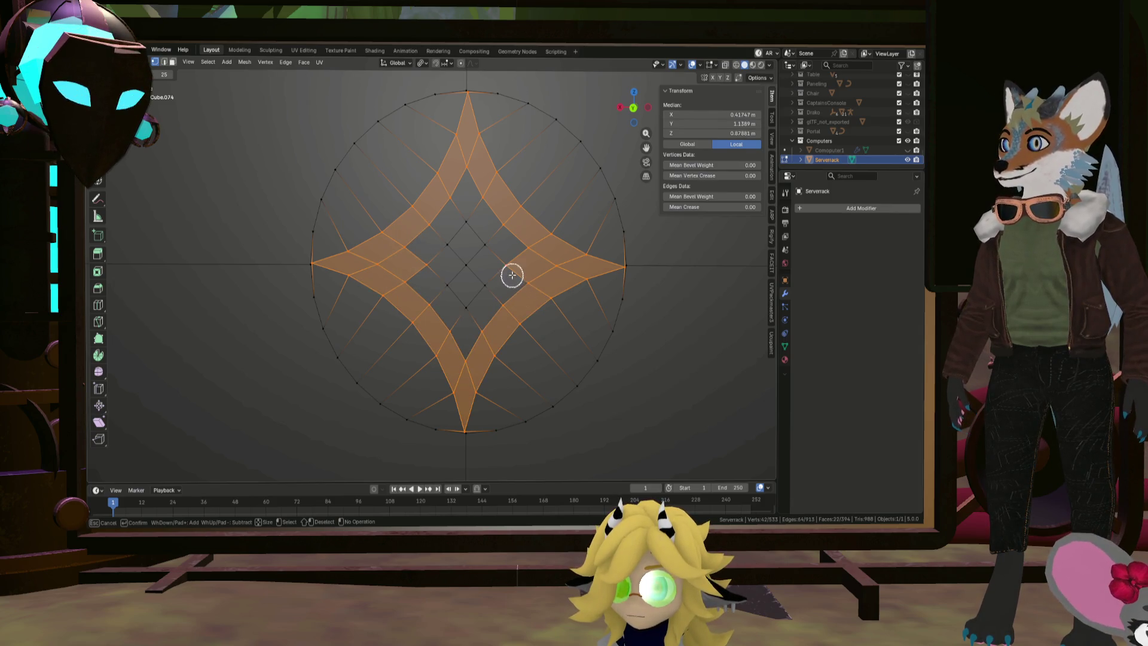
mouse_move(512, 275)
left_mouse_down()
mouse_move(443, 303)
mouse_move(473, 239)
mouse_move(481, 245)
left_mouse_up()
scroll(483, 254, "down", 3)
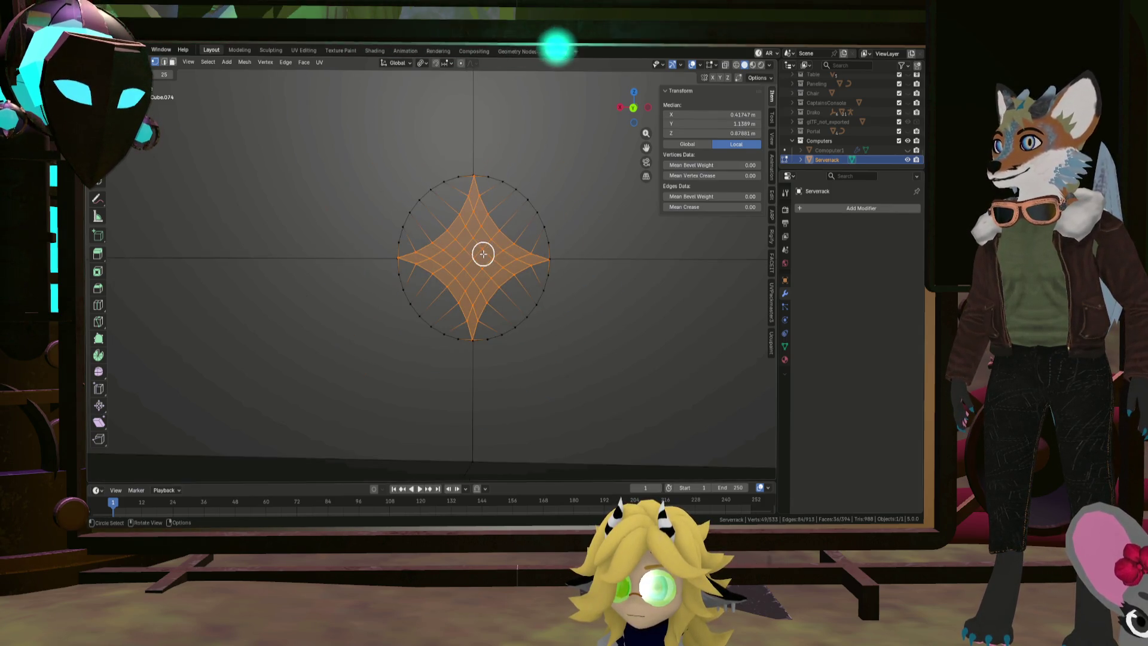
key("x")
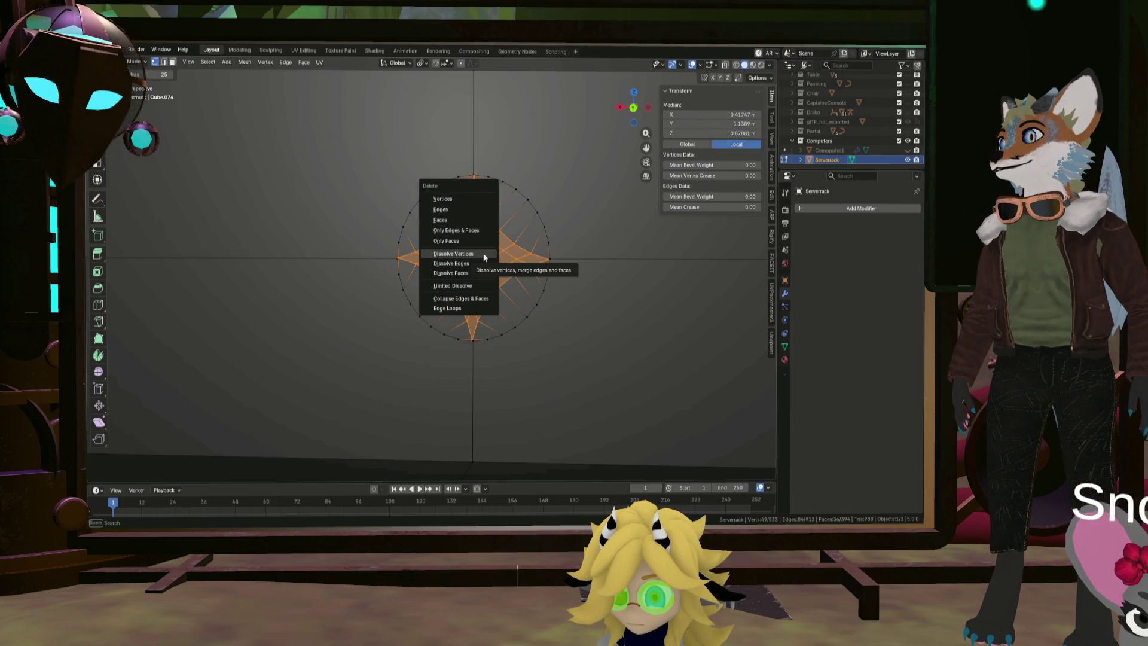
left_click(484, 257)
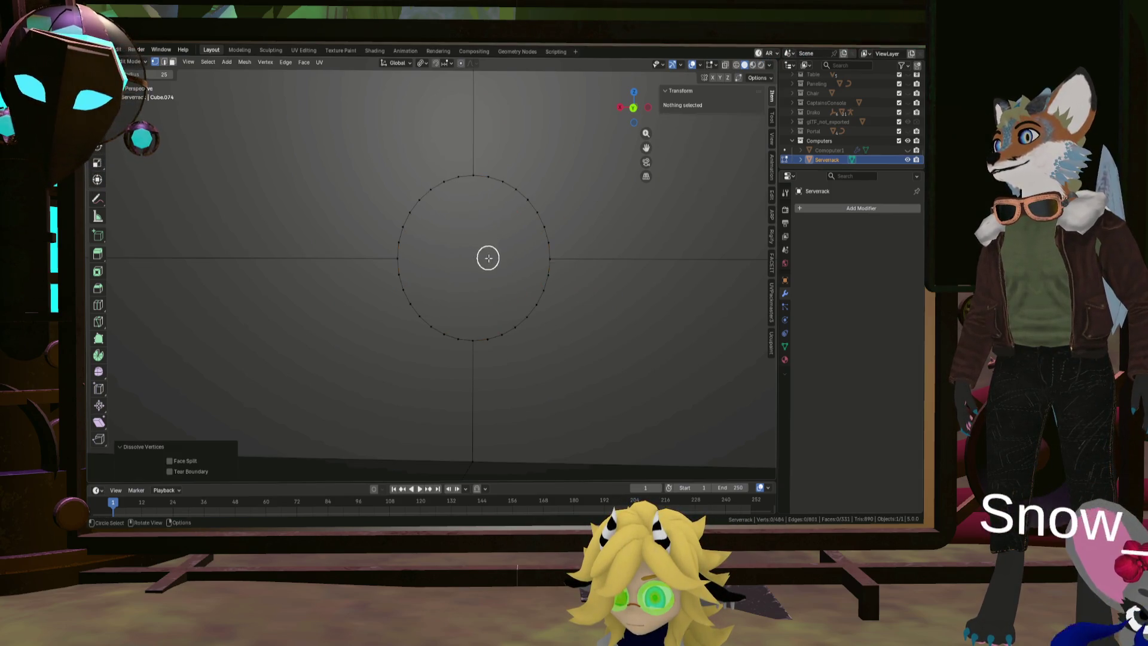
Select the three circle faces on the top shelf front
scroll(472, 245, "down", 5)
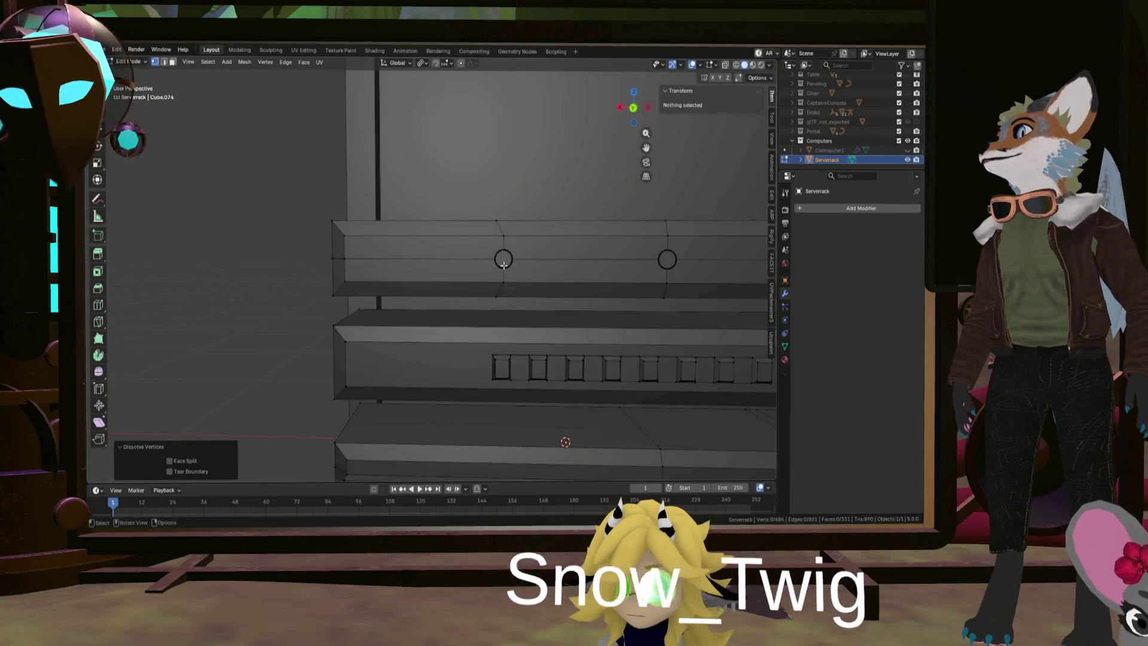
left_click(504, 259)
scroll(504, 258, "up", 5)
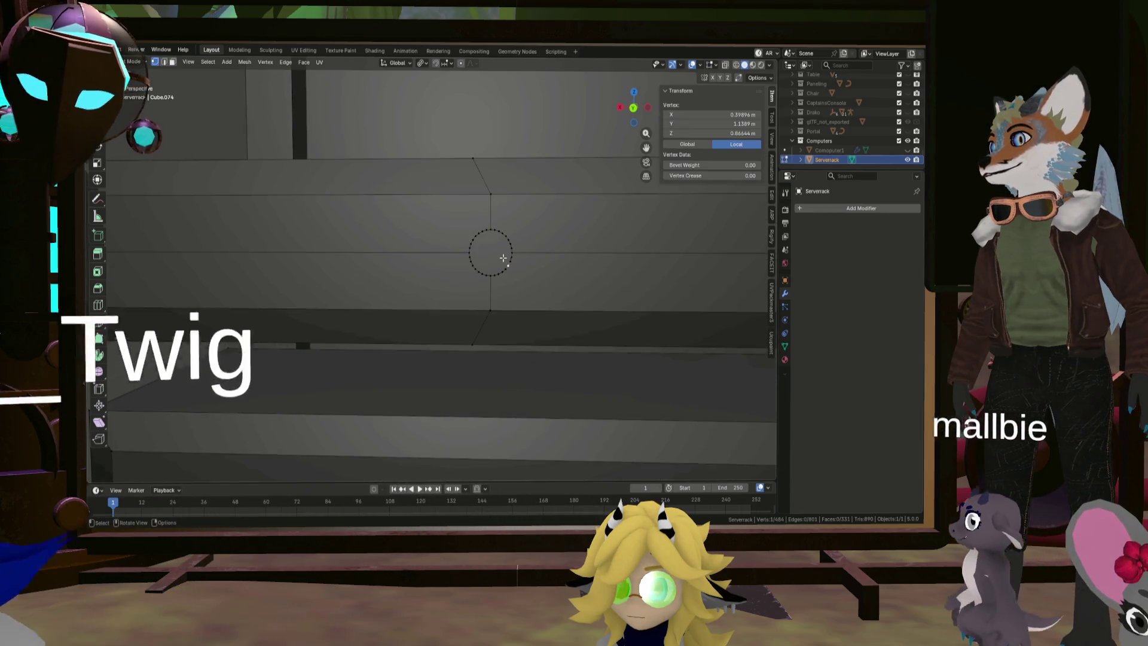
left_click(472, 251)
left_click(473, 251)
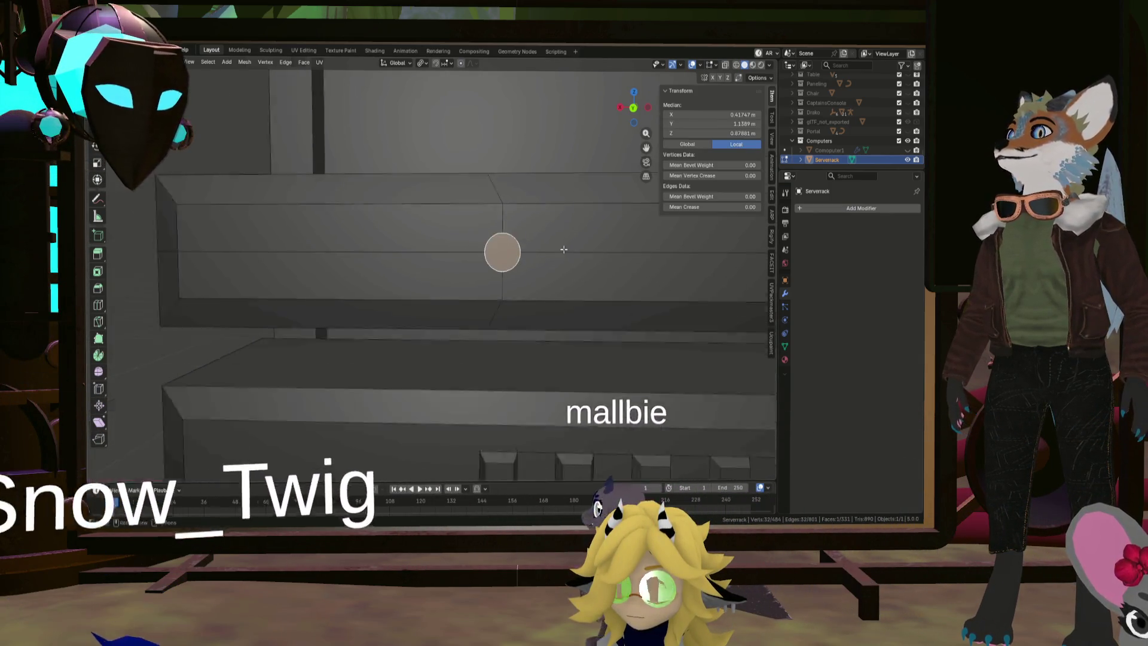
scroll(496, 251, "down", 3)
scroll(512, 264, "up", 3)
left_click(512, 265)
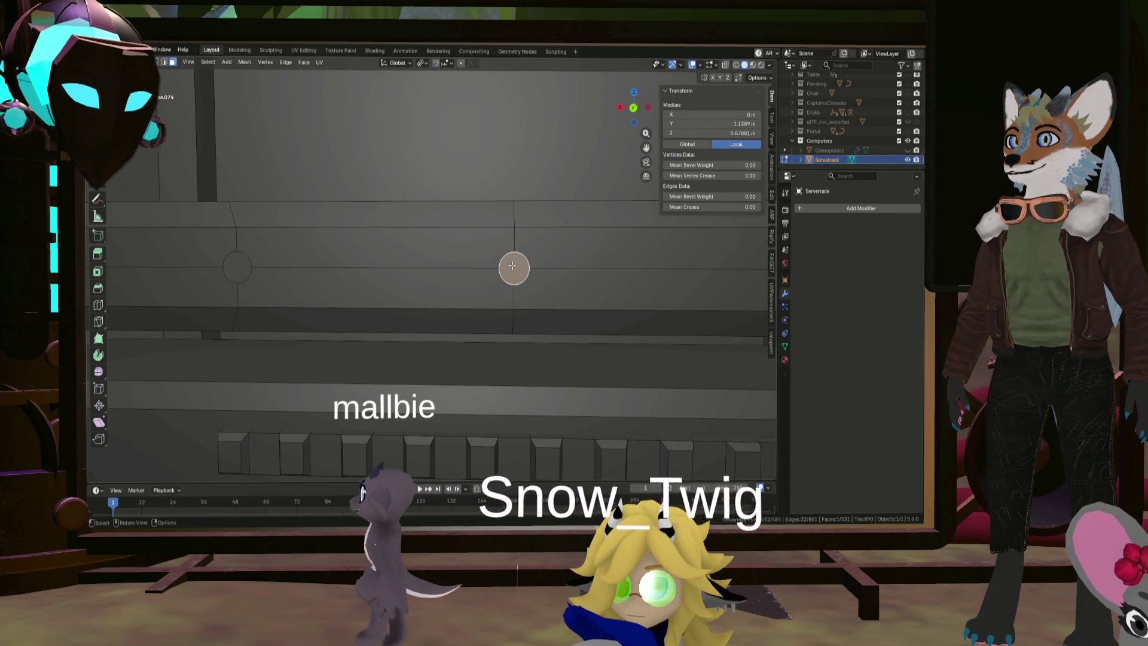
left_click(237, 269, "shift")
scroll(392, 266, "down", 4)
left_click(575, 271, "shift")
scroll(576, 272, "up", 5)
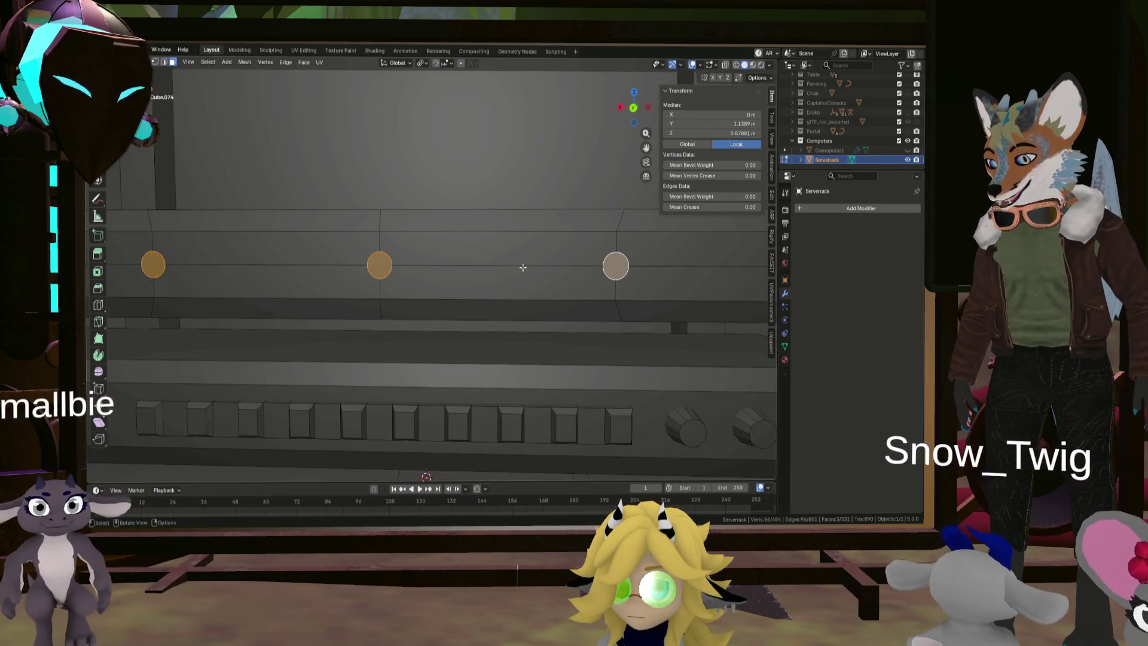
Scale the three circles up about 2.1 times and return to the front view
key("s")
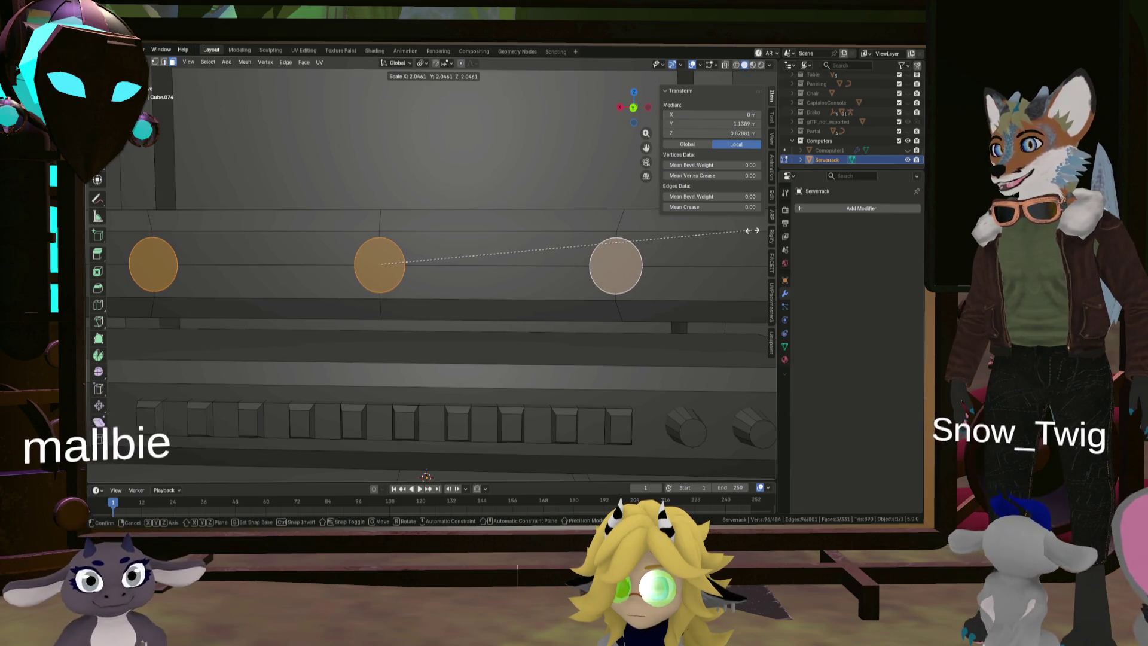
left_click(763, 228)
middle_click_drag(640, 253, 556, 287)
scroll(557, 287, "up", 2)
key("KP_1")
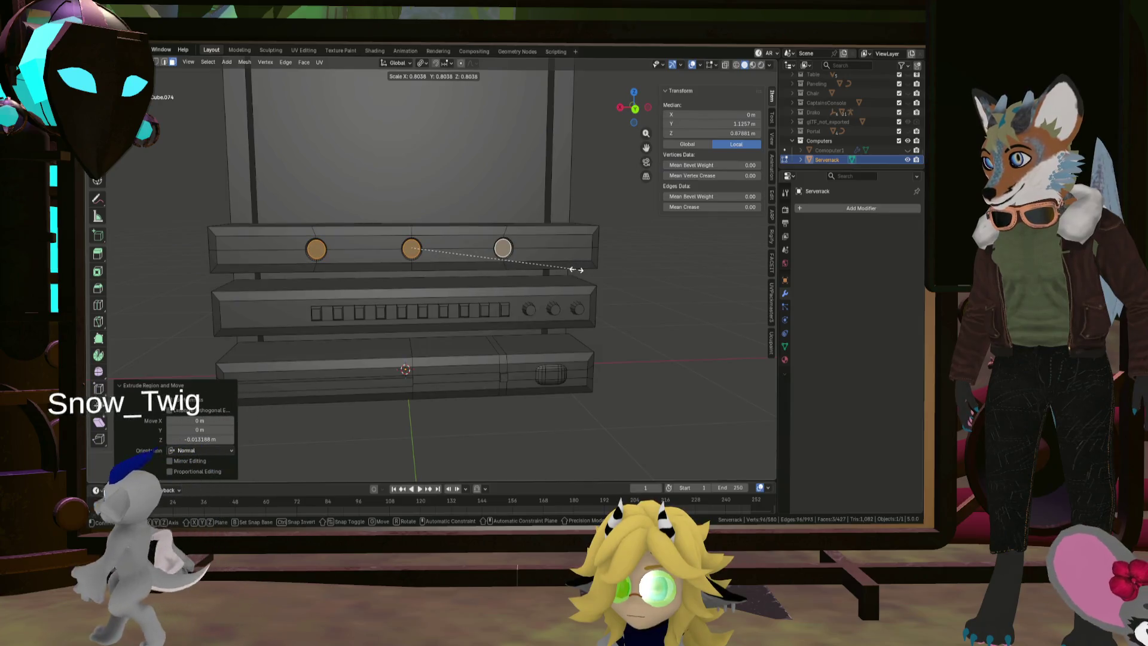
Deselect the circles and toggle to Object Mode and back to Edit Mode
key("alt+a")
mouse_move(628, 274)
middle_mouse_down()
mouse_move(544, 279)
mouse_move(472, 266)
mouse_move(512, 259)
mouse_move(623, 283)
mouse_move(589, 336)
mouse_move(600, 321)
mouse_move(556, 331)
mouse_move(608, 328)
mouse_move(554, 321)
middle_mouse_up()
key("Tab")
scroll(623, 282, "down", 3)
key("Tab")
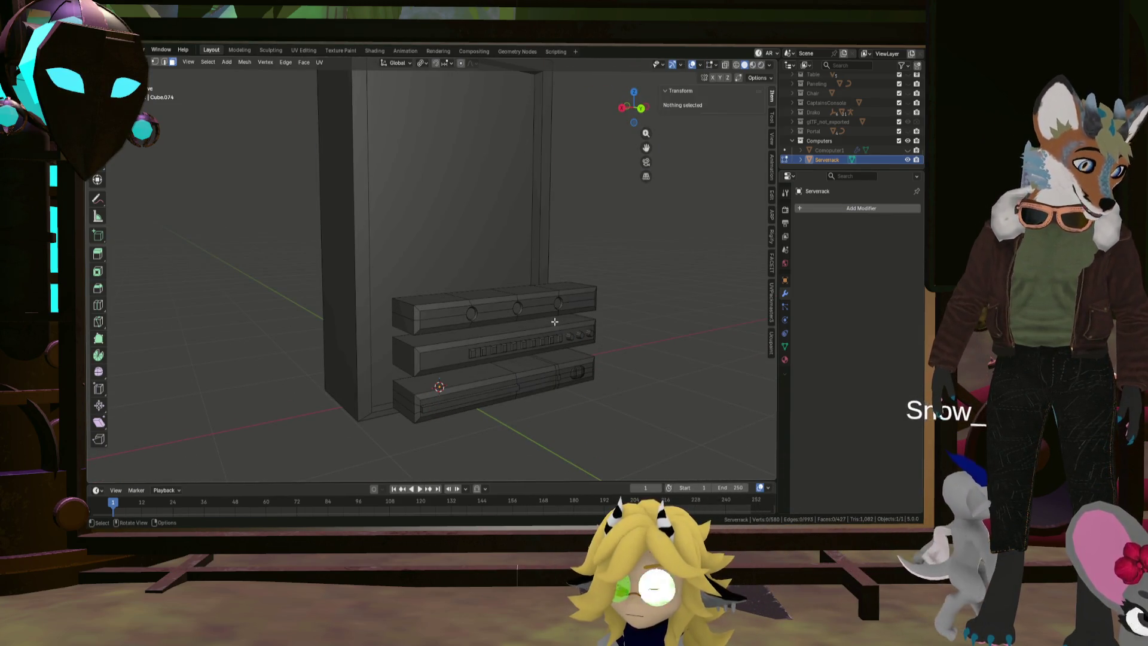
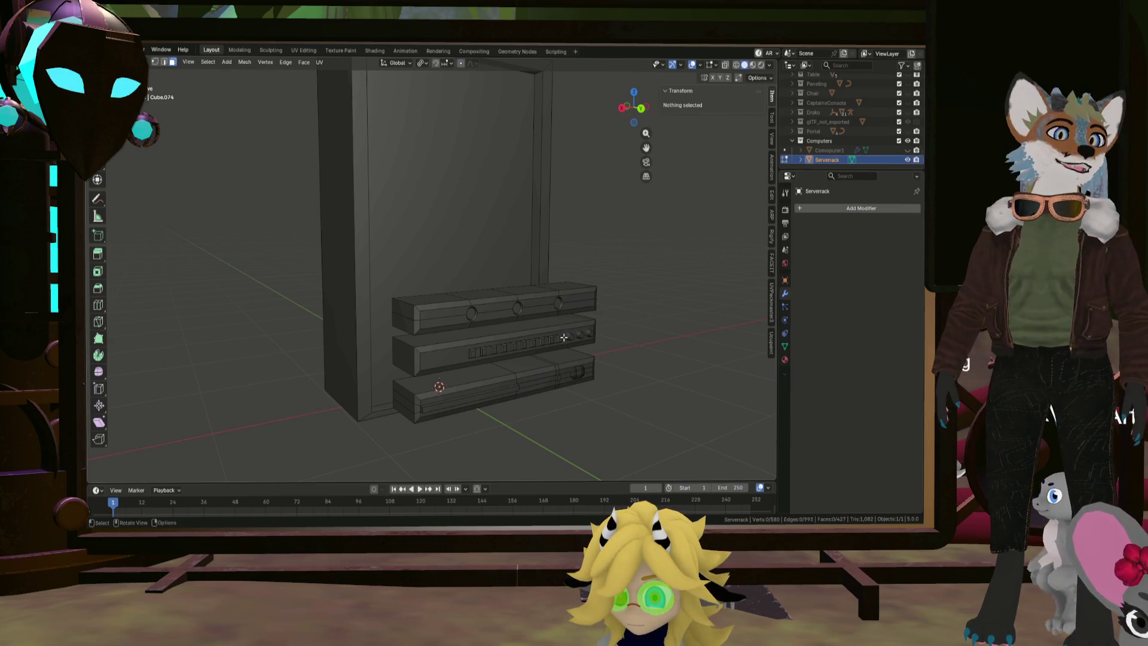
Select the whole linked row of button faces on the middle rack unit
mouse_move(540, 346)
middle_mouse_down()
mouse_move(474, 357)
mouse_move(431, 312)
middle_mouse_up()
scroll(474, 357, "up", 5)
left_click(446, 333)
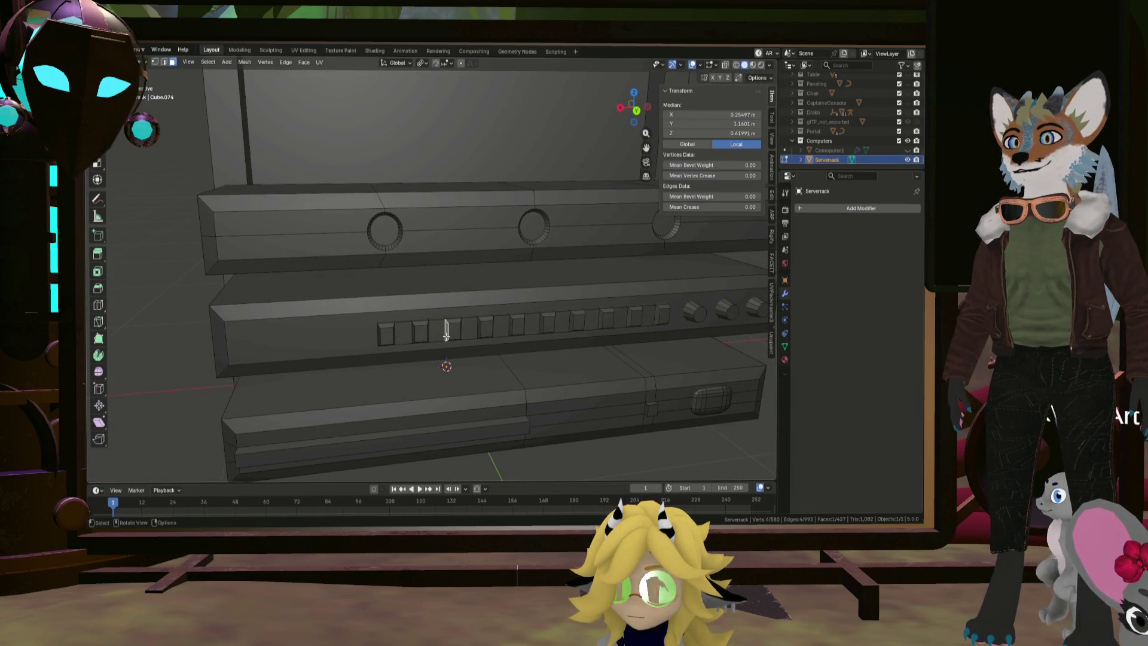
key("ctrl+l")
scroll(449, 334, "up", 3)
scroll(453, 338, "down", 2)
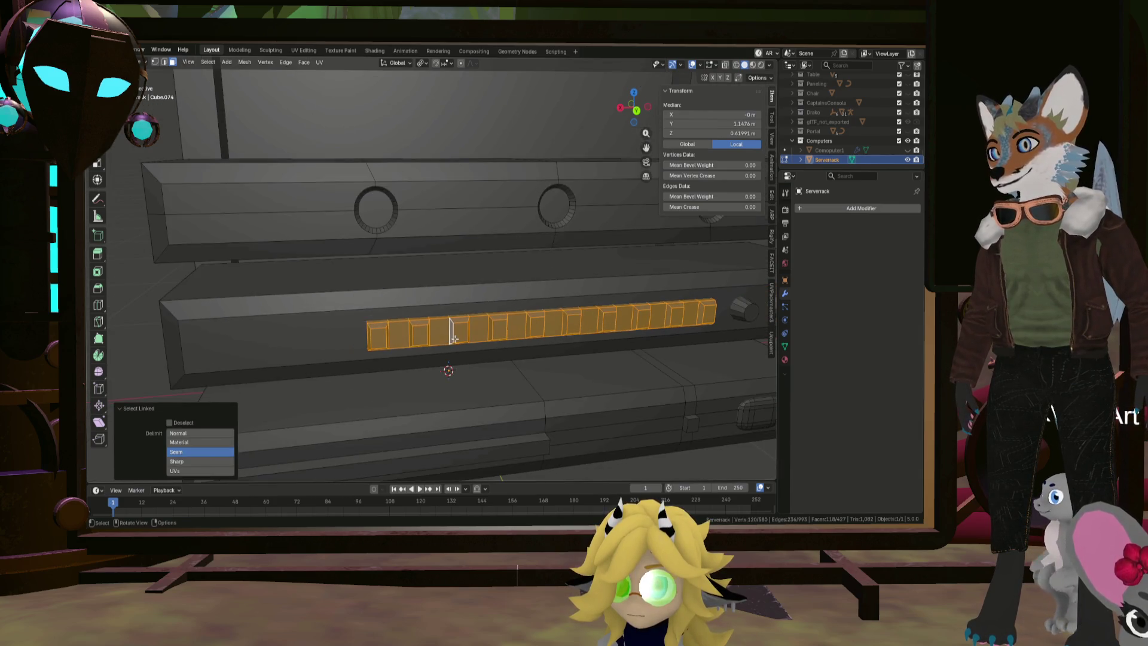
Box-deselect the right-hand buttons so only the left part of the row stays selected
left_click_drag(502, 369, 712, 291, "ctrl")
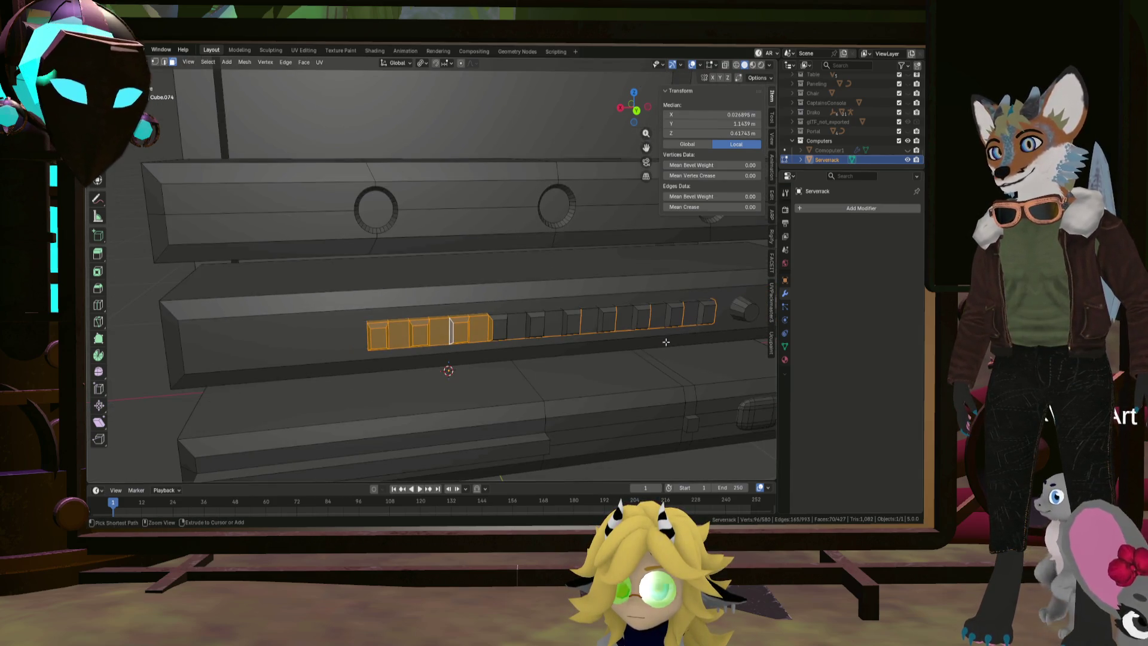
middle_click_drag(665, 342, 616, 323)
left_click_drag(599, 310, 712, 277, "ctrl")
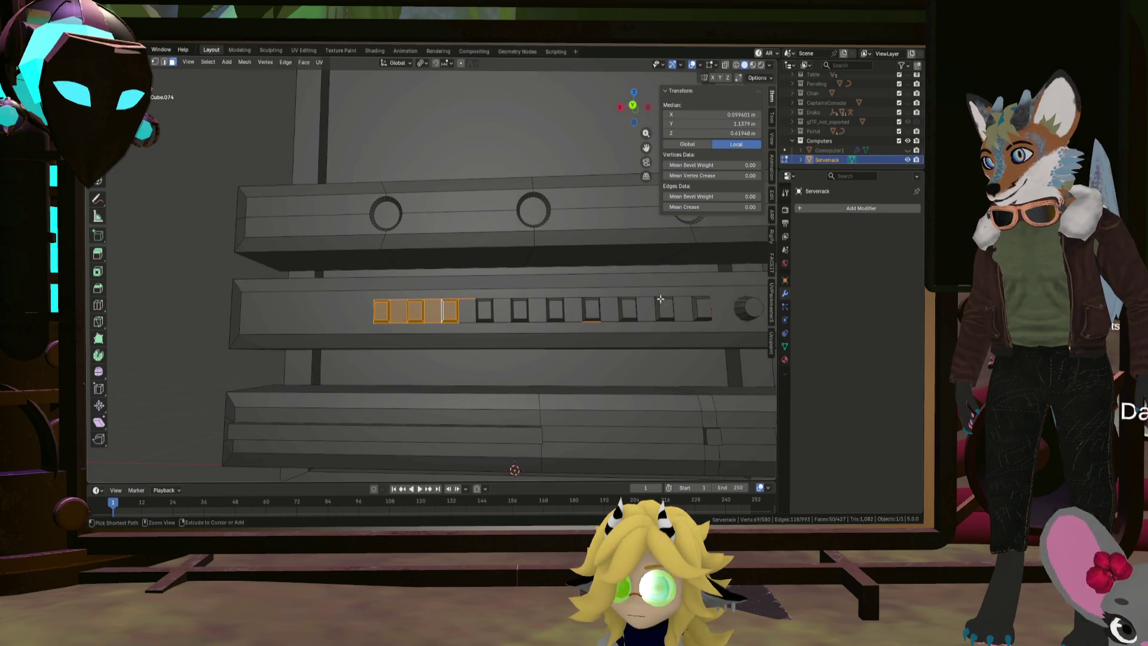
left_click_drag(539, 339, 701, 281, "ctrl")
scroll(609, 317, "up", 4)
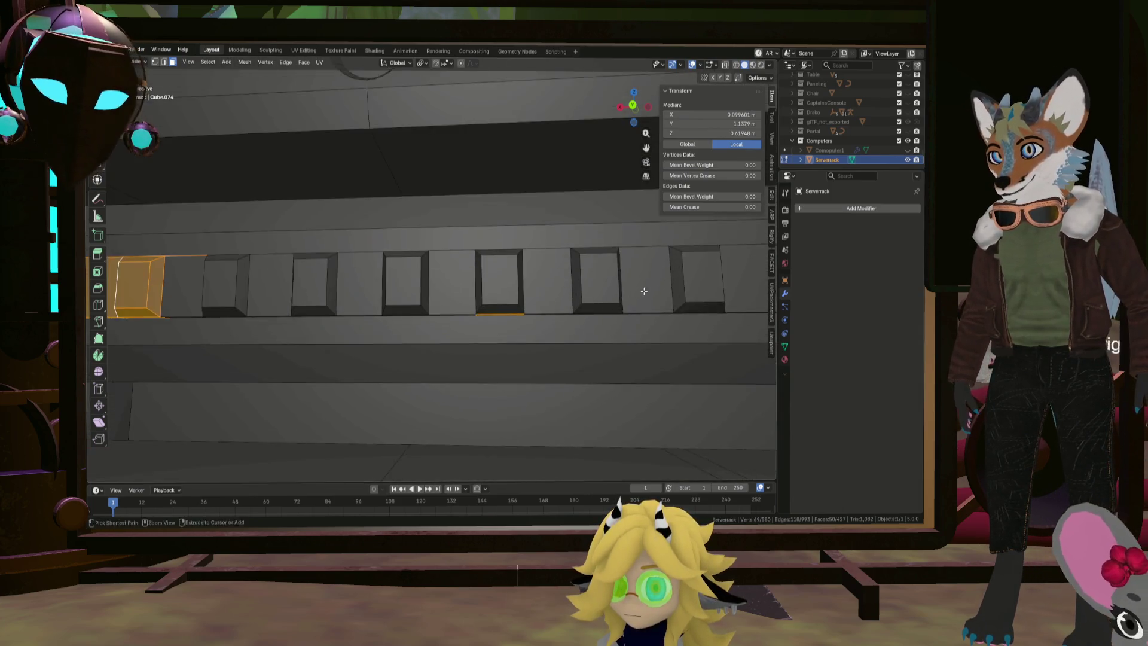
middle_click_drag(609, 335, 609, 309)
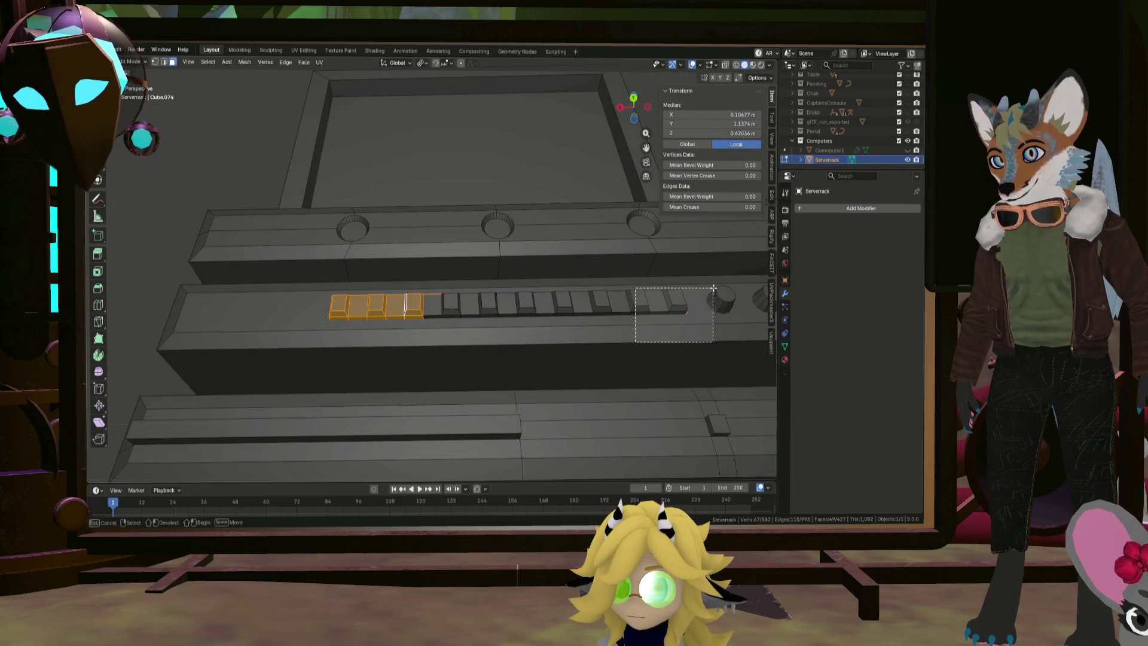
left_click_drag(712, 287, 712, 287)
middle_click_drag(713, 288, 723, 284)
middle_click_drag(545, 318, 459, 356)
scroll(475, 308, "down", 4)
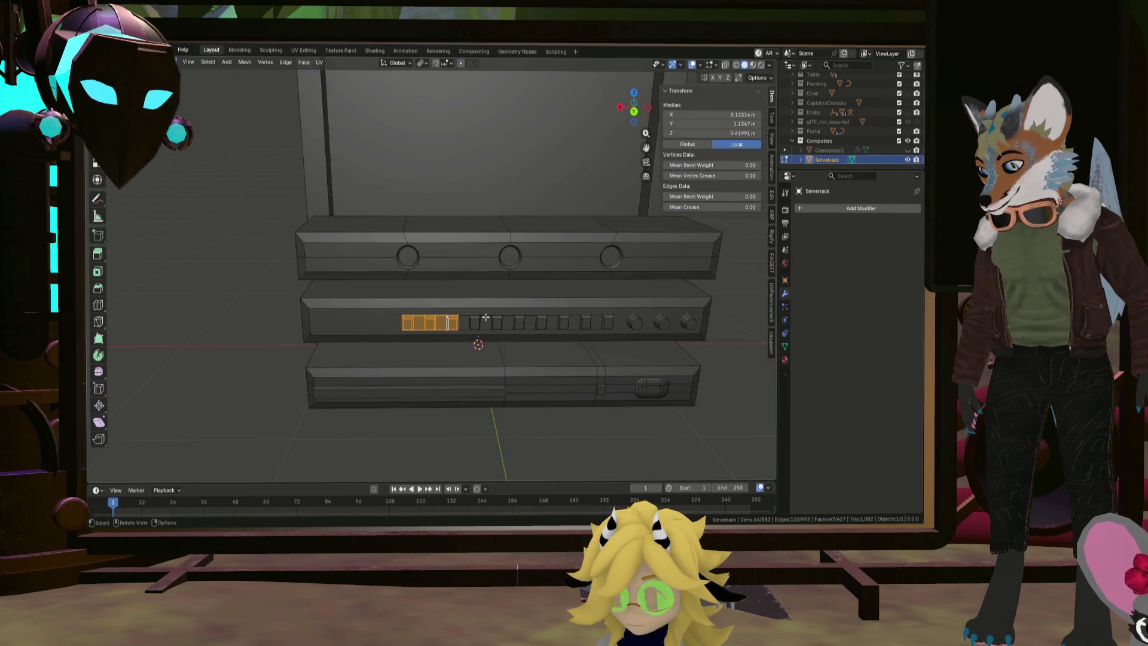
Place the copied button strip beside the rack and deselect the four buttons to keep
key("g")
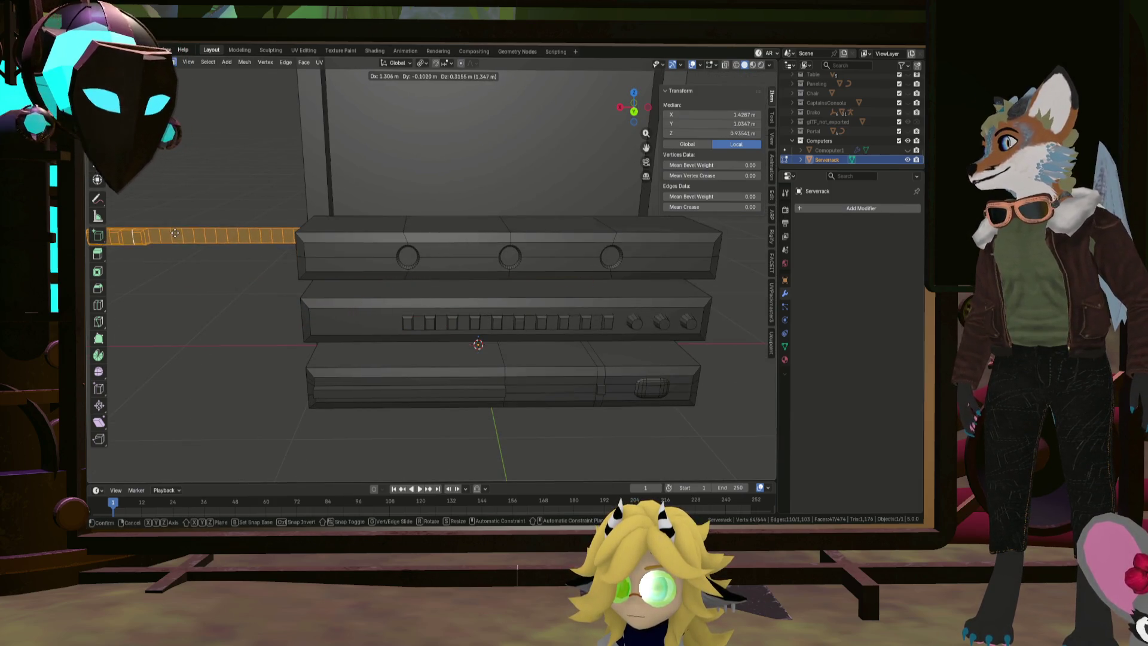
left_click(192, 233)
mouse_move(192, 234)
middle_mouse_down()
mouse_move(326, 303)
mouse_move(317, 317)
mouse_move(332, 306)
middle_mouse_up()
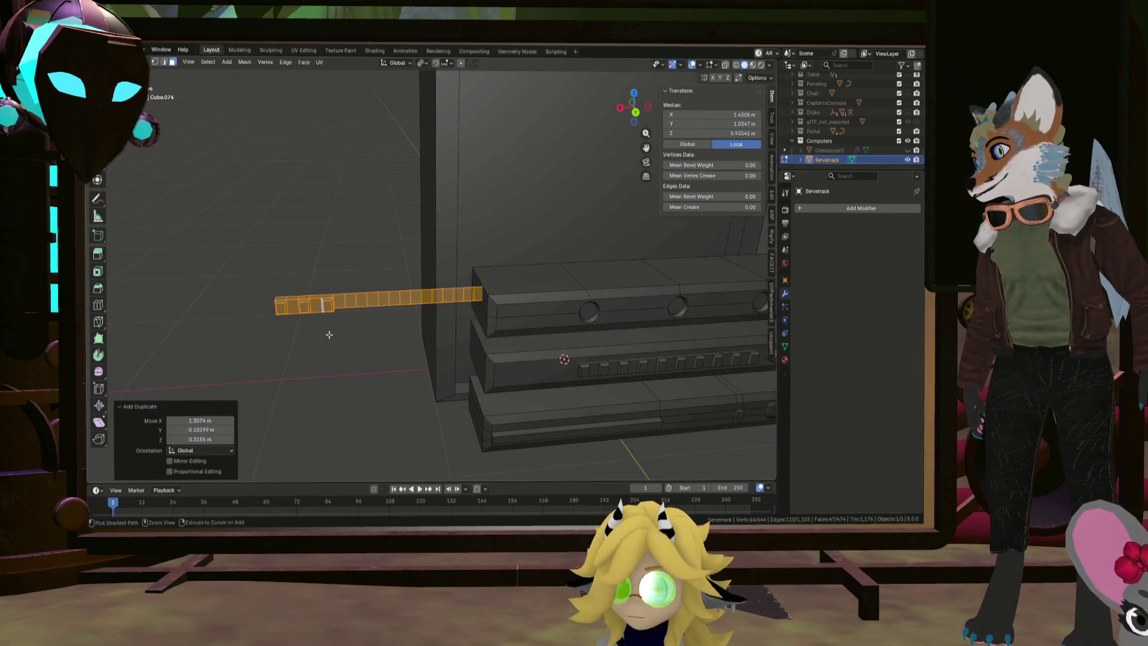
left_click_drag(328, 334, 266, 287, "ctrl")
key("g")
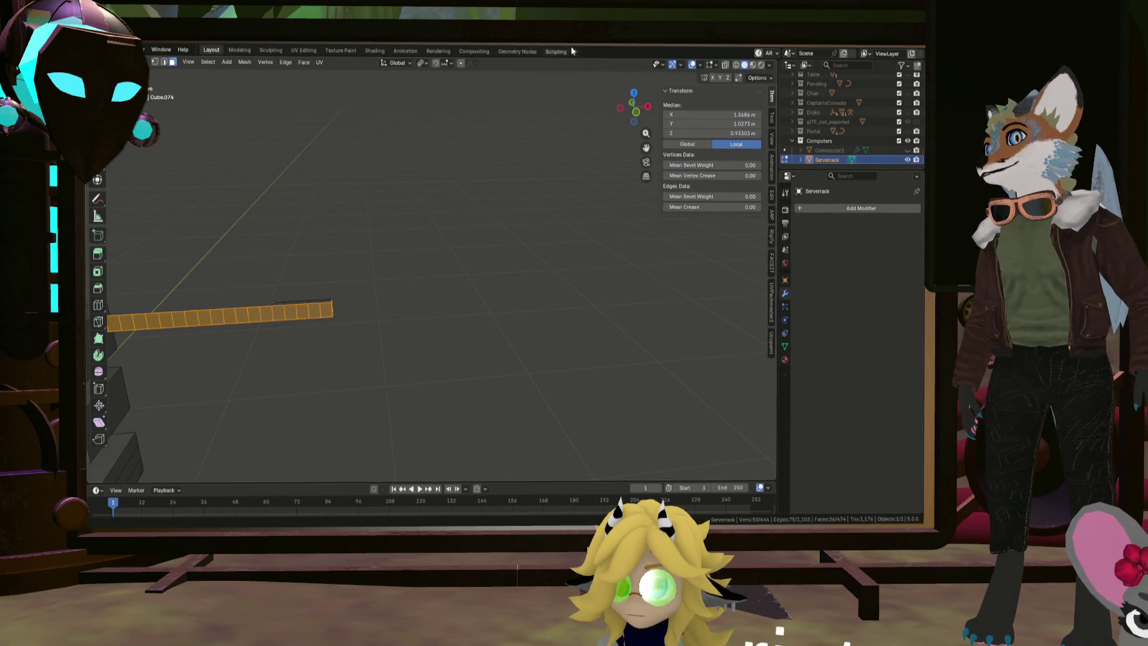
With X-ray on, delete the unwanted vertices and select the remaining four-button piece
left_click(727, 65)
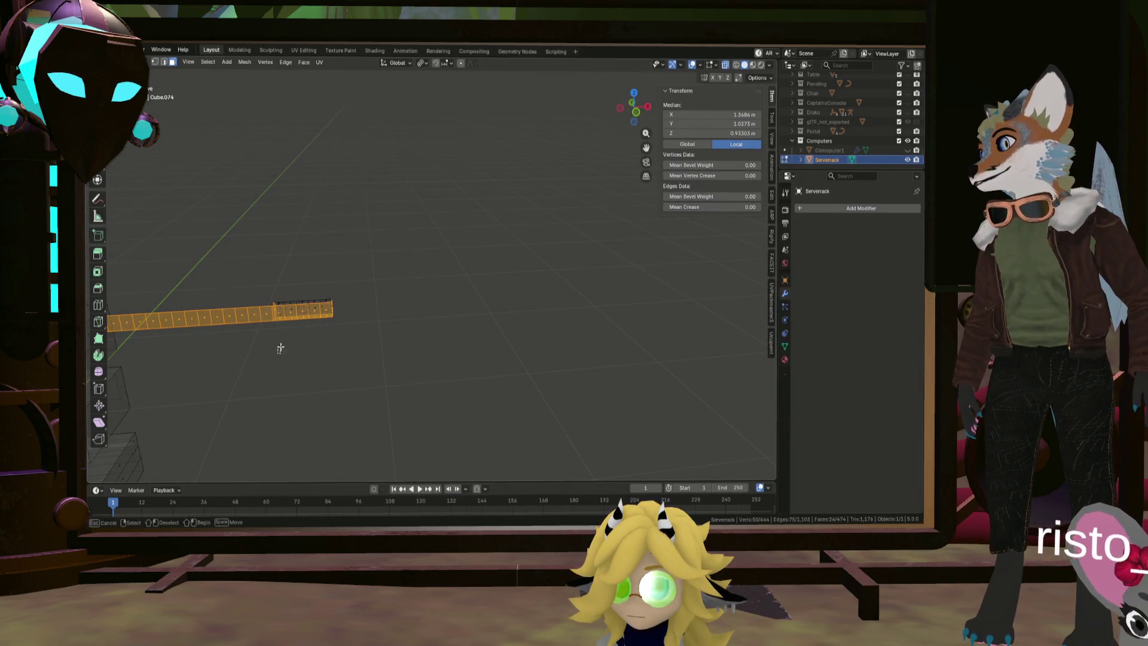
middle_click_drag(369, 275, 333, 315)
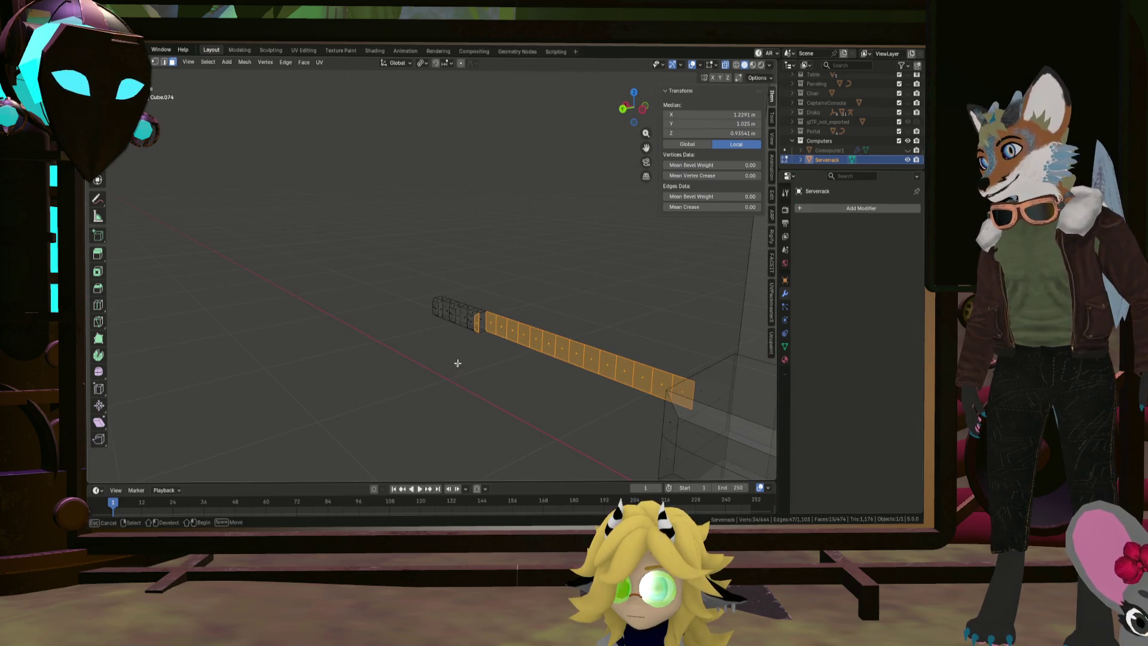
mouse_move(478, 316)
middle_mouse_down()
mouse_move(377, 346)
mouse_move(565, 335)
middle_mouse_up()
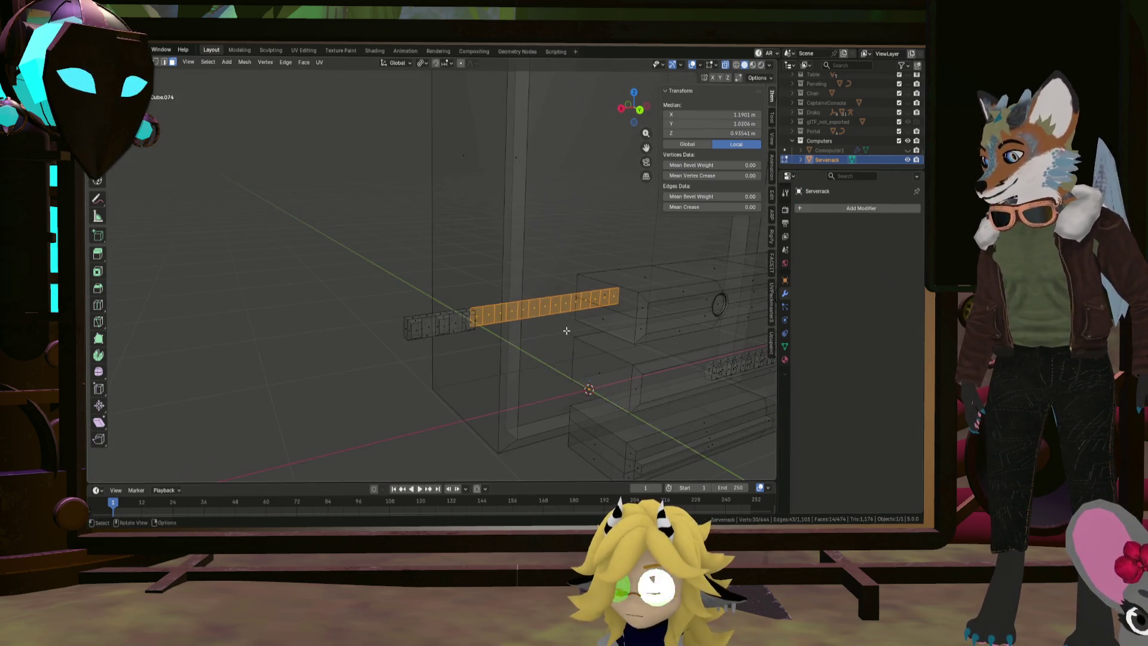
key("x")
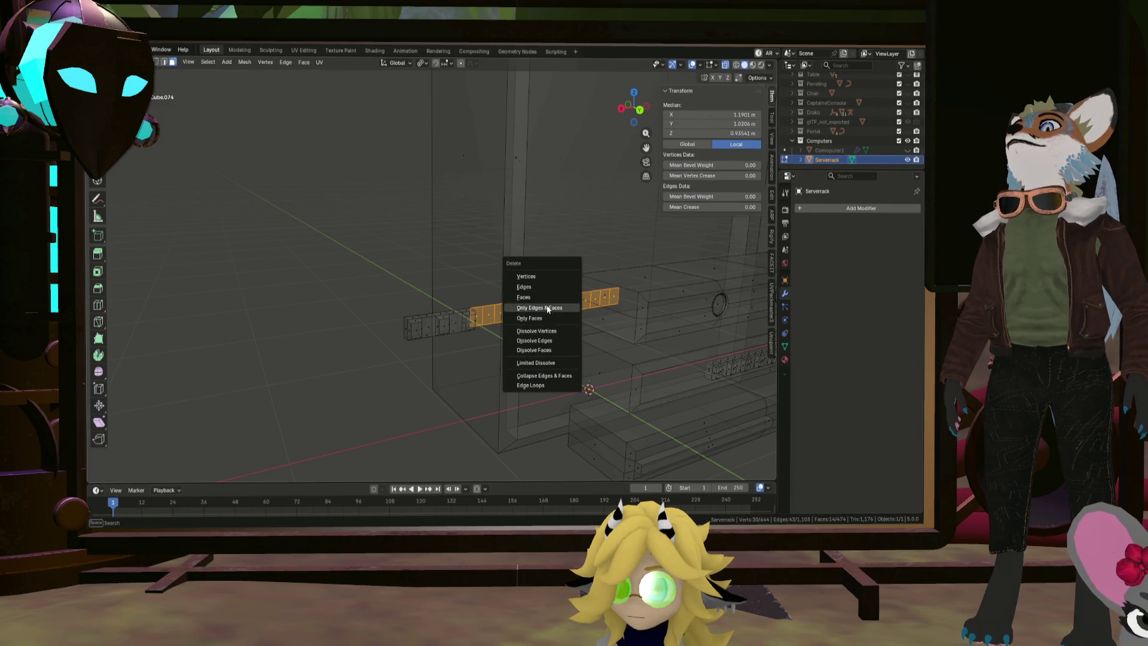
left_click(534, 292)
middle_click_drag(534, 292, 367, 319)
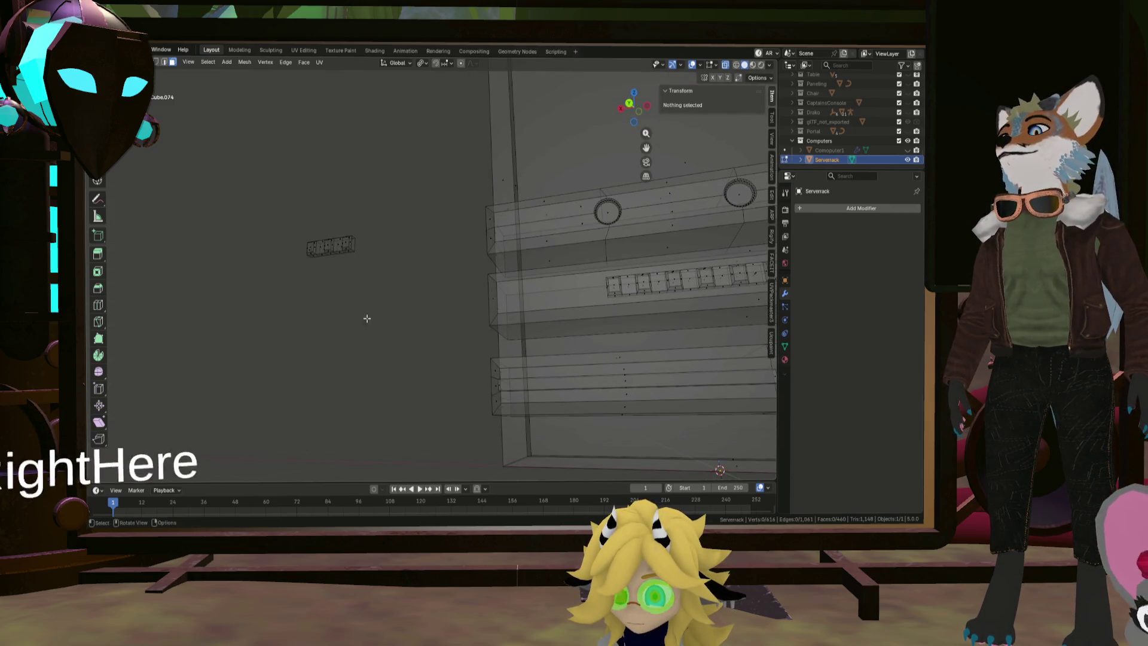
key("l")
scroll(356, 262, "down", 5)
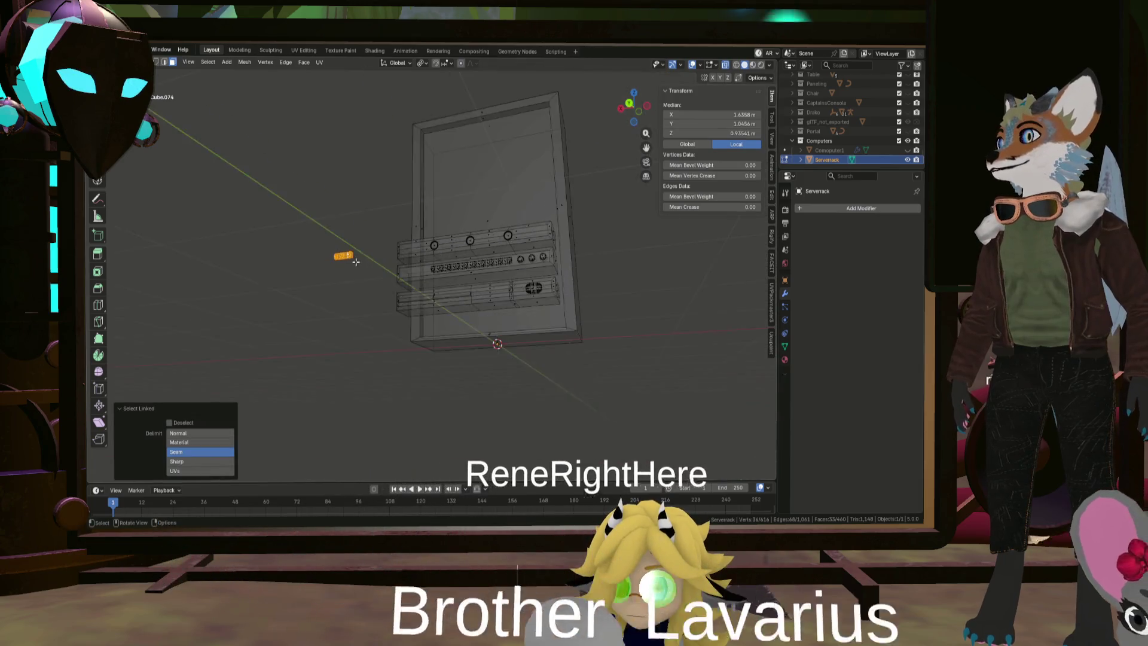
From the front view, move the button piece into the top unit and turn X-ray off
key("ctrl+KP_1")
scroll(356, 262, "up", 3)
key("g")
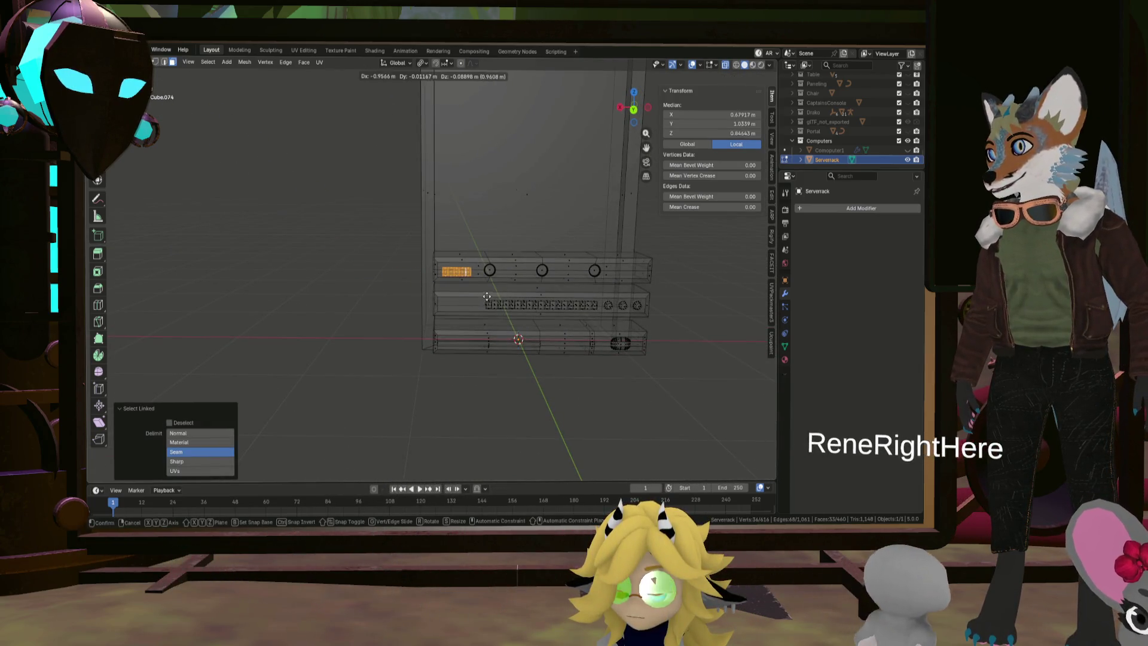
left_click(487, 296)
key("alt+z")
mouse_move(487, 296)
middle_mouse_down()
mouse_move(404, 287)
mouse_move(441, 293)
middle_mouse_up()
scroll(404, 288, "up", 3)
scroll(441, 292, "down", 2)
Fine-tune the piece's depth along Y and its height on the top unit's front
key("g")
key("y")
left_click(542, 307)
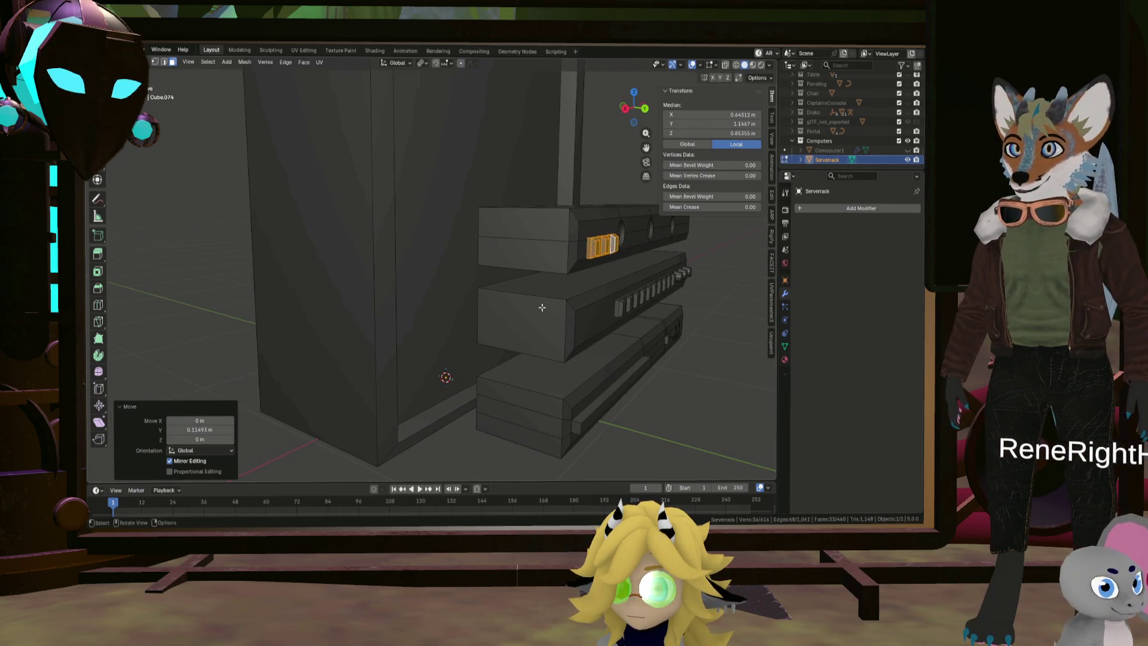
mouse_move(541, 307)
middle_mouse_down()
mouse_move(523, 261)
mouse_move(489, 241)
mouse_move(506, 243)
middle_mouse_up()
scroll(534, 323, "up", 2)
left_click(536, 311)
scroll(506, 243, "up", 2)
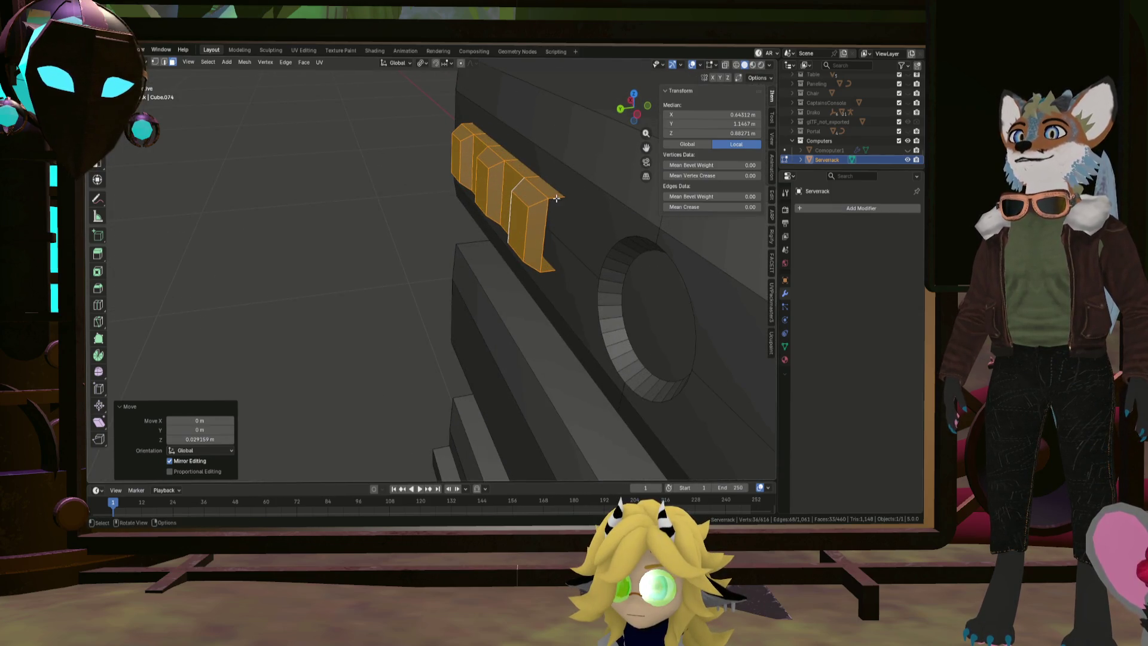
Switch to edge select, pick an edge of the button piece, and check the rack front
left_click(170, 63)
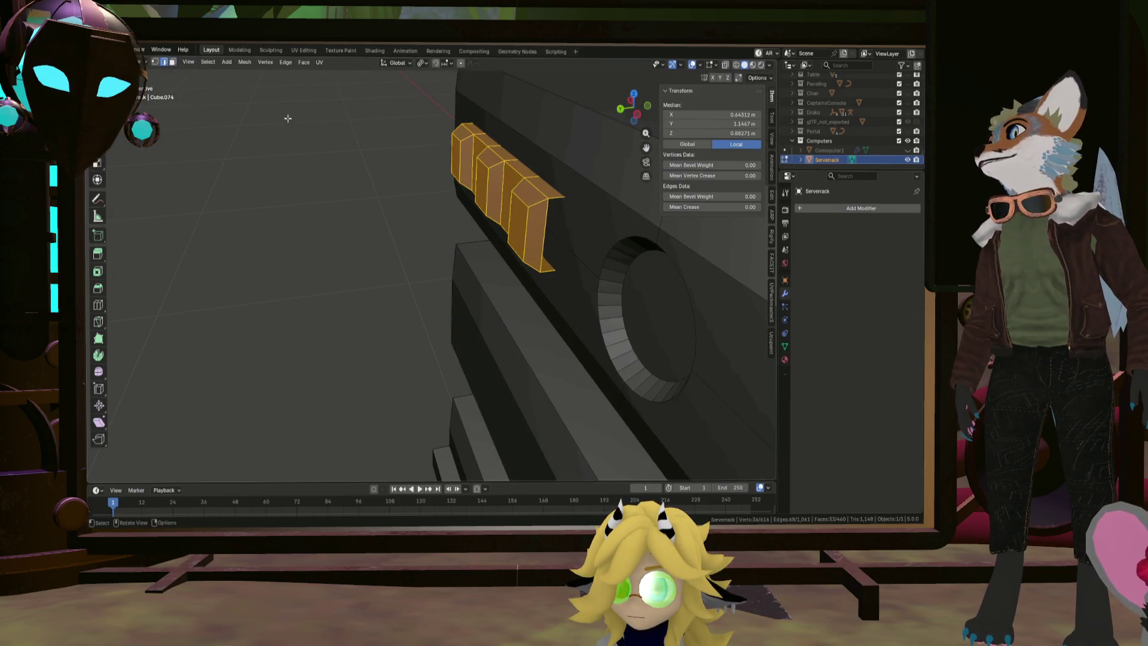
left_click(550, 272)
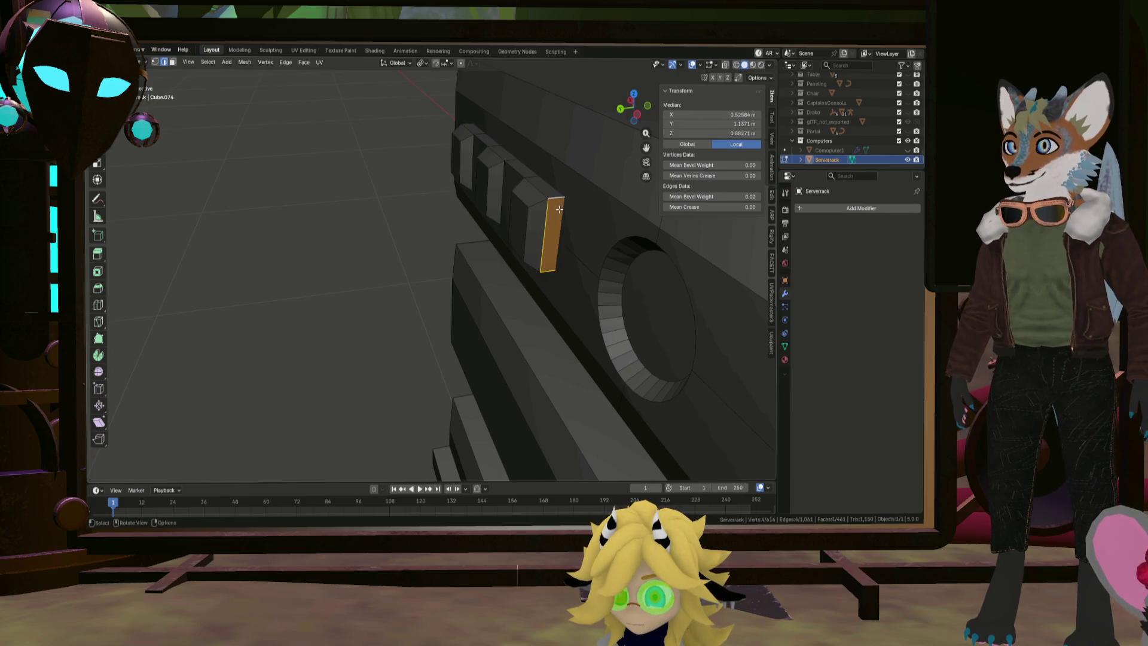
mouse_move(559, 209)
middle_mouse_down()
mouse_move(566, 223)
mouse_move(379, 265)
middle_mouse_up()
mouse_move(242, 222)
middle_mouse_down()
mouse_move(249, 238)
mouse_move(225, 223)
middle_mouse_up()
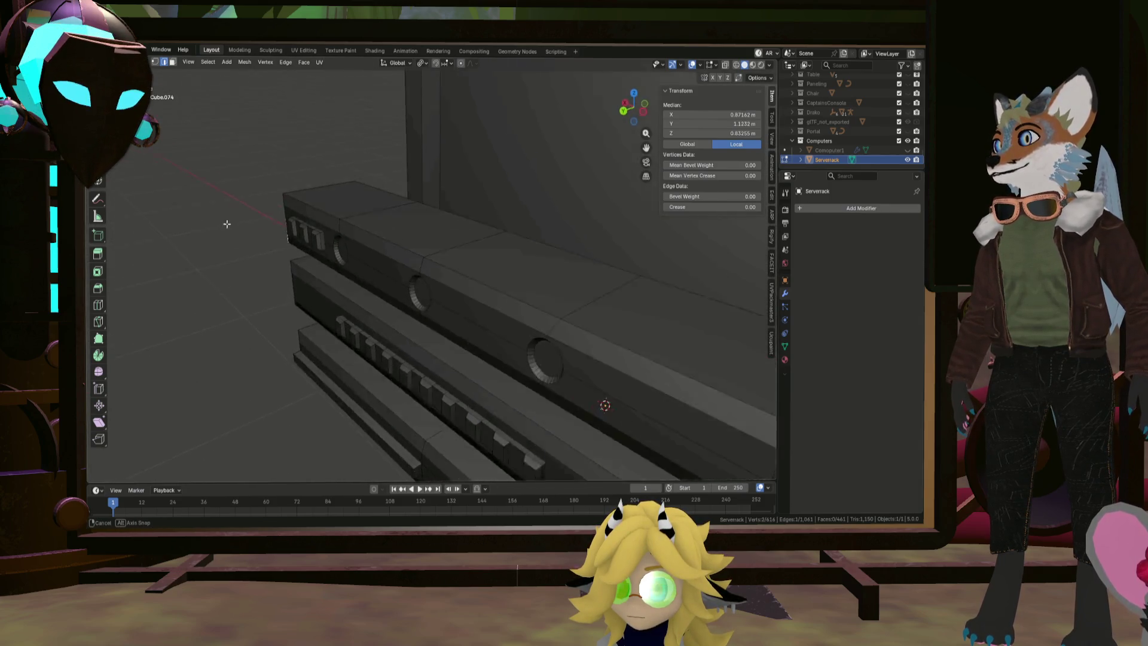
scroll(269, 239, "down", 3)
mouse_move(365, 255)
middle_mouse_down()
mouse_move(332, 255)
mouse_move(381, 251)
mouse_move(397, 275)
middle_mouse_up()
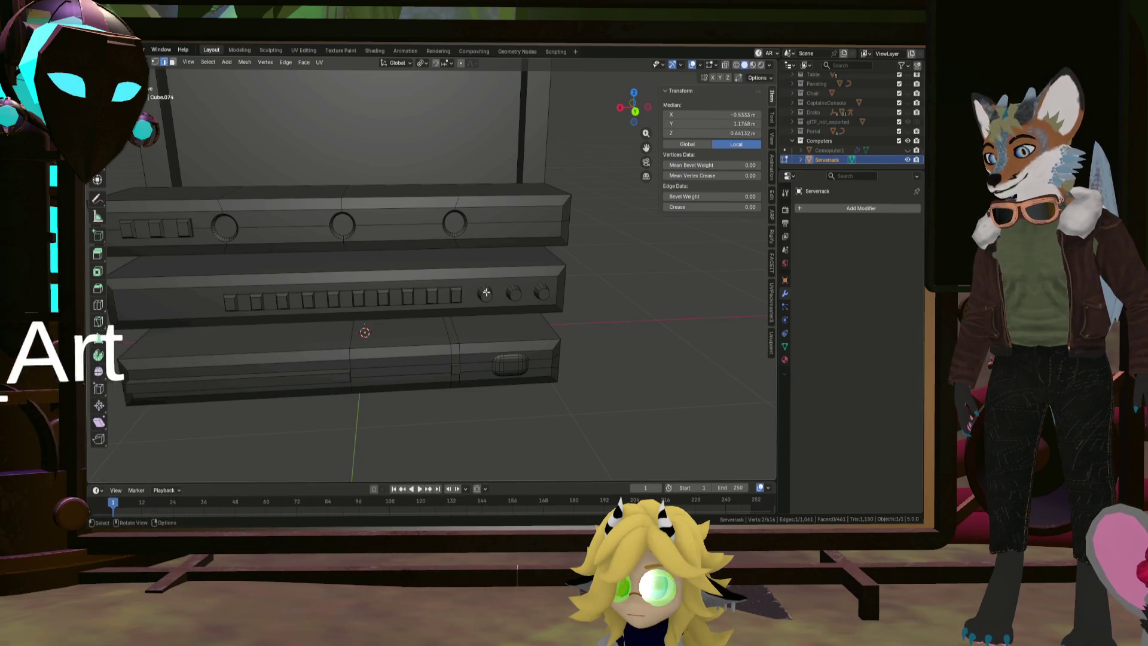
Select a knob and place its first copy on the top unit's front
key("l")
mouse_move(487, 294)
middle_mouse_down()
mouse_move(422, 273)
mouse_move(579, 323)
middle_mouse_up()
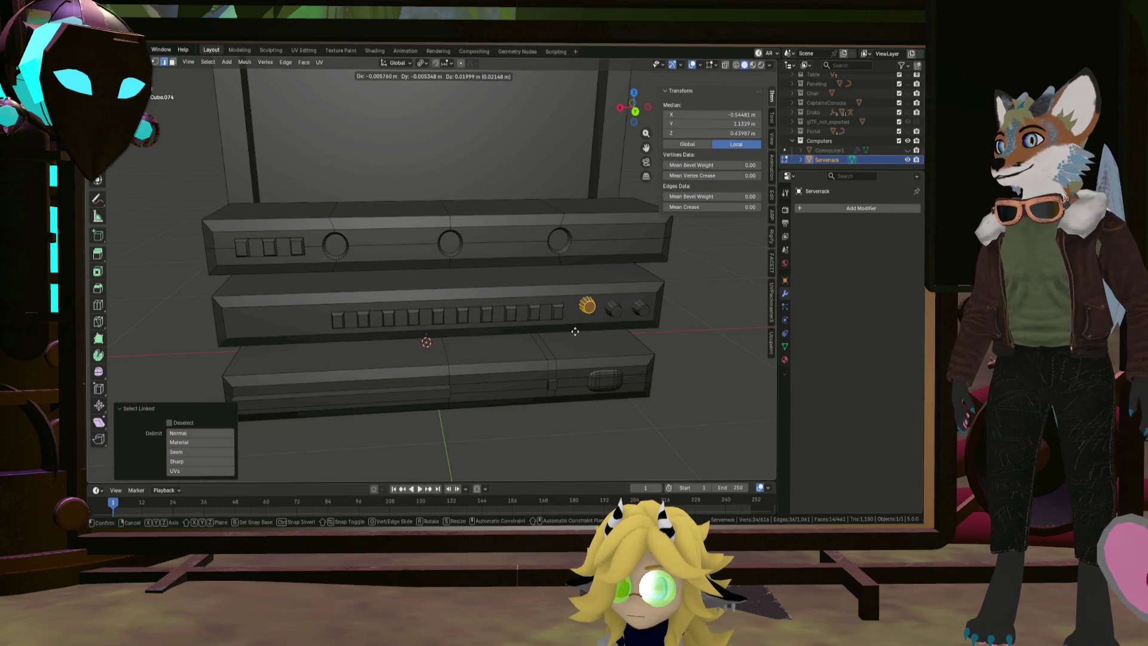
left_click(574, 331)
key("shift+d")
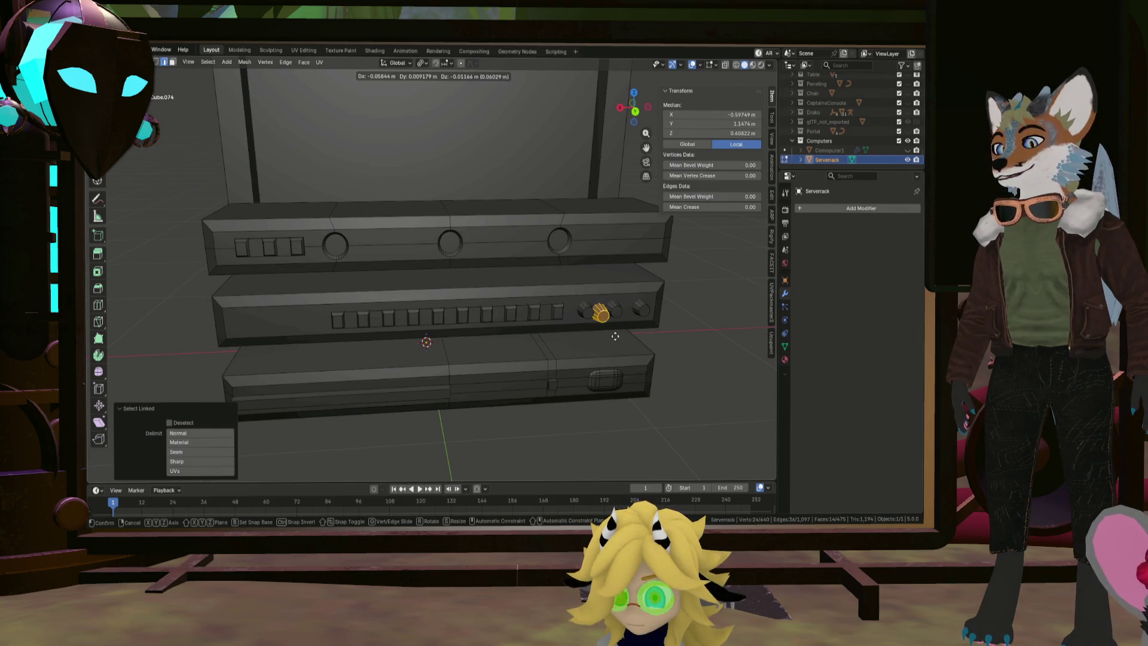
key("shift+y")
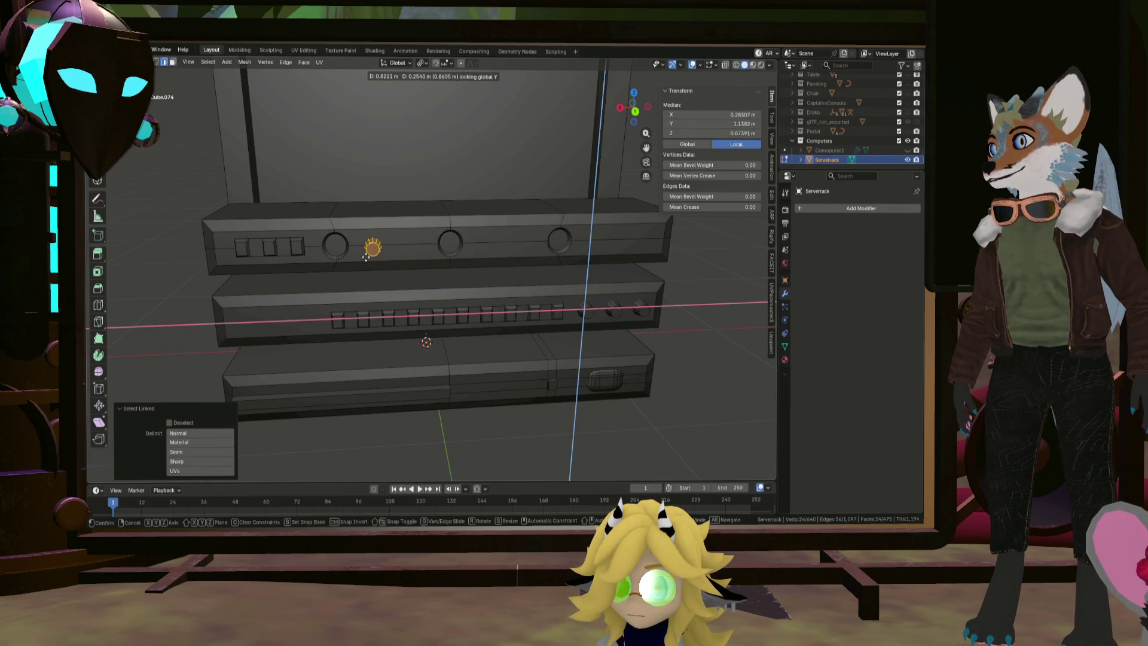
left_click(359, 256)
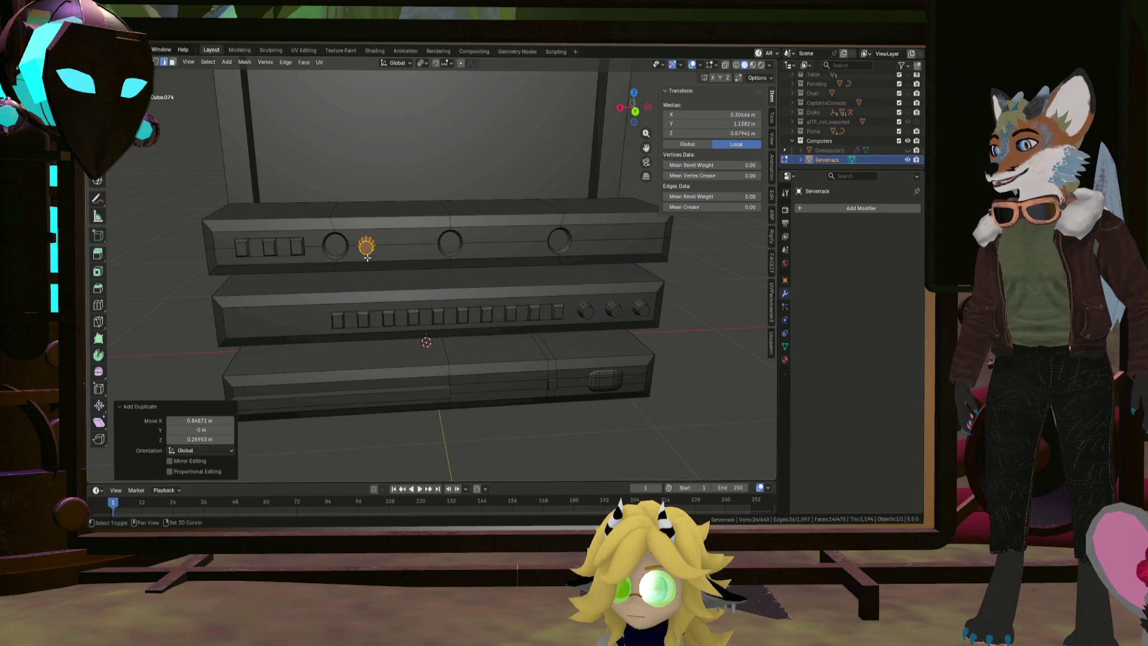
Place two more knob copies along the top unit at the same depth
key("shift+d")
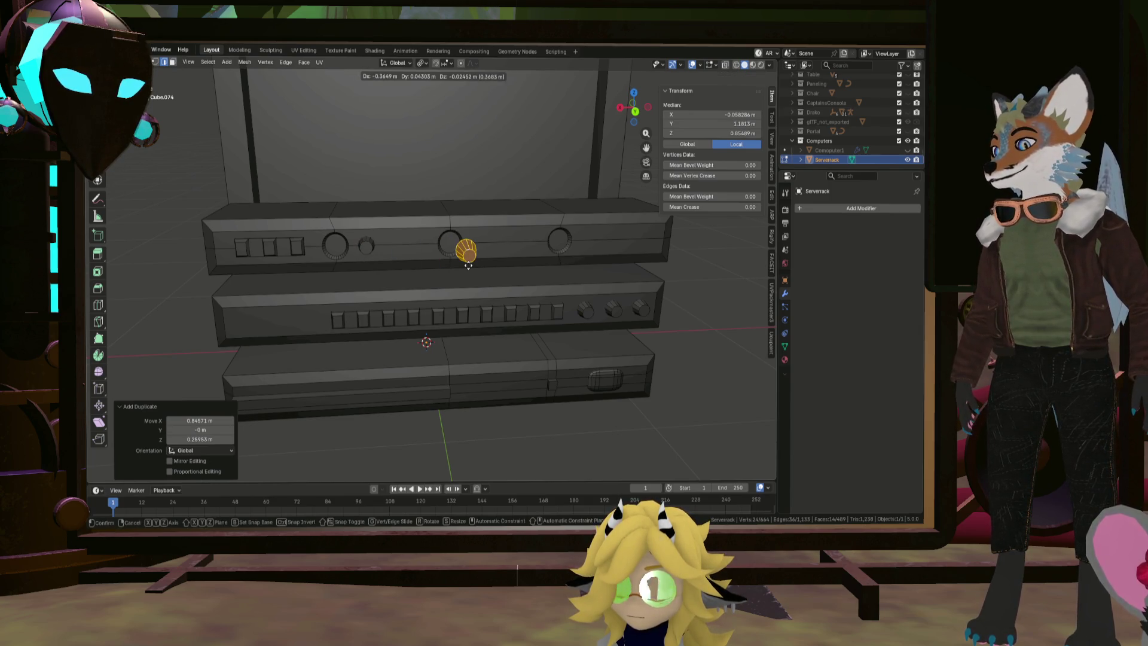
key("shift+y")
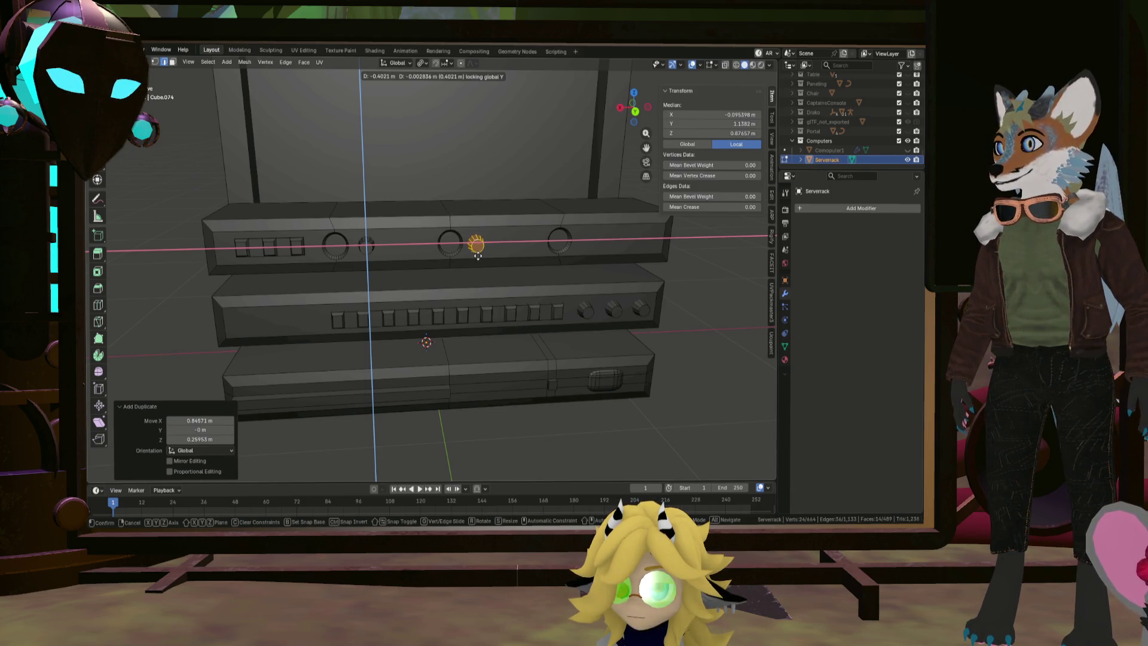
left_click(478, 256)
key("shift+d")
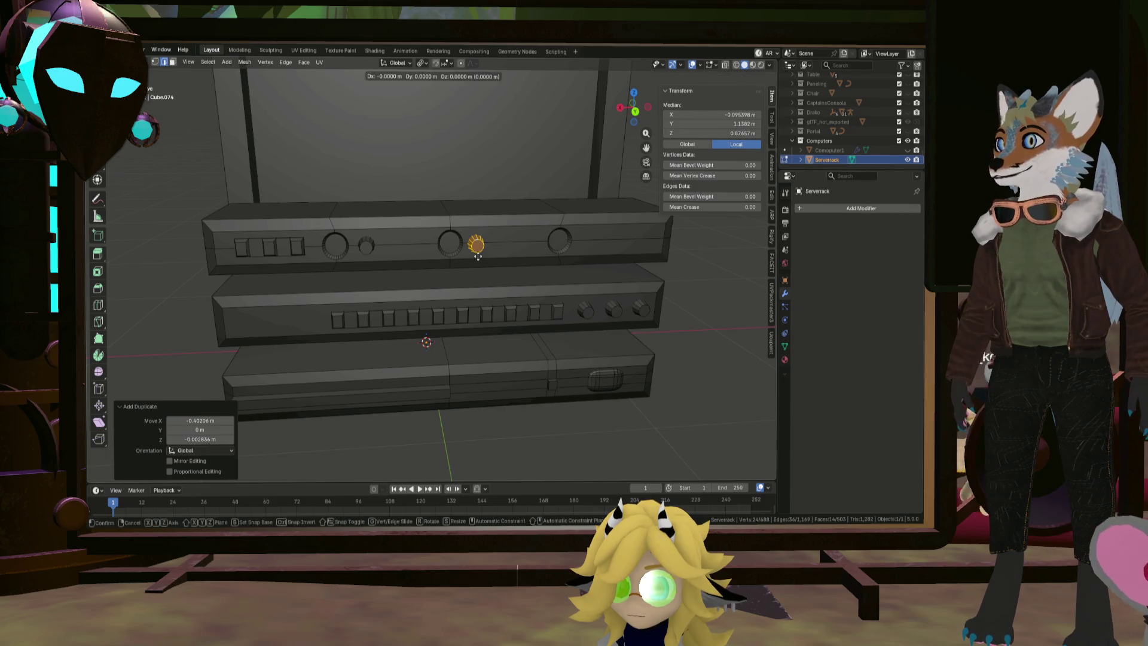
key("shift+y")
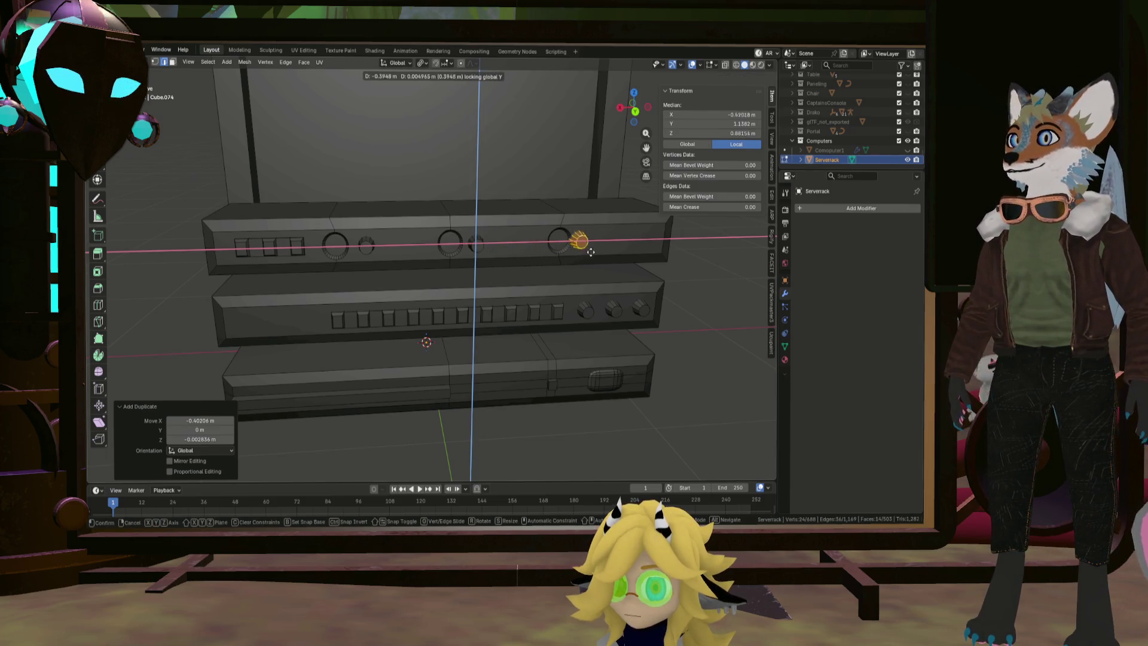
left_click(595, 251)
Clear the selection and orbit out to view the whole rack
scroll(595, 251, "down", 5)
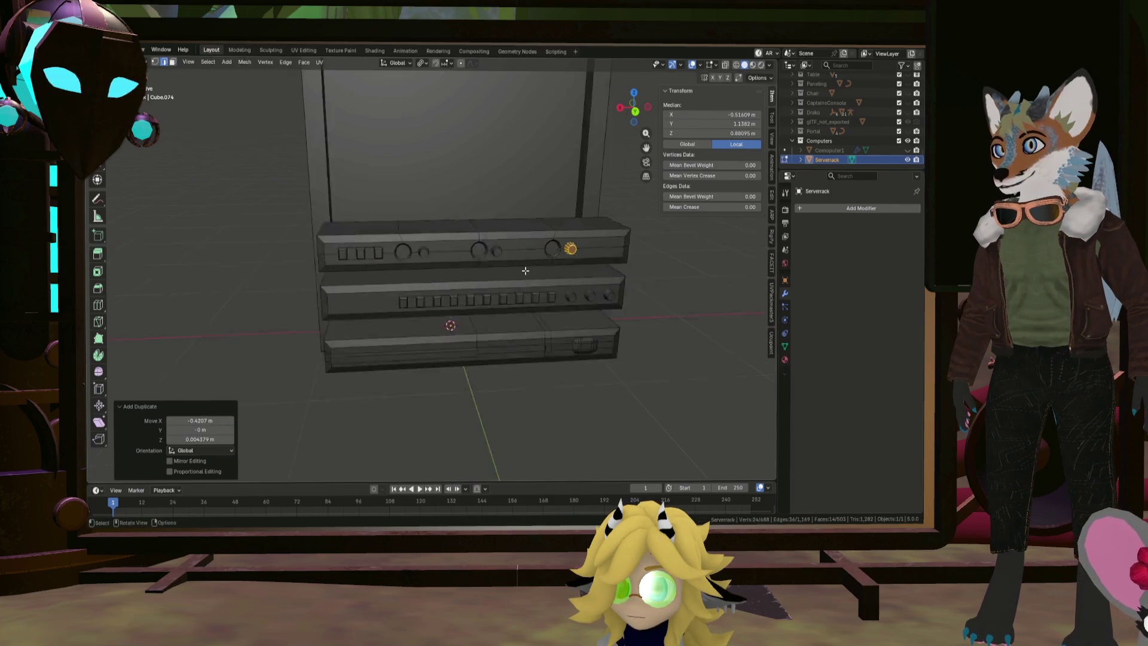
middle_click_drag(578, 287, 594, 295)
left_click(519, 274)
scroll(519, 273, "up", 4)
mouse_move(519, 274)
middle_mouse_down()
mouse_move(540, 269)
mouse_move(394, 289)
mouse_move(507, 288)
mouse_move(413, 305)
mouse_move(480, 300)
middle_mouse_up()
scroll(540, 269, "down", 4)
scroll(429, 289, "up", 4)
scroll(437, 308, "down", 4)
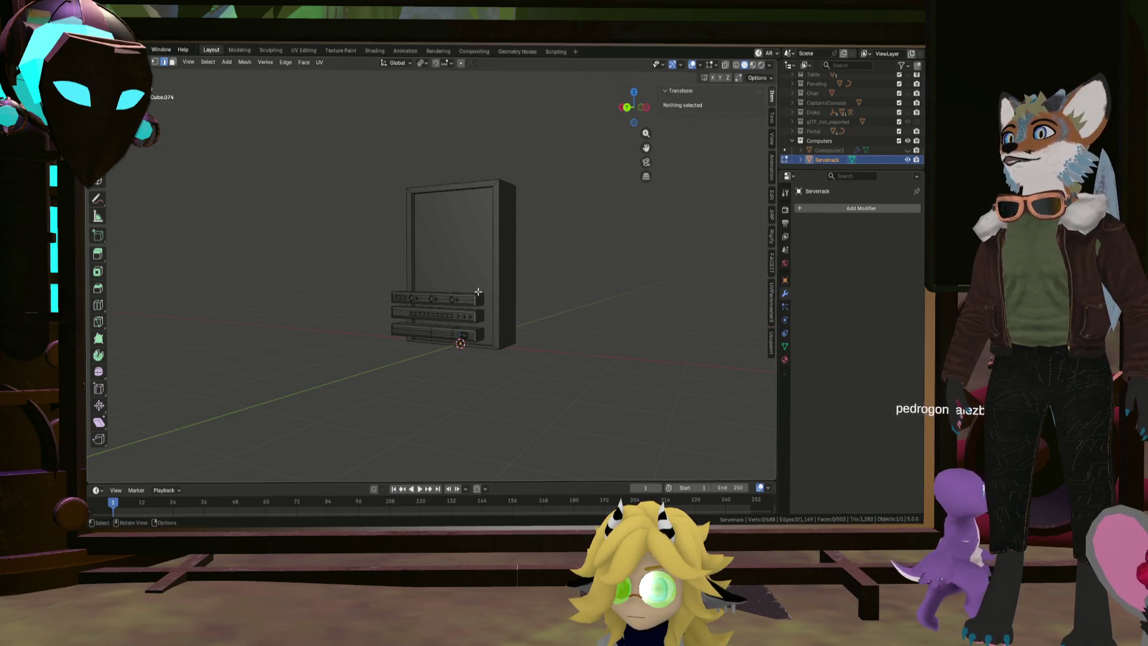
Copy the middle unit's casing 0.496 m straight up above the existing units, then deselect
scroll(478, 292, "up", 5)
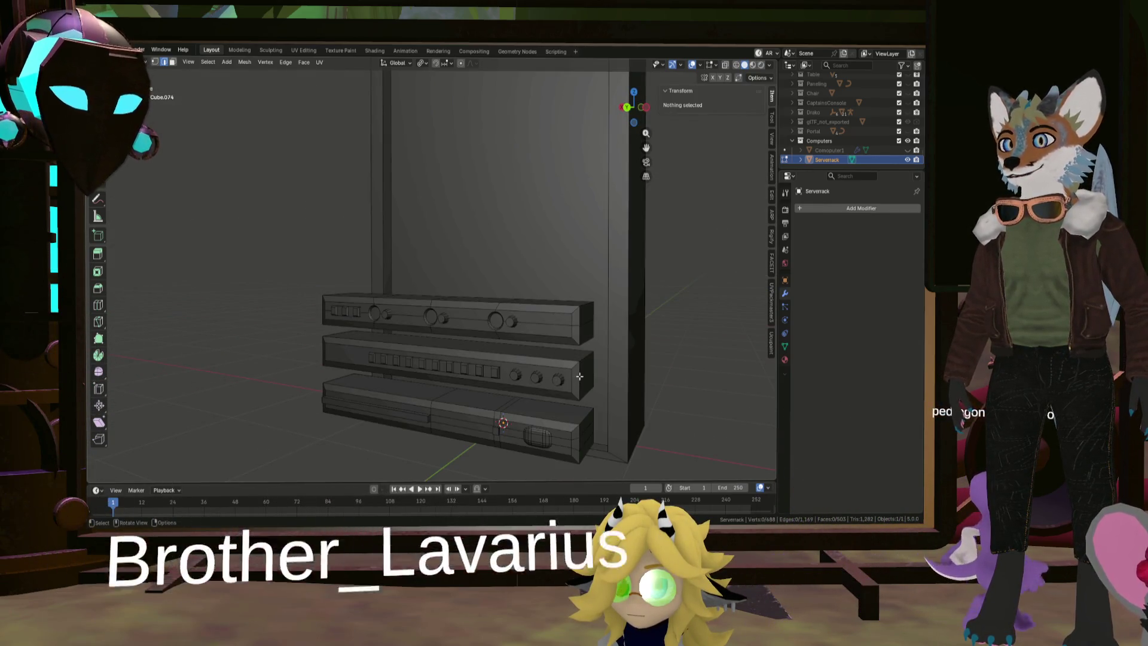
key("l")
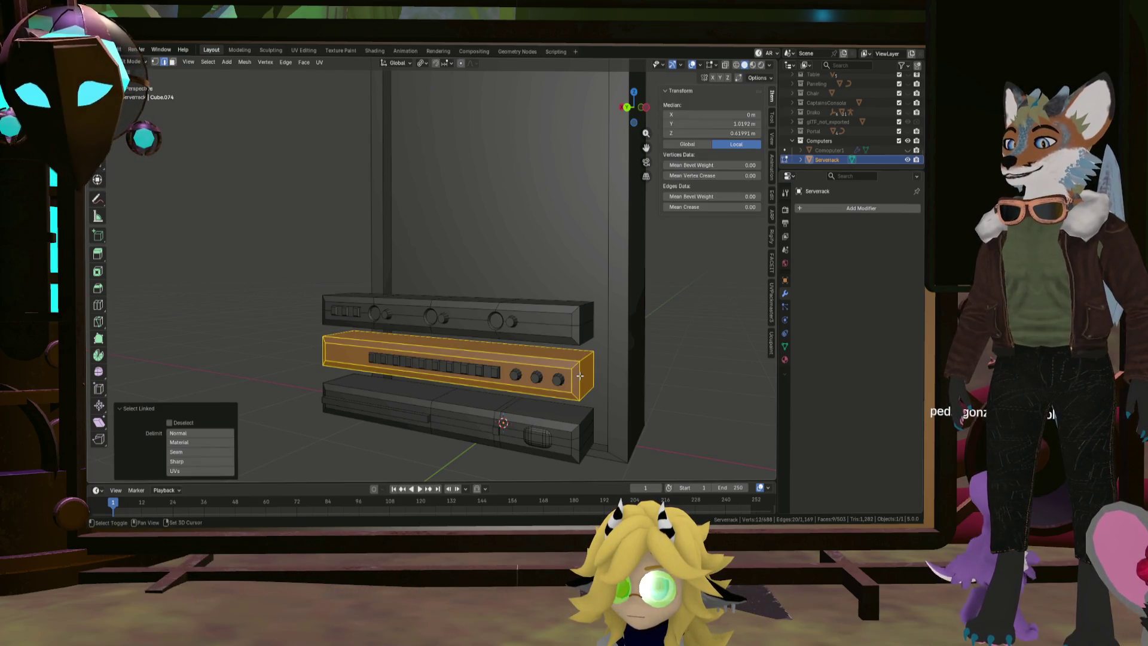
key("z")
left_click(423, 268)
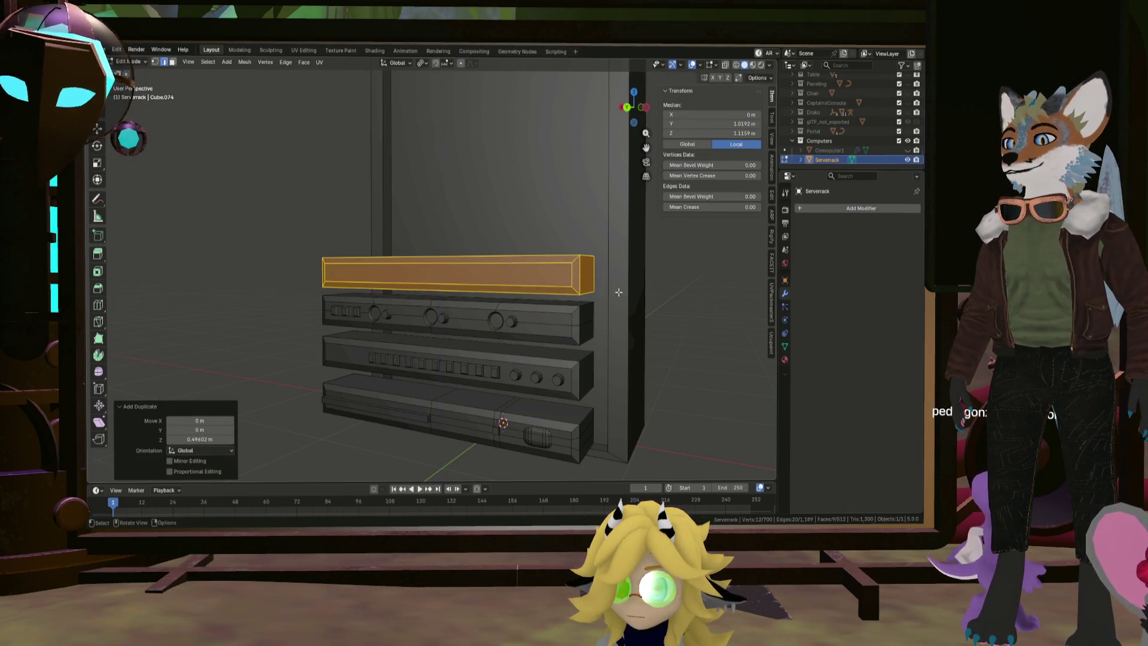
scroll(423, 268, "down", 4)
scroll(424, 267, "up", 2)
left_click(461, 276)
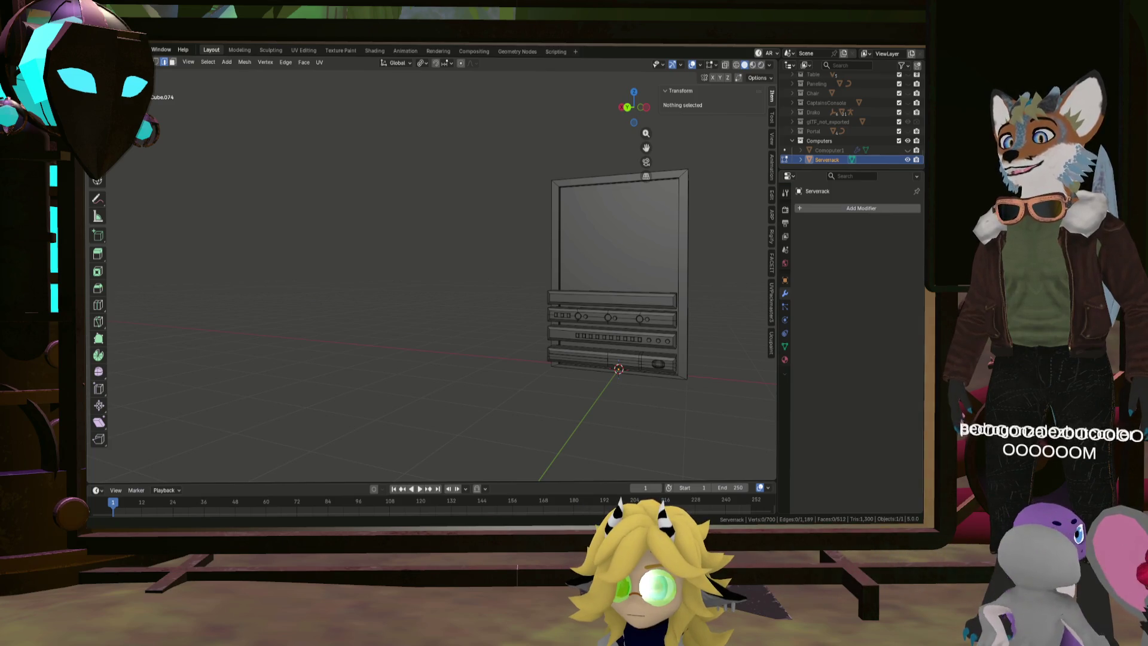
Duplicate the knob unit and move the copy straight up into the empty rack
mouse_move(634, 311)
middle_mouse_down()
mouse_move(655, 314)
mouse_move(648, 380)
middle_mouse_up()
scroll(646, 400, "up", 3)
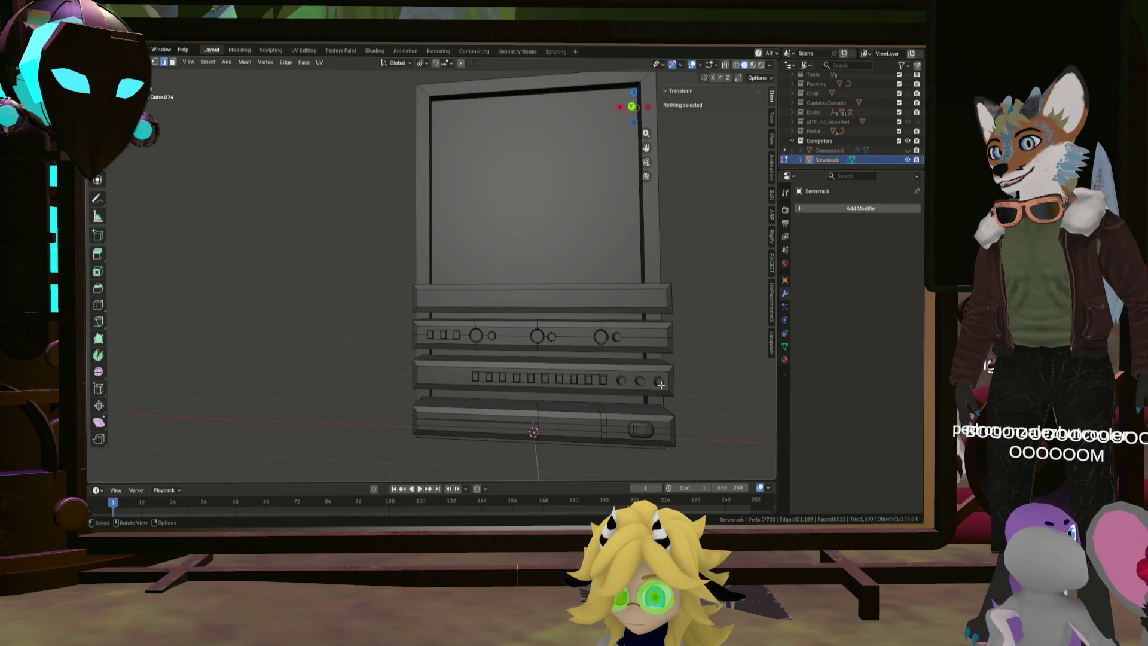
key("l")
key("l")
key("l")
key("l")
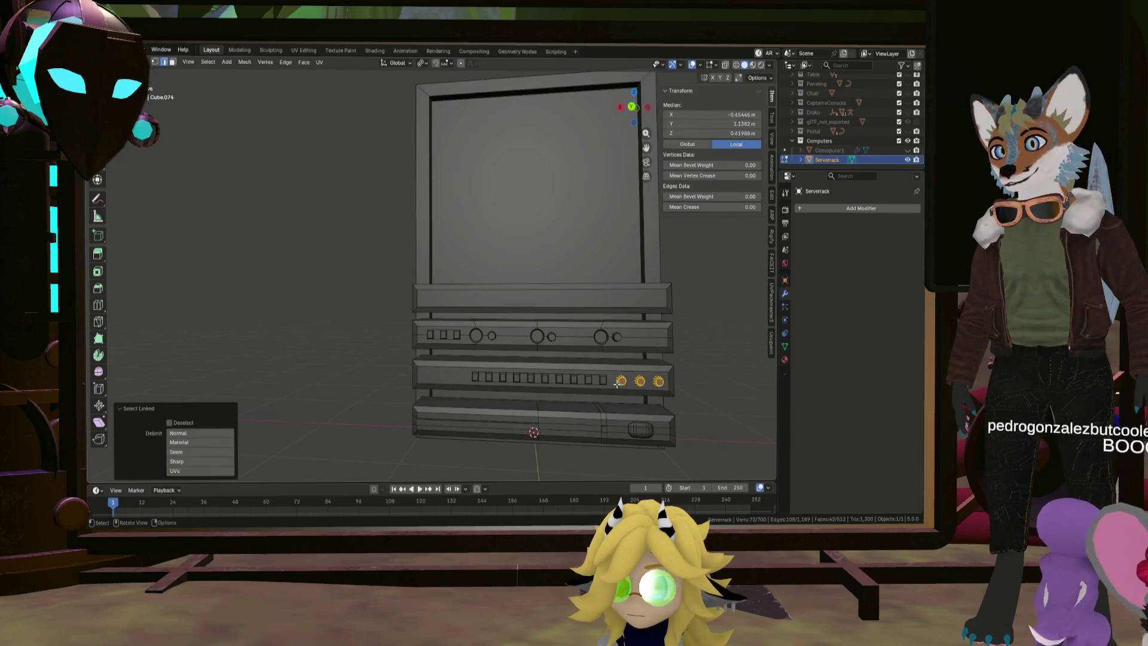
key("shift+d")
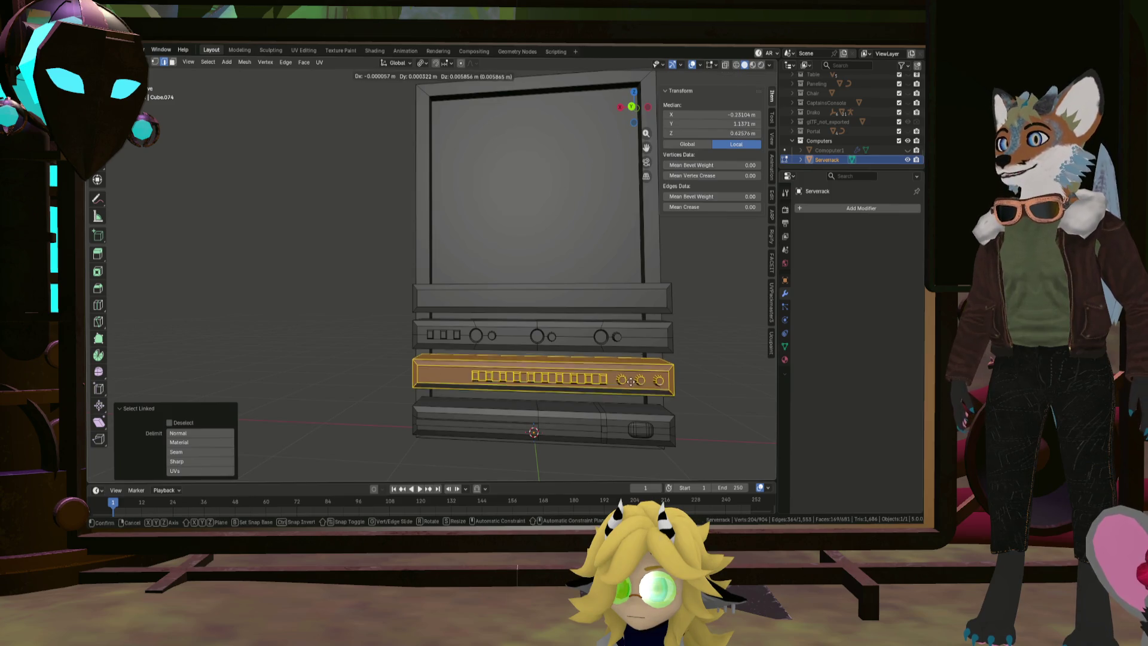
key("z")
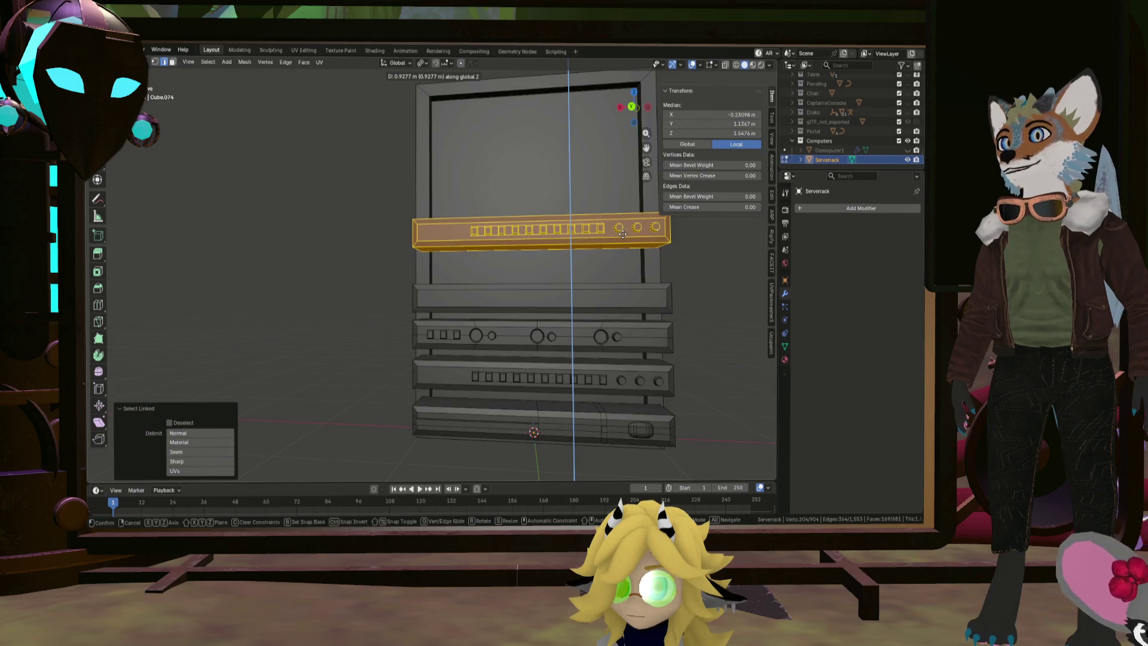
left_click(632, 381)
Copy the bottom server unit up near the top of the rack
left_click(642, 431)
key("l")
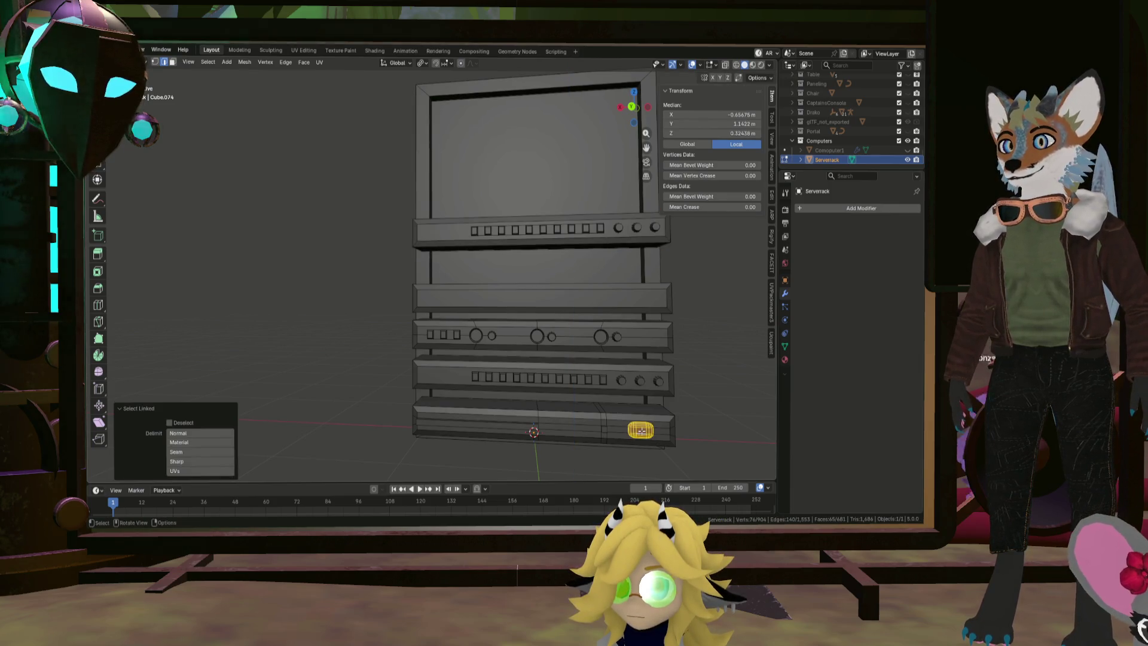
key("l")
key("shift+d")
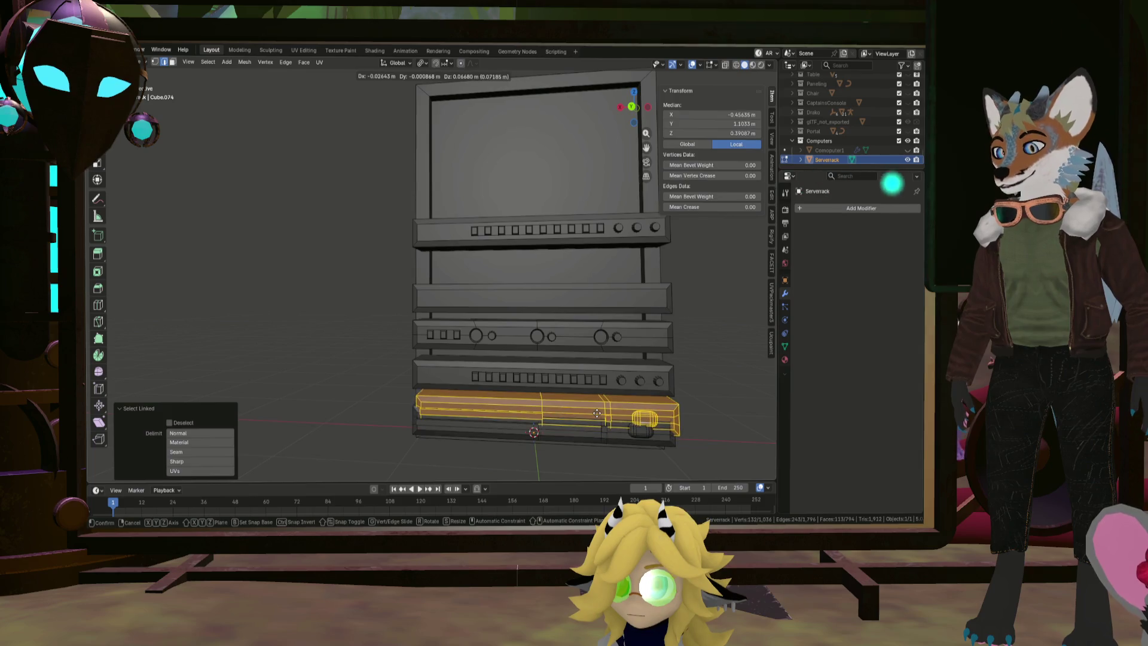
key("z")
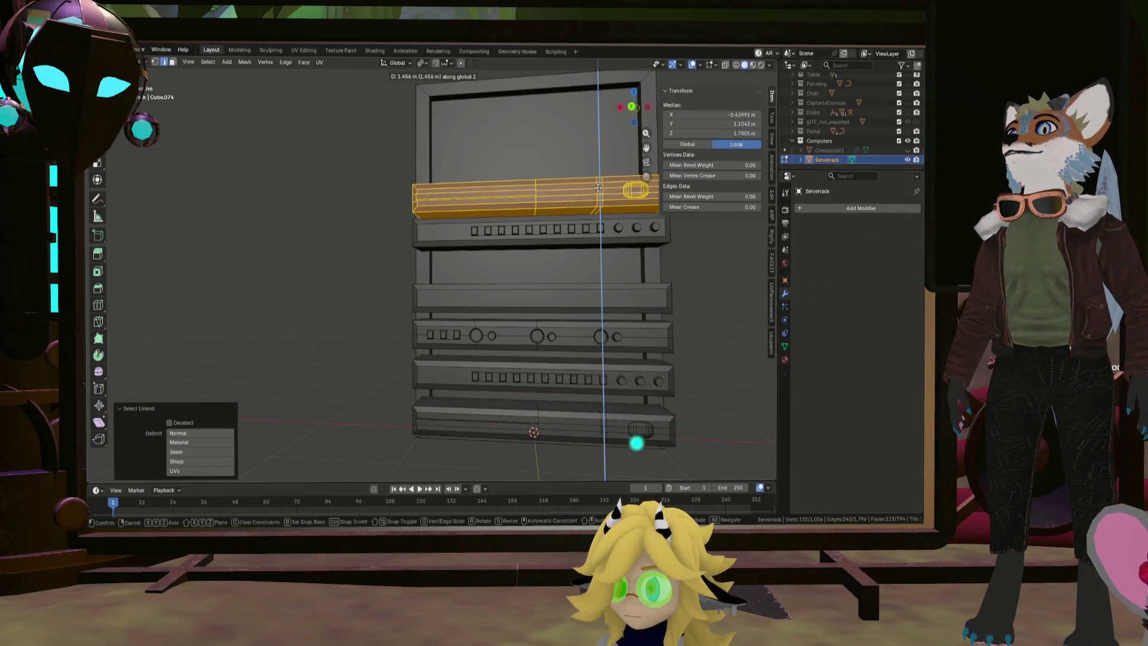
left_click(598, 188)
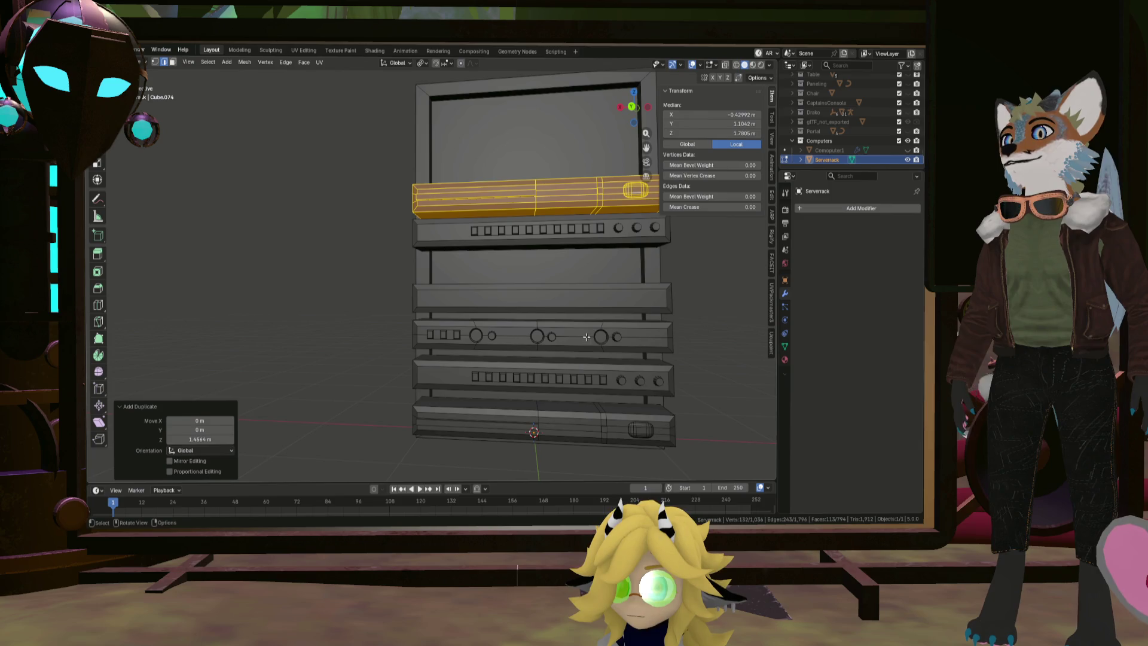
left_click(608, 375)
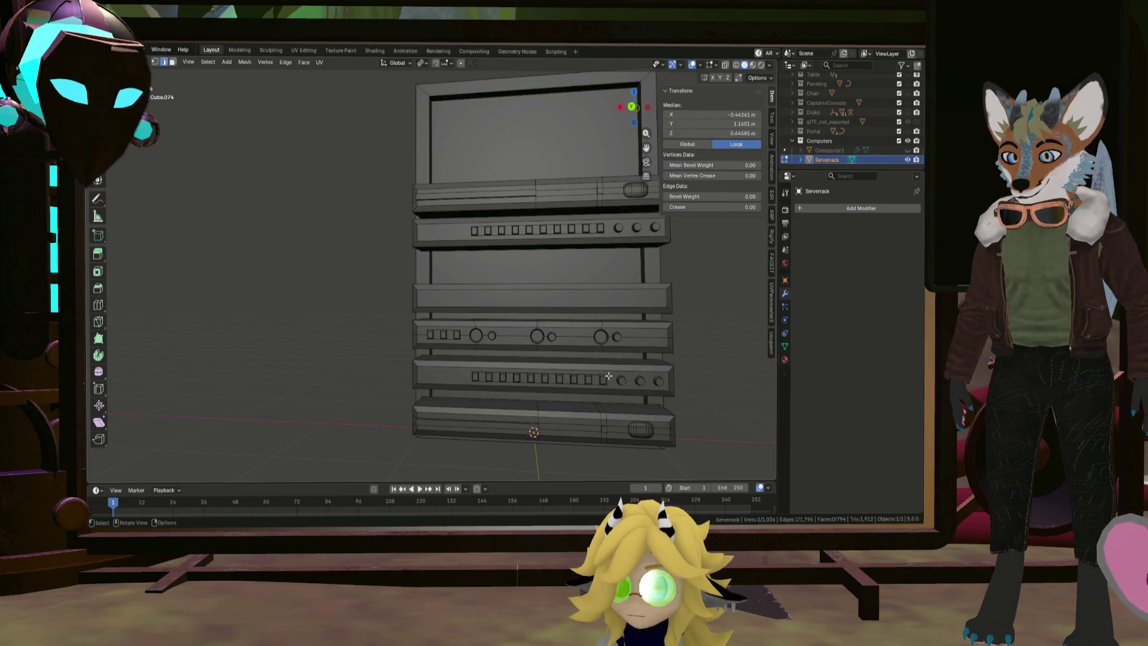
Copy another whole server unit to the top of the rack
key("l")
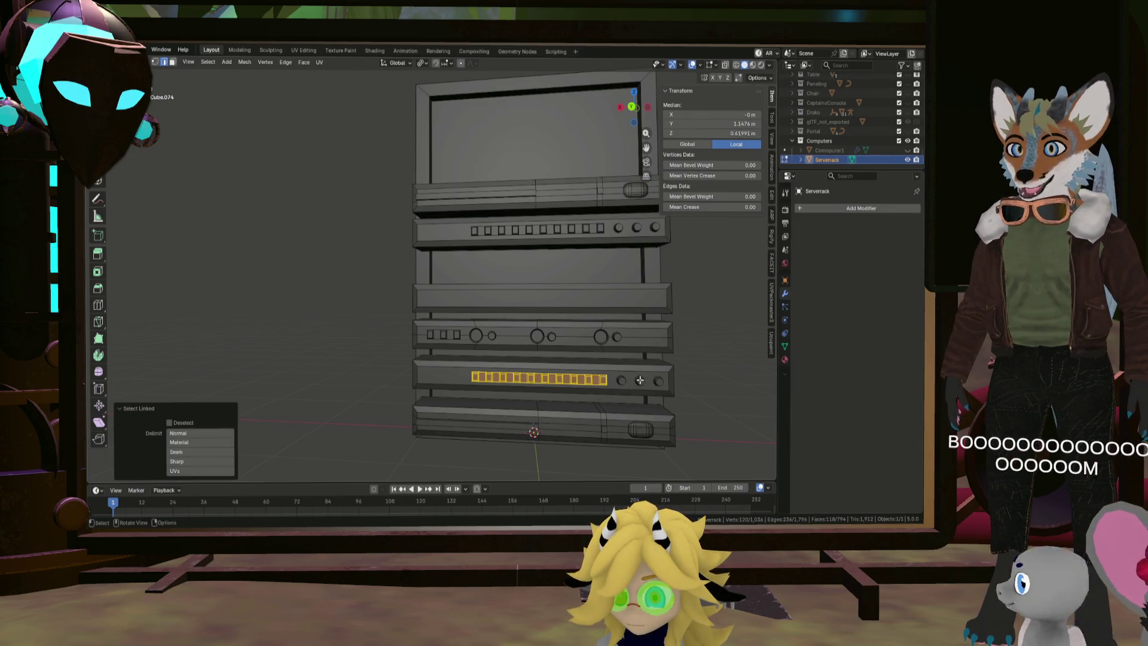
key("l")
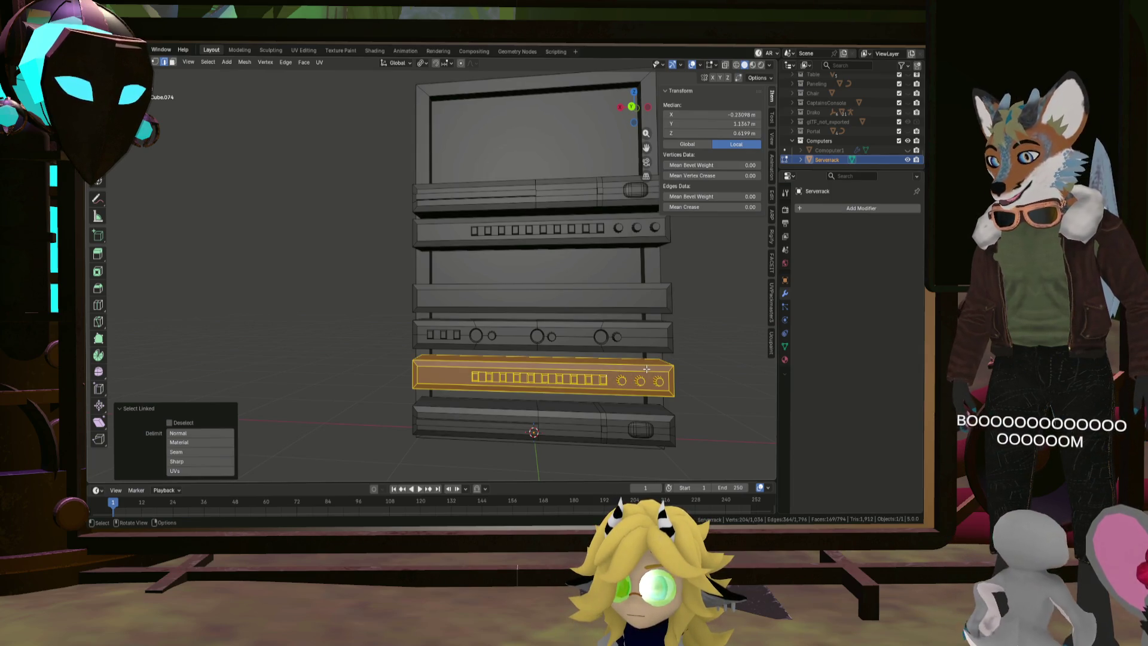
key("shift+d")
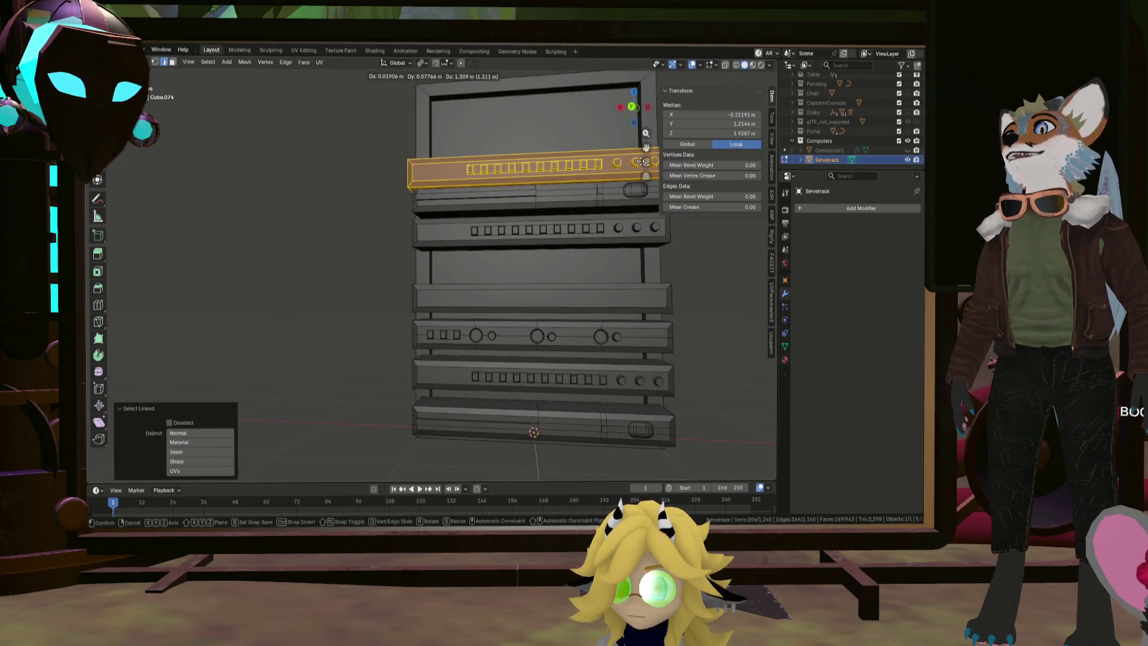
key("z")
left_click(642, 154)
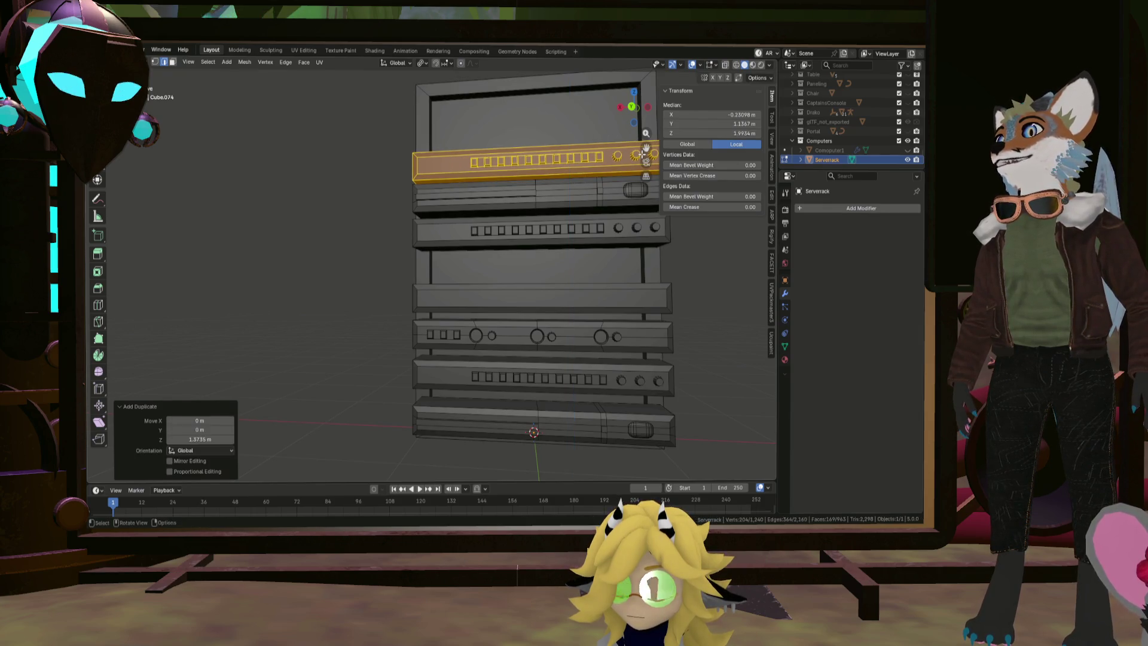
middle_click_drag(589, 176, 576, 210, "shift")
scroll(614, 430, "down", 2)
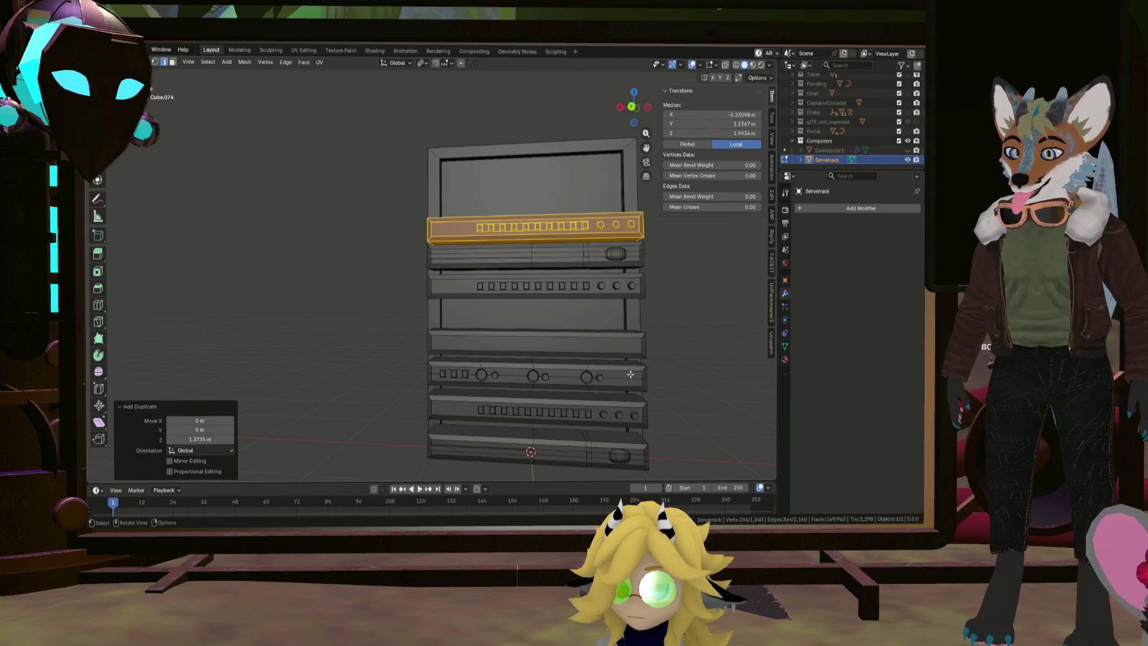
Undo a mistaken two-unit copy and place the copied knob unit at the rack top
key("l")
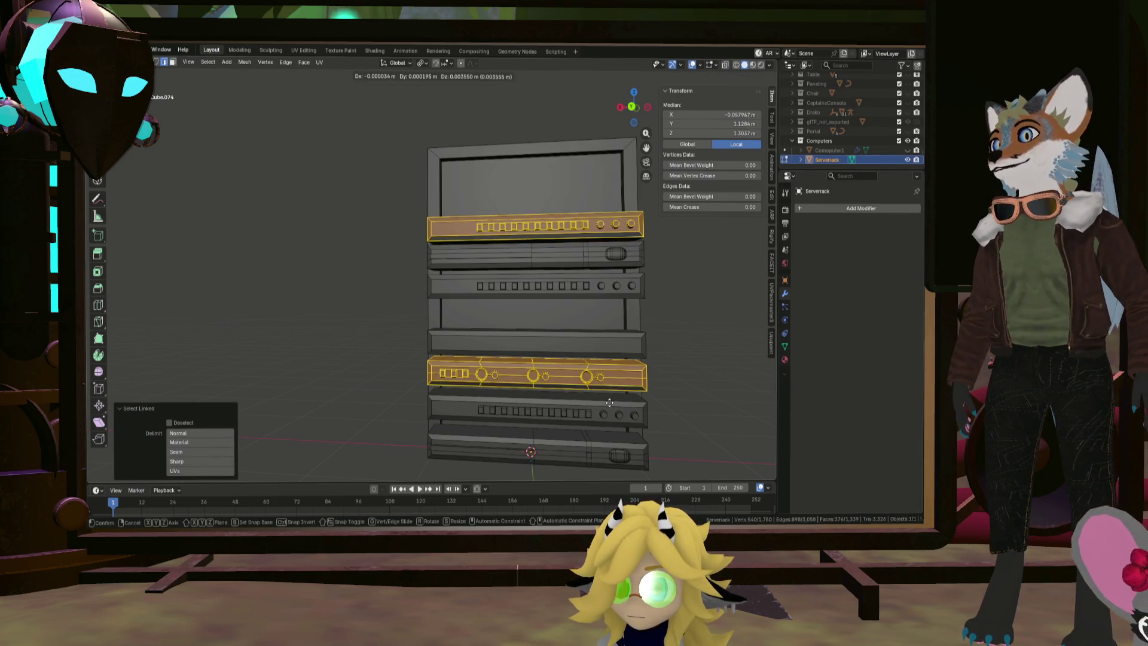
right_click(609, 343)
key("ctrl+z")
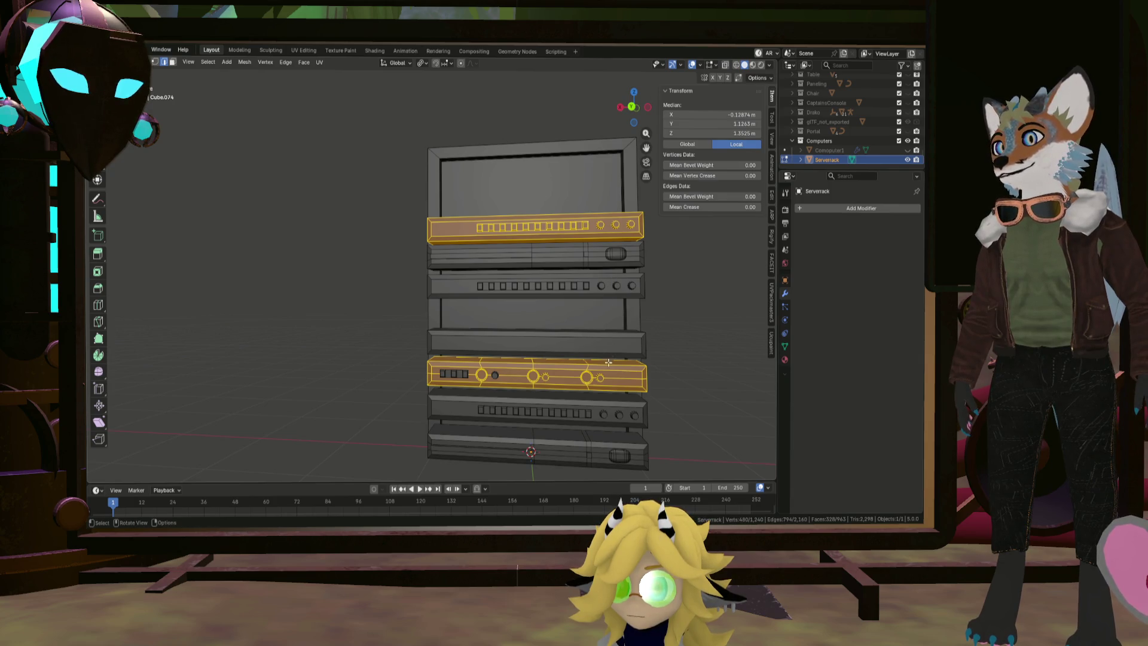
left_click(620, 370)
key("l")
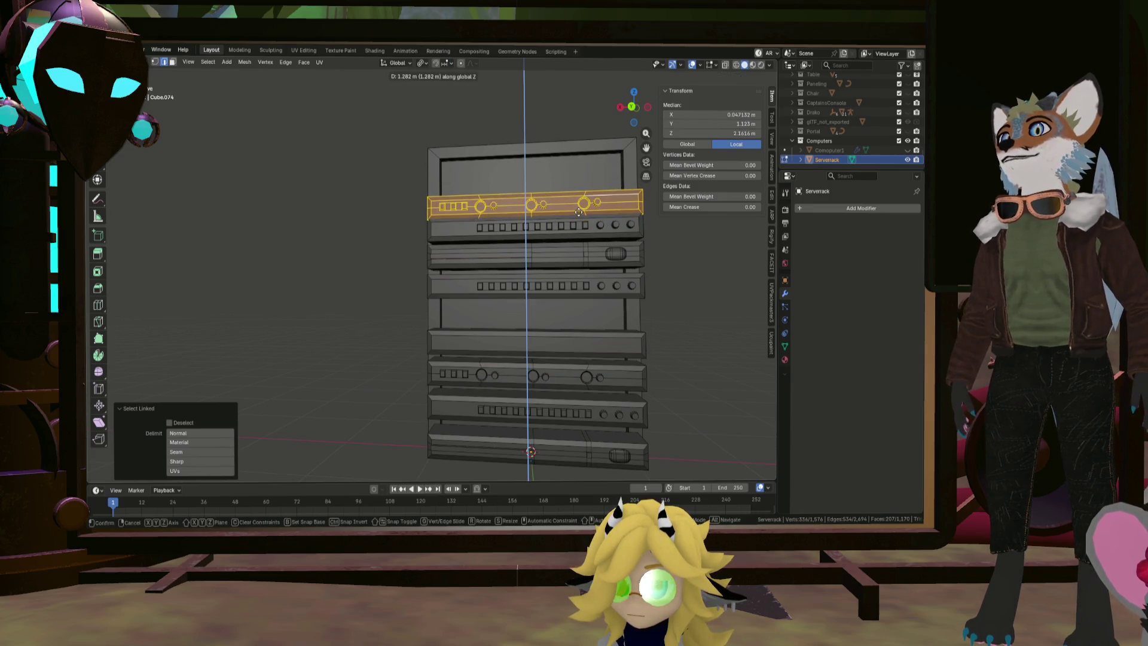
left_click(586, 171)
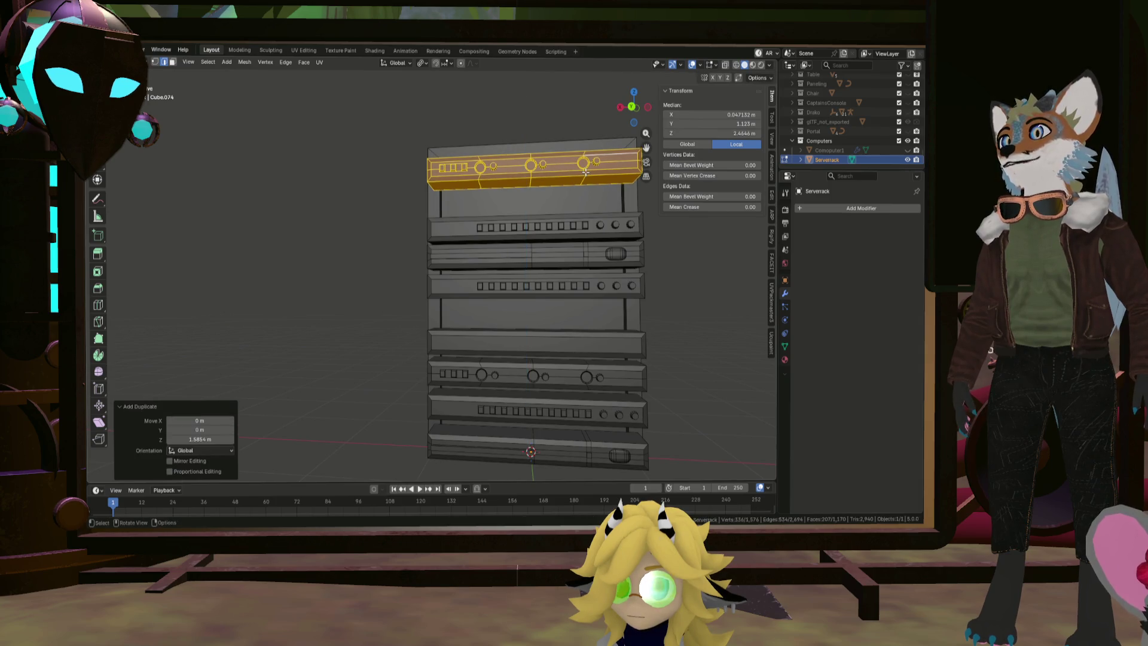
Switch to the orthographic front view of the filled rack
mouse_move(586, 174)
middle_mouse_down()
mouse_move(574, 180)
mouse_move(604, 191)
mouse_move(565, 269)
mouse_move(556, 348)
middle_mouse_up()
key("KP_3")
key("KP_1")
scroll(556, 348, "up", 2)
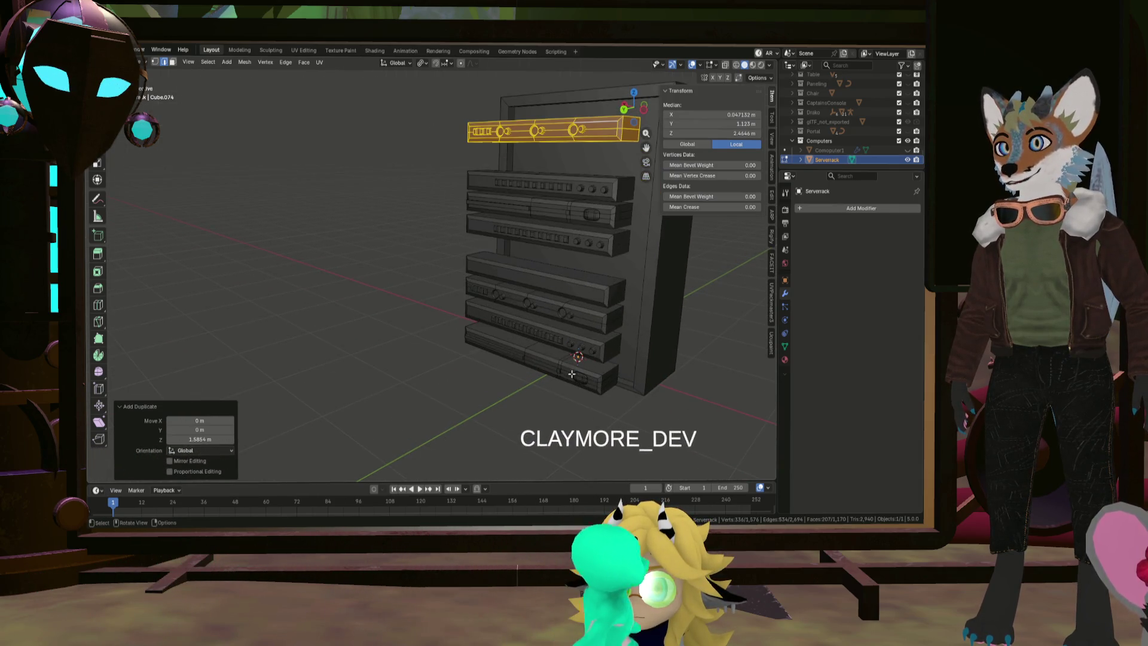
Cancel the knife tool and select all the protruding server units
key("k")
key("Escape")
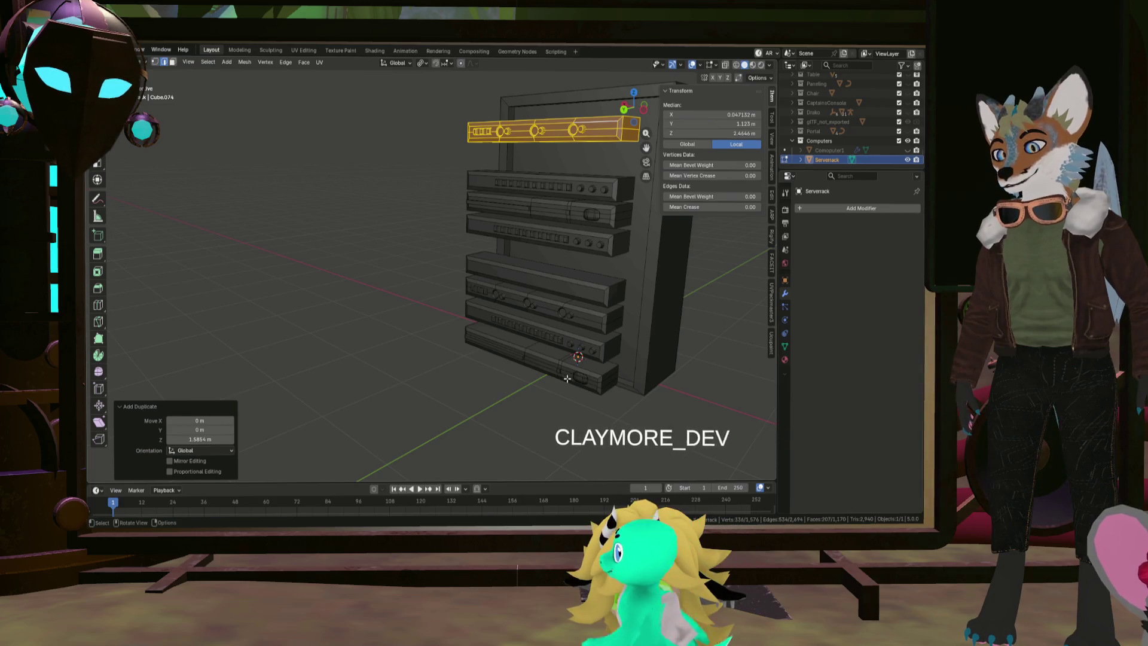
key("l")
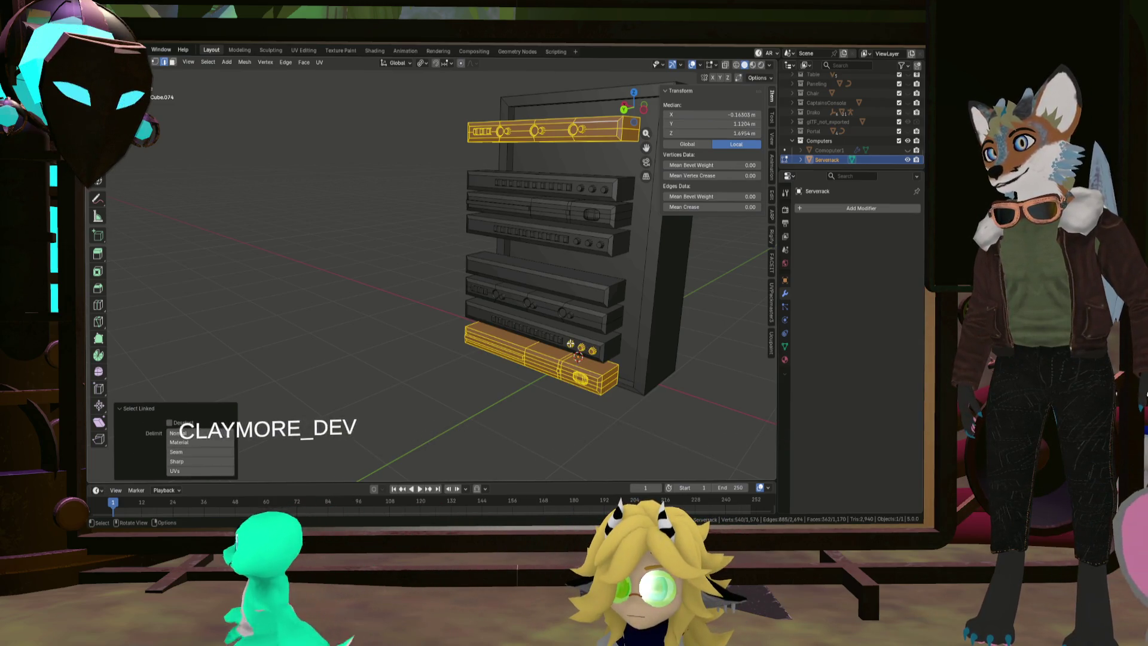
key("l")
key("l")
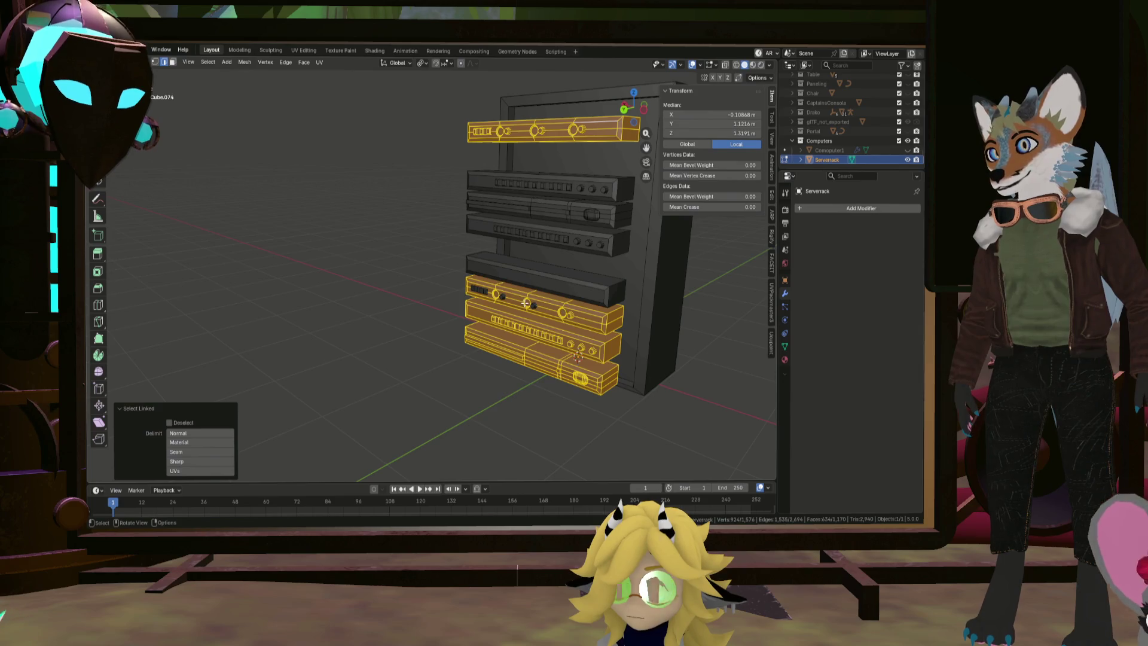
key("l")
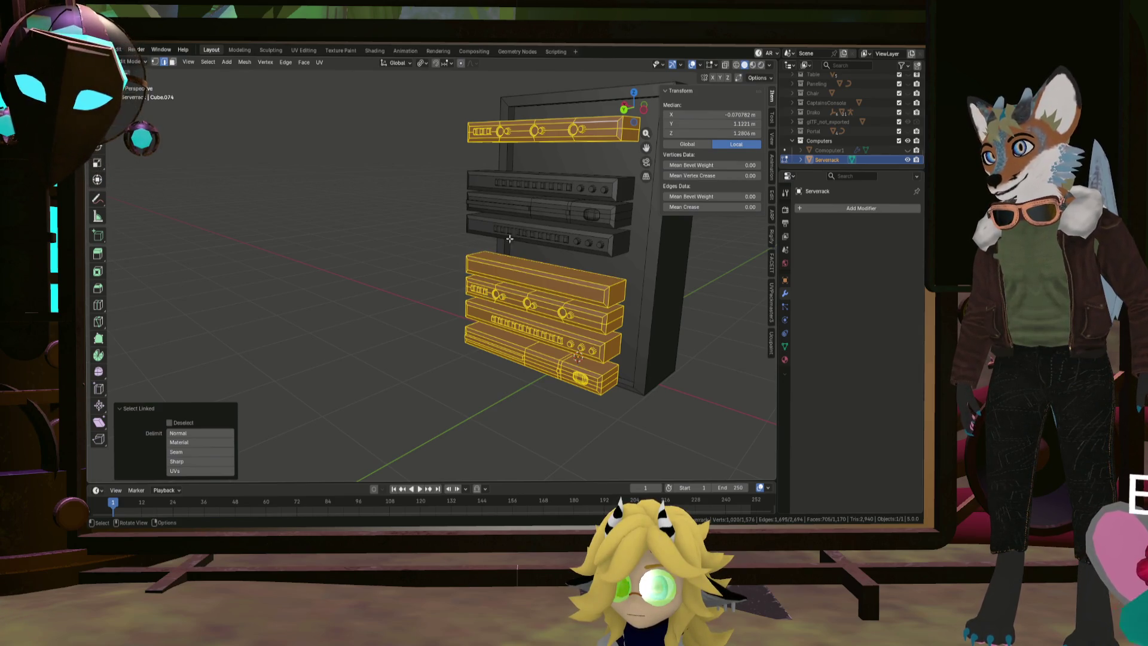
key("l")
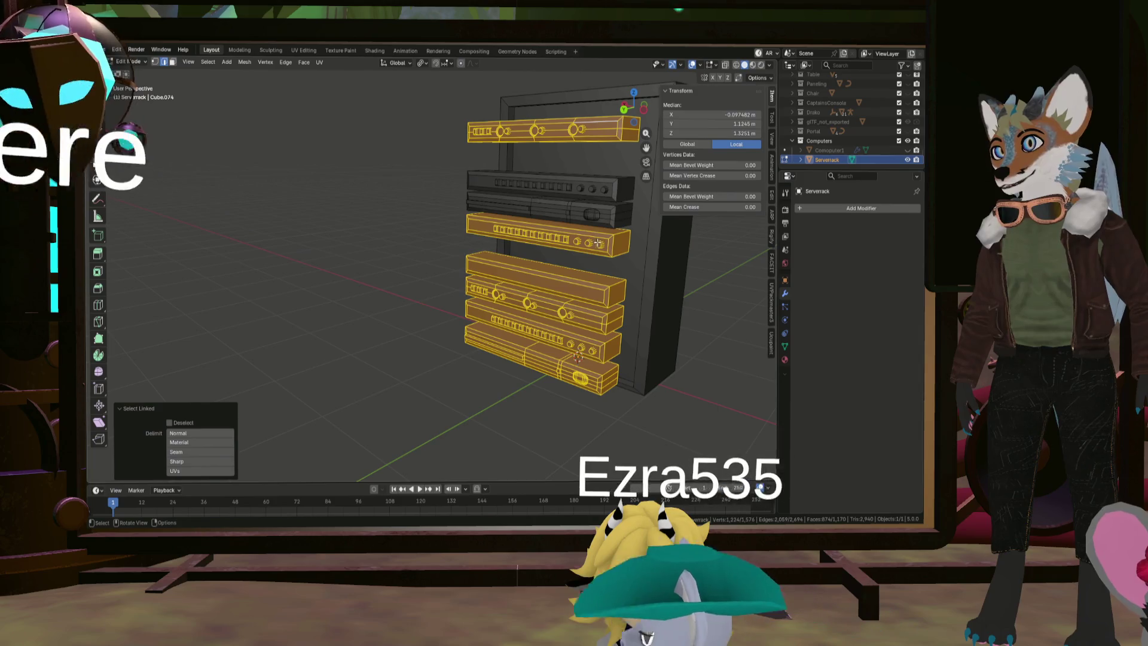
key("l")
key("l")
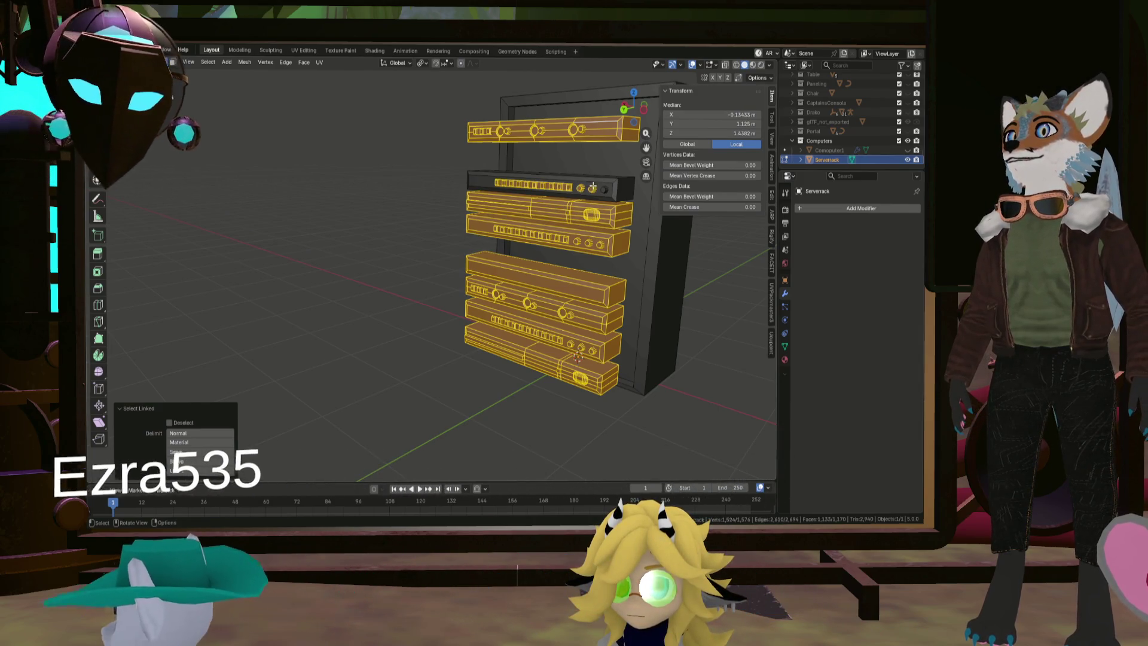
middle_click_drag(589, 186, 619, 208)
Slide the selected units 0.756 m back along Y into the frame, then deselect
key("g")
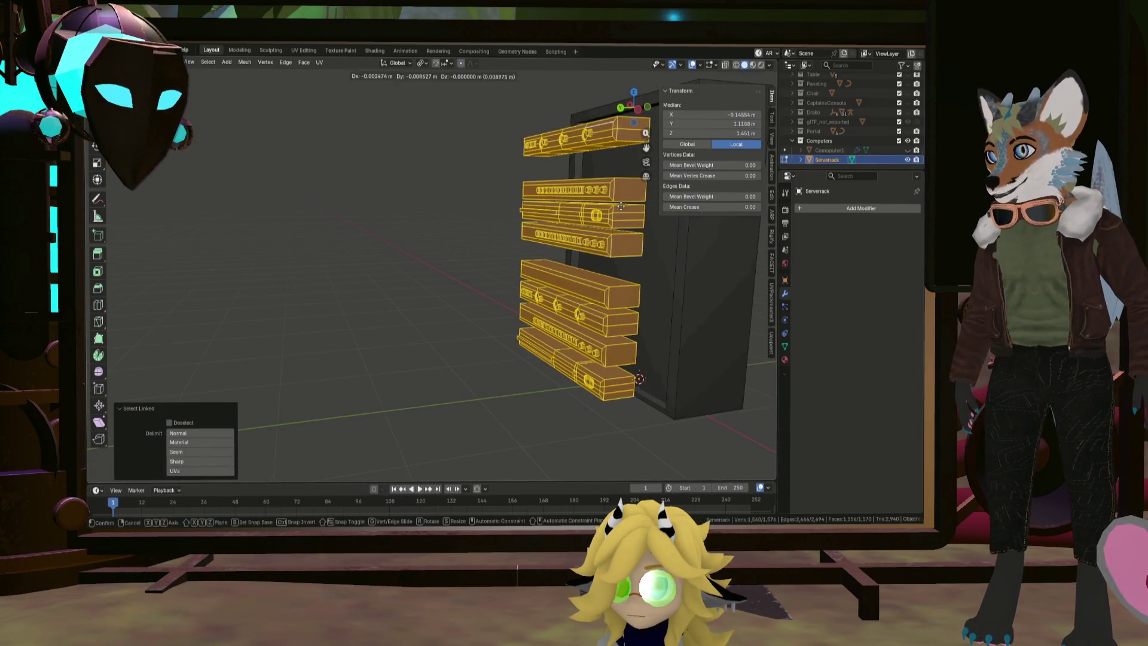
key("y")
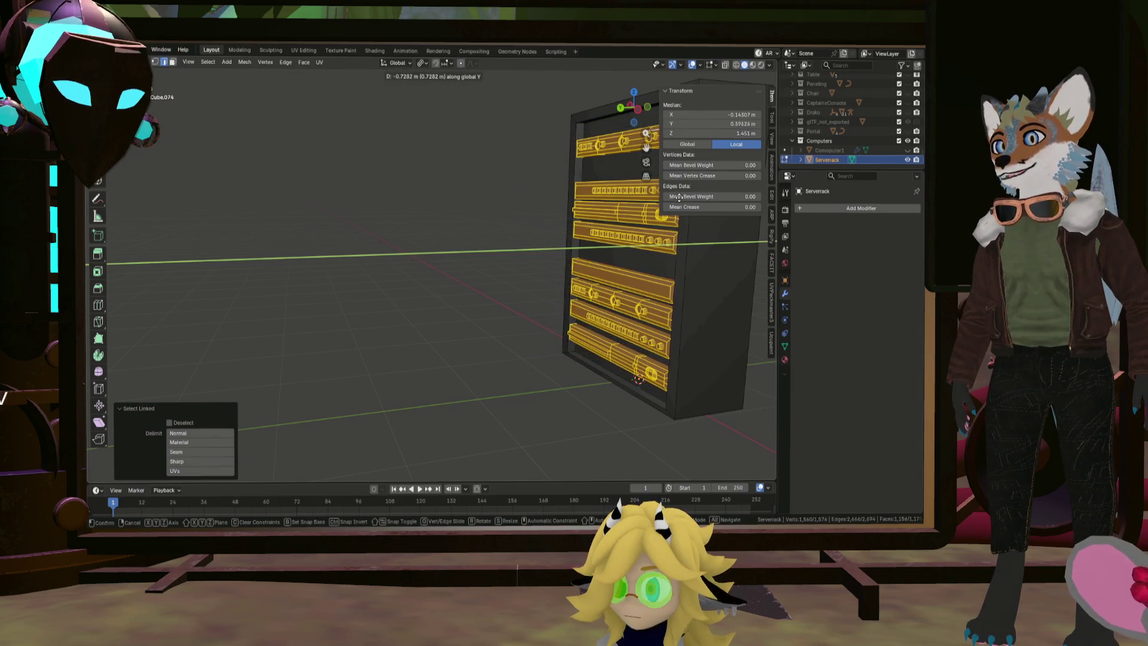
left_click(680, 197)
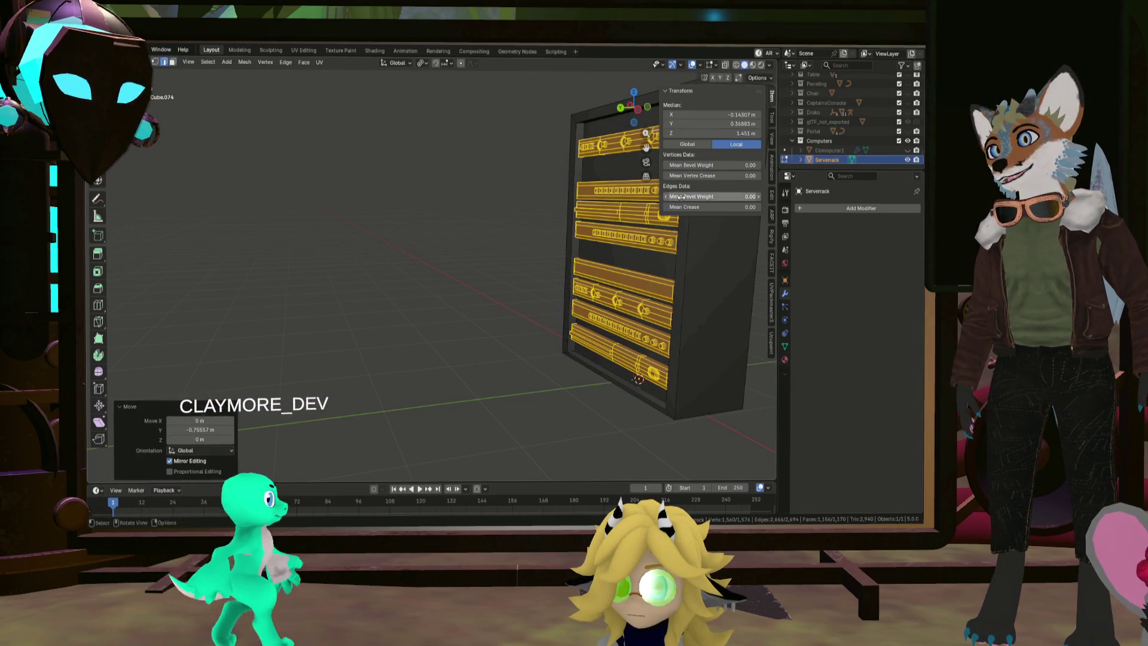
mouse_move(680, 197)
middle_mouse_down()
mouse_move(508, 330)
mouse_move(550, 326)
mouse_move(509, 329)
mouse_move(581, 317)
mouse_move(591, 334)
middle_mouse_up()
left_click(591, 334)
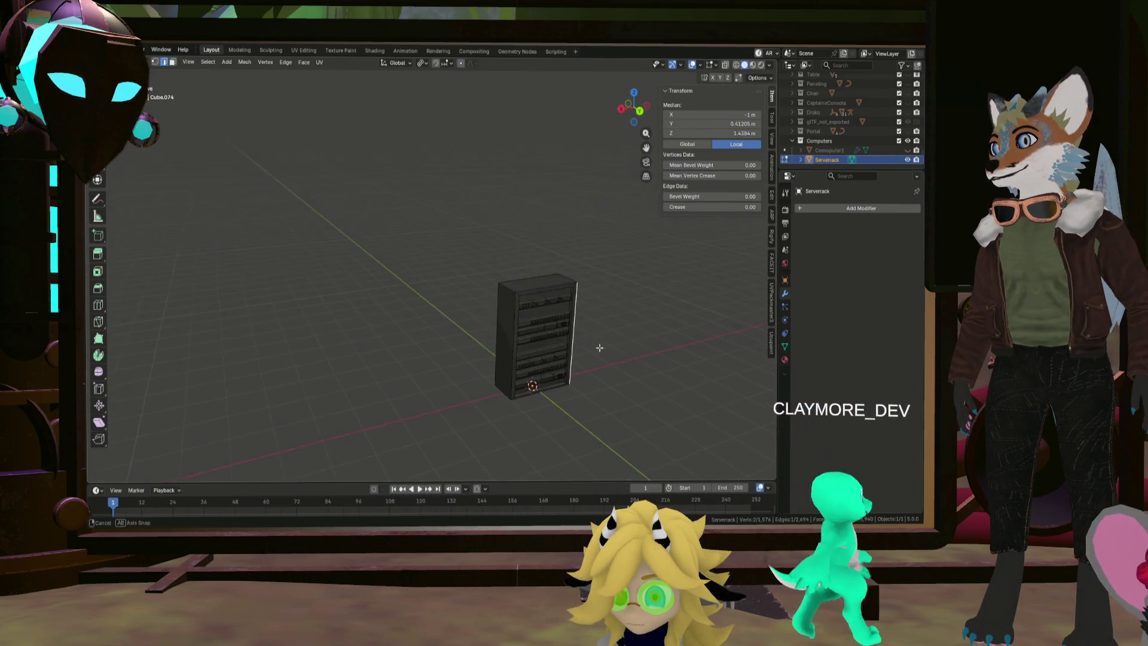
Select all rack geometry, return to Object Mode, and inspect the rack from several angles
scroll(589, 334, "up", 2)
middle_click_drag(546, 331, 539, 334)
key("a")
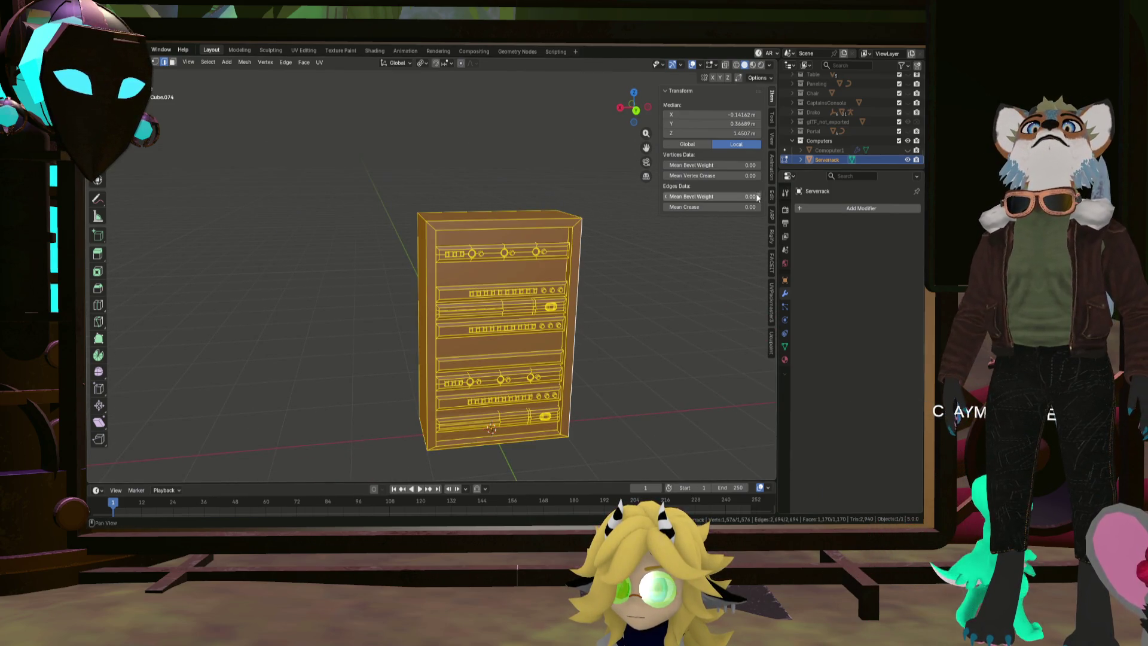
key("Tab")
mouse_move(587, 302)
middle_mouse_down()
mouse_move(540, 314)
mouse_move(540, 289)
mouse_move(594, 293)
mouse_move(572, 298)
middle_mouse_up()
scroll(573, 293, "up", 5)
scroll(573, 293, "down", 4)
key("KP_5")
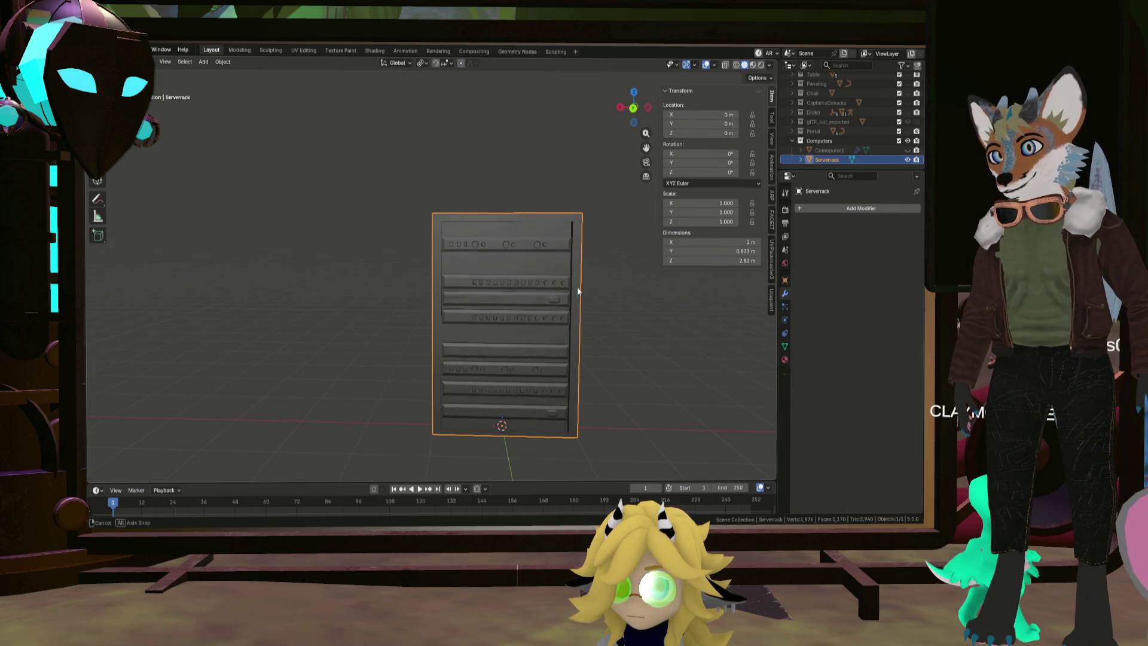
mouse_move(601, 292)
middle_mouse_down()
mouse_move(533, 317)
mouse_move(579, 329)
mouse_move(584, 341)
mouse_move(526, 318)
middle_mouse_up()
scroll(538, 318, "down", 3)
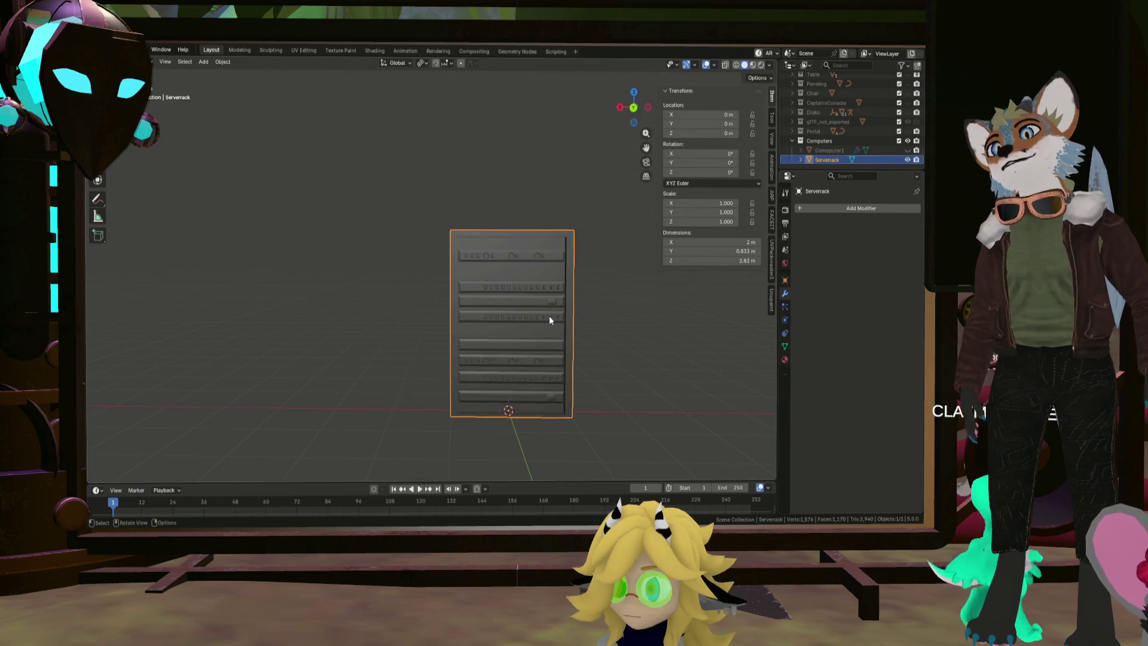
middle_click_drag(513, 274, 513, 314)
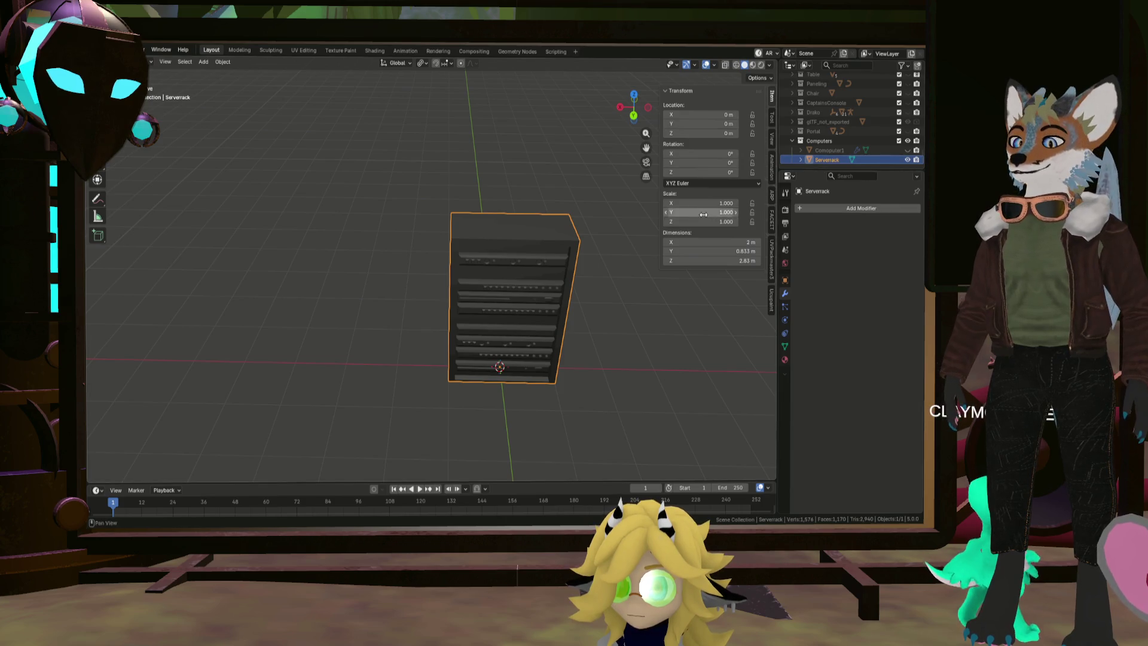
Duplicate the server rack in place as Serverrack.001 without moving it
key("shift+d")
key("Escape")
scroll(821, 143, "up", 2)
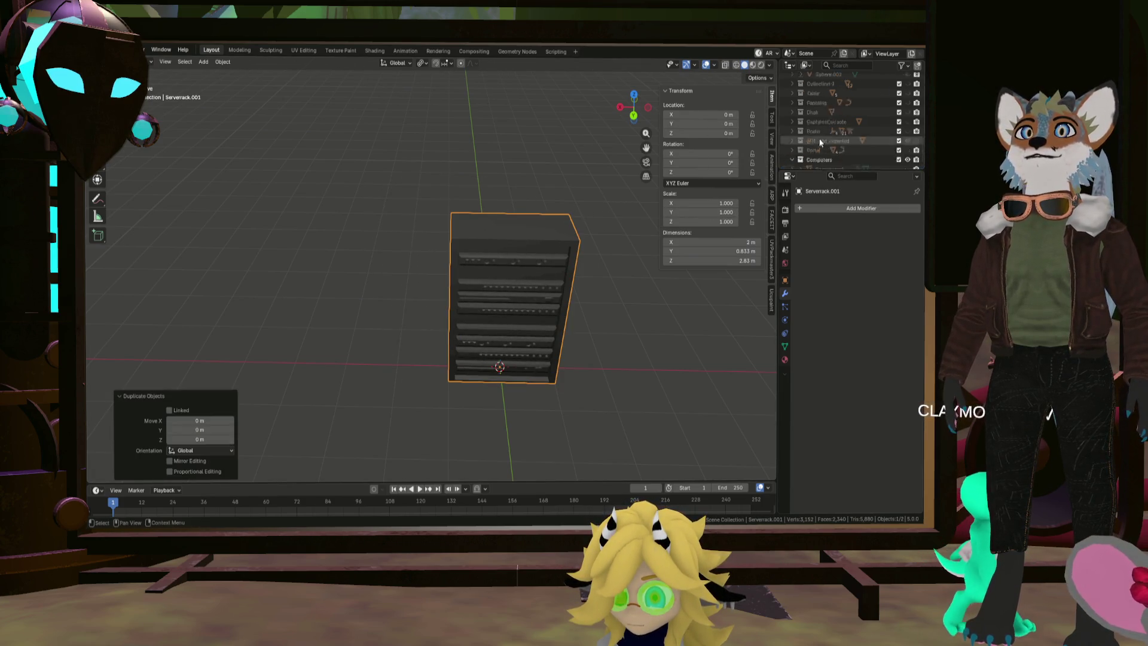
Drag Serverrack.001 into the Computers.001 collection in the Outliner
scroll(812, 122, "up", 10)
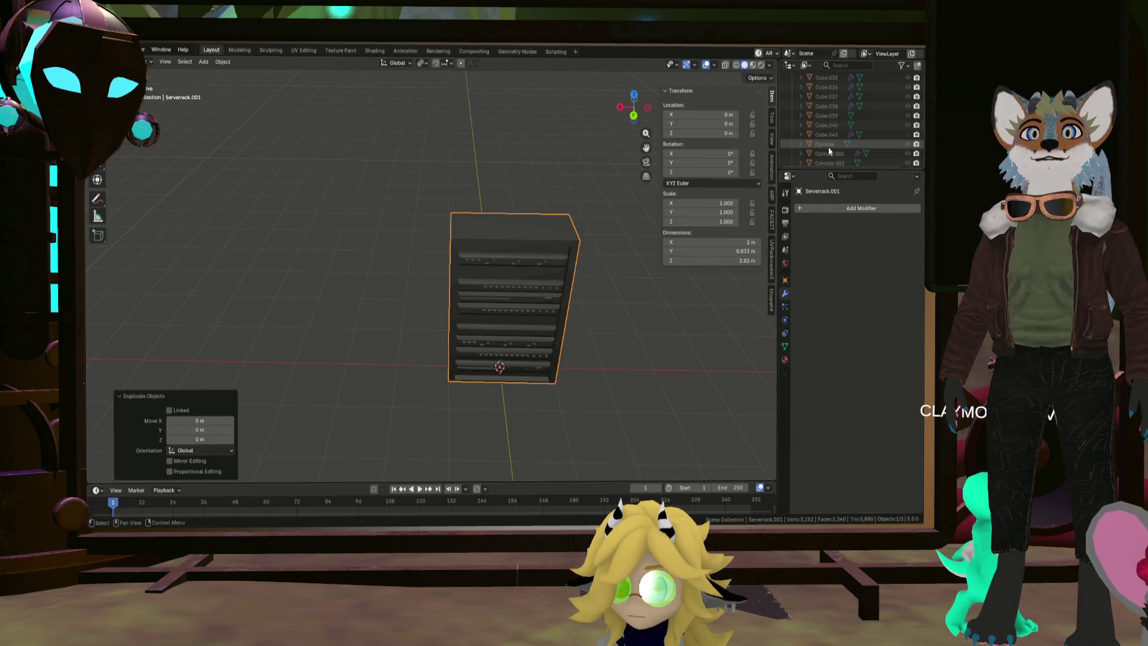
scroll(828, 145, "up", 5)
mouse_move(831, 159)
left_mouse_down()
mouse_move(834, 78)
mouse_move(830, 150)
left_mouse_up()
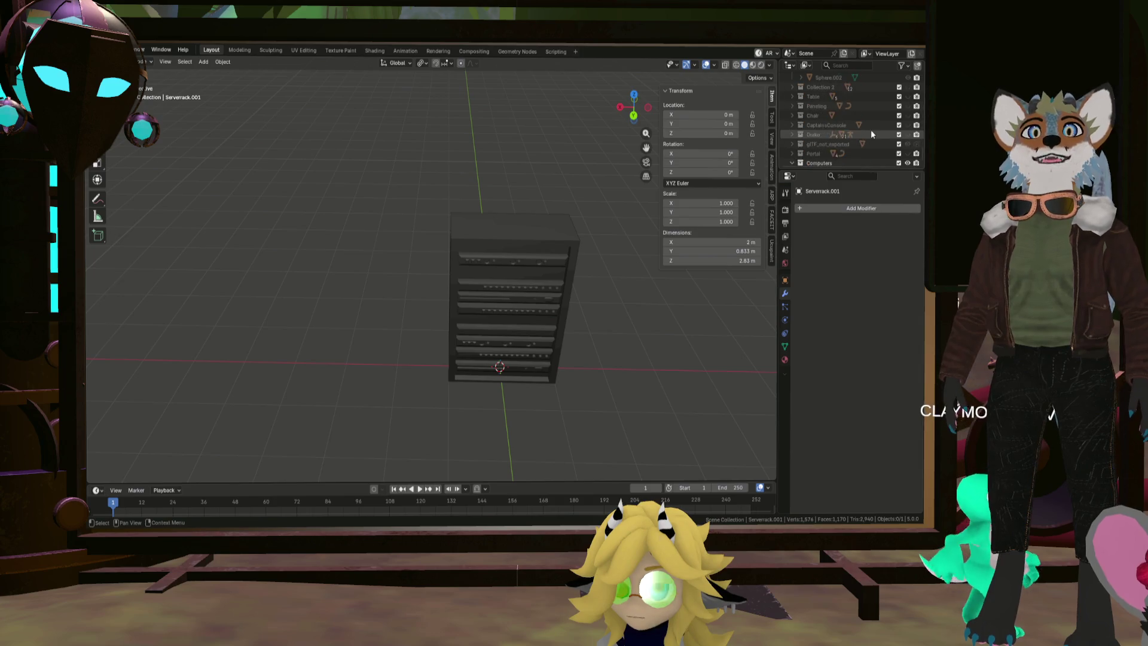
scroll(870, 129, "down", 5)
Adjust collection visibility and get an angled overview of the rack in the room
left_click(906, 147)
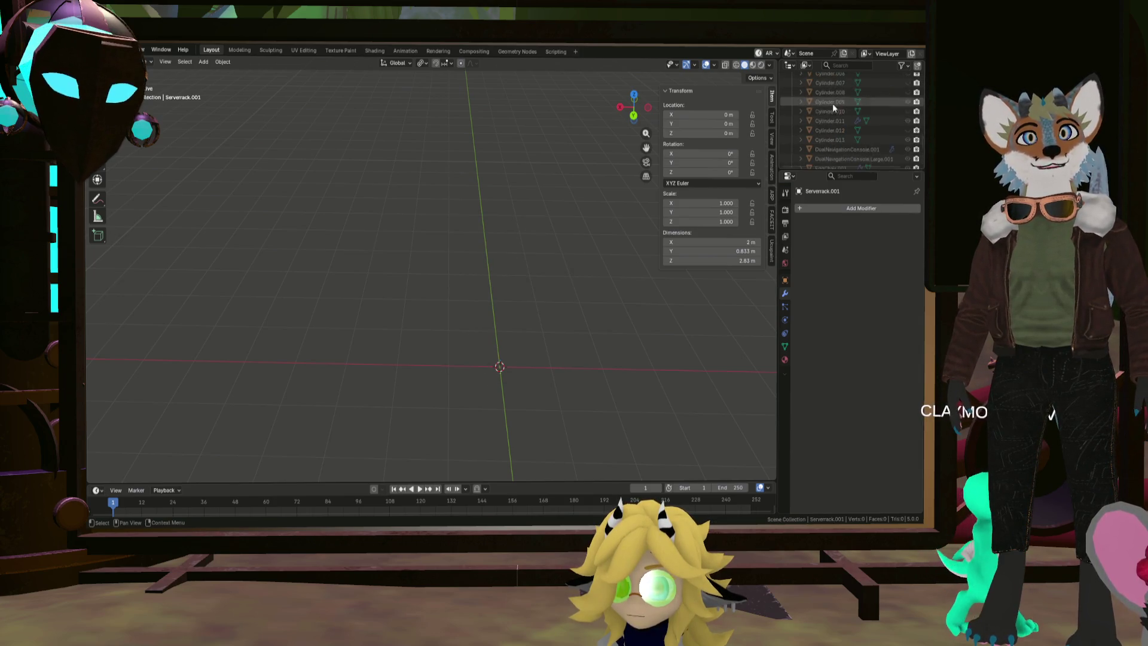
scroll(884, 95, "up", 5)
key("ctrl+z")
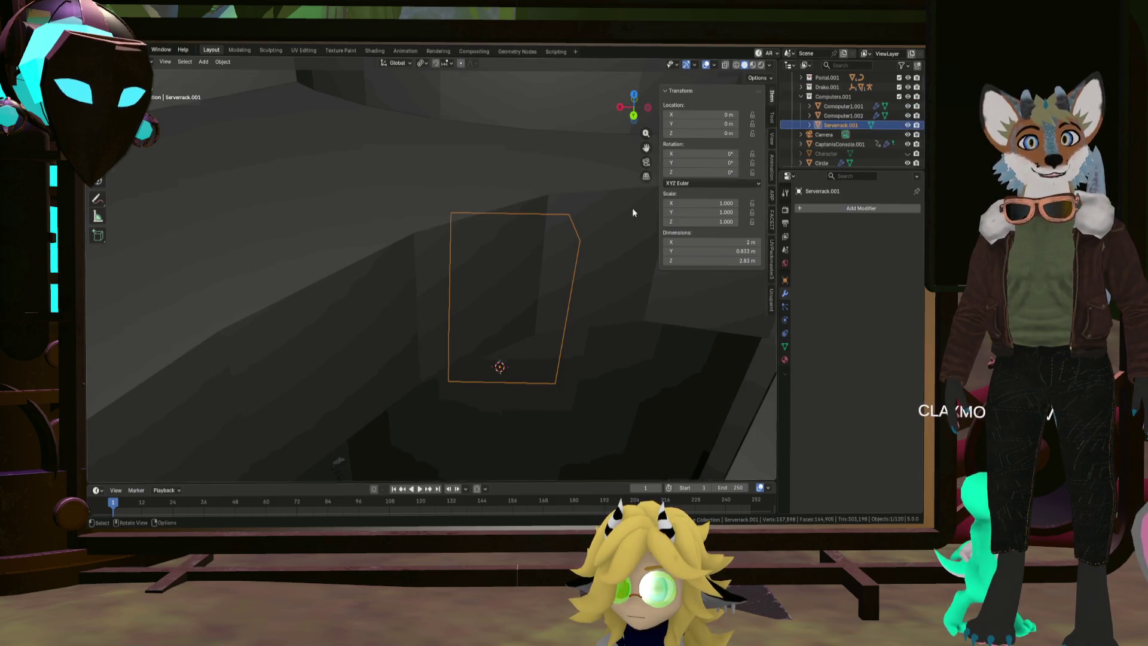
scroll(633, 212, "down", 5)
mouse_move(493, 297)
middle_mouse_down()
mouse_move(554, 349)
mouse_move(540, 320)
mouse_move(401, 292)
mouse_move(422, 213)
mouse_move(422, 225)
mouse_move(511, 220)
middle_mouse_up()
scroll(422, 212, "up", 5)
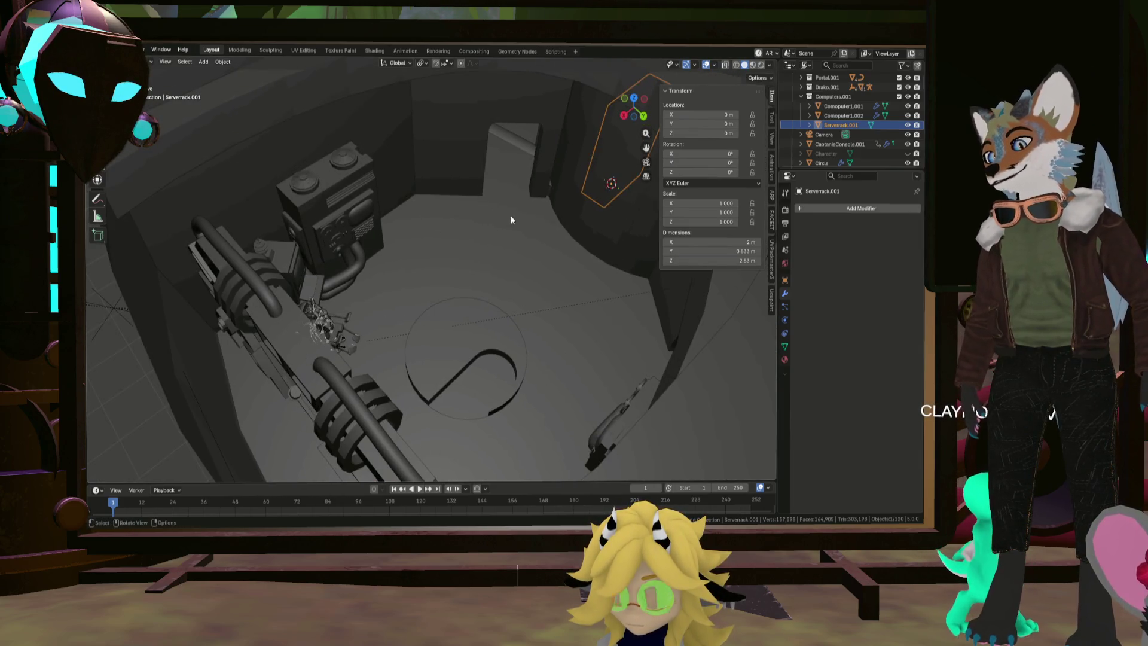
Move Serverrack.001 along the floor plane against the wall beside the machinery
key("g")
key("z")
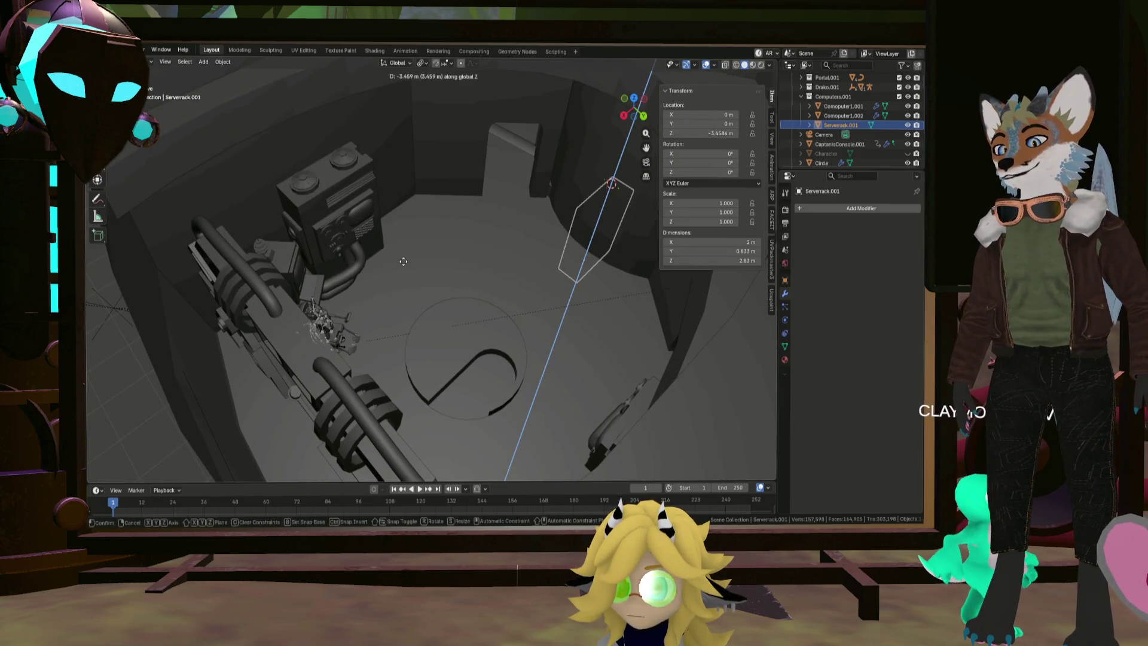
key("shift+z")
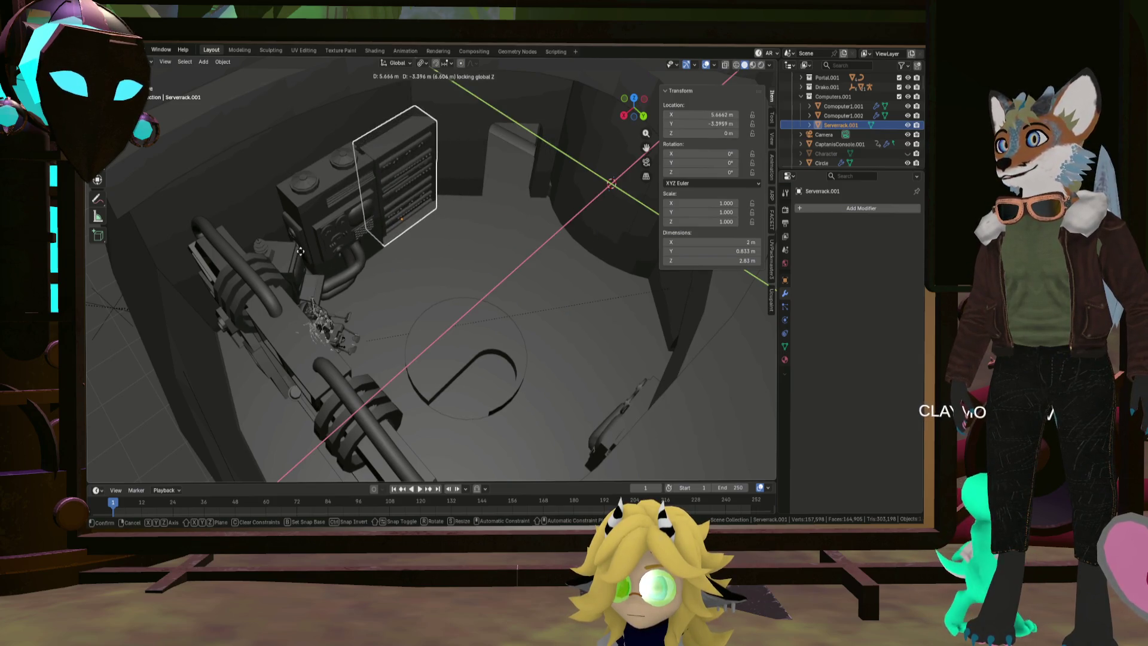
left_click(303, 254)
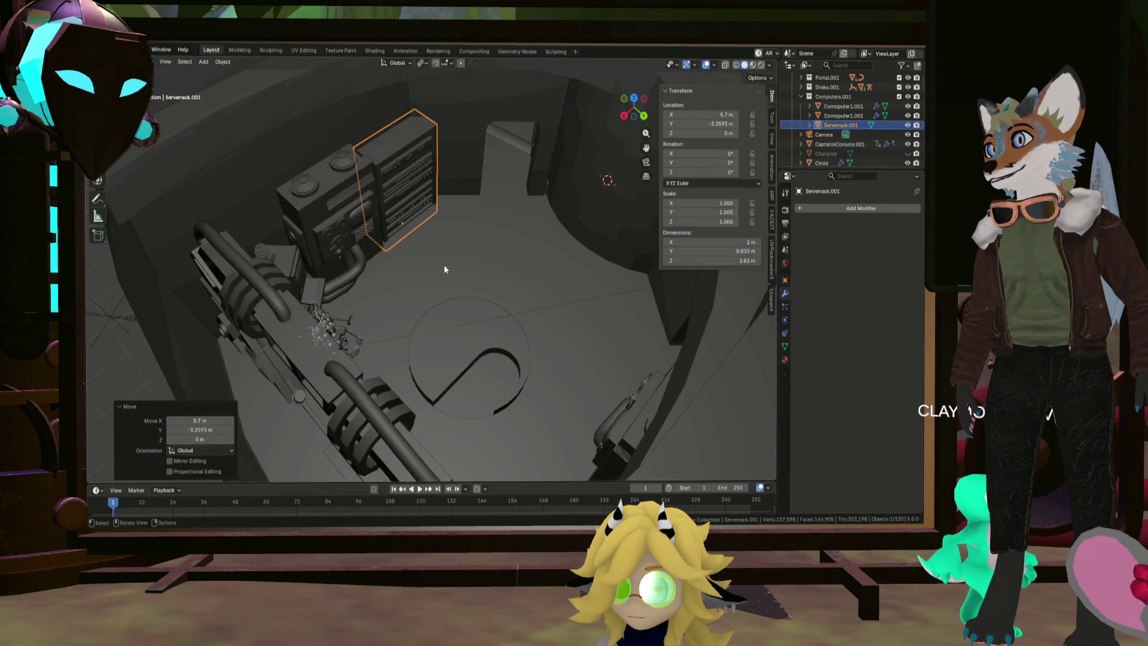
scroll(444, 264, "up", 3)
mouse_move(410, 252)
middle_mouse_down()
mouse_move(397, 218)
mouse_move(433, 309)
middle_mouse_up()
Raise the rack to Z 0.3496 m and nudge it along Y
key("g")
key("z")
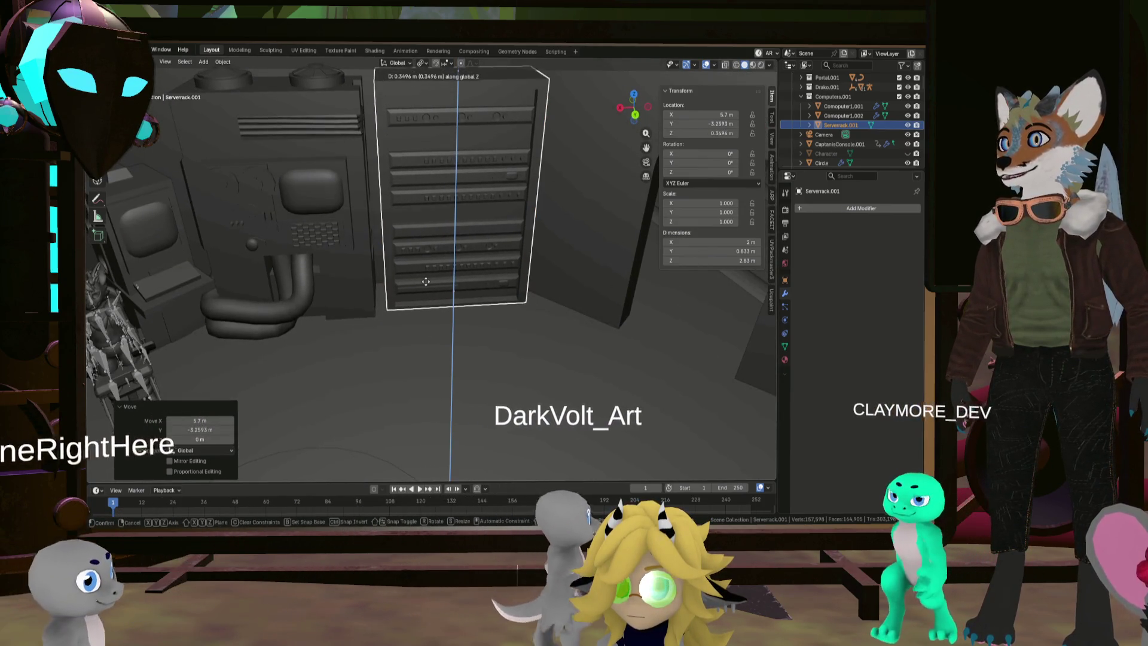
left_click(459, 279)
scroll(459, 280, "up", 2)
middle_click_drag(459, 279, 442, 274)
key("g")
key("z")
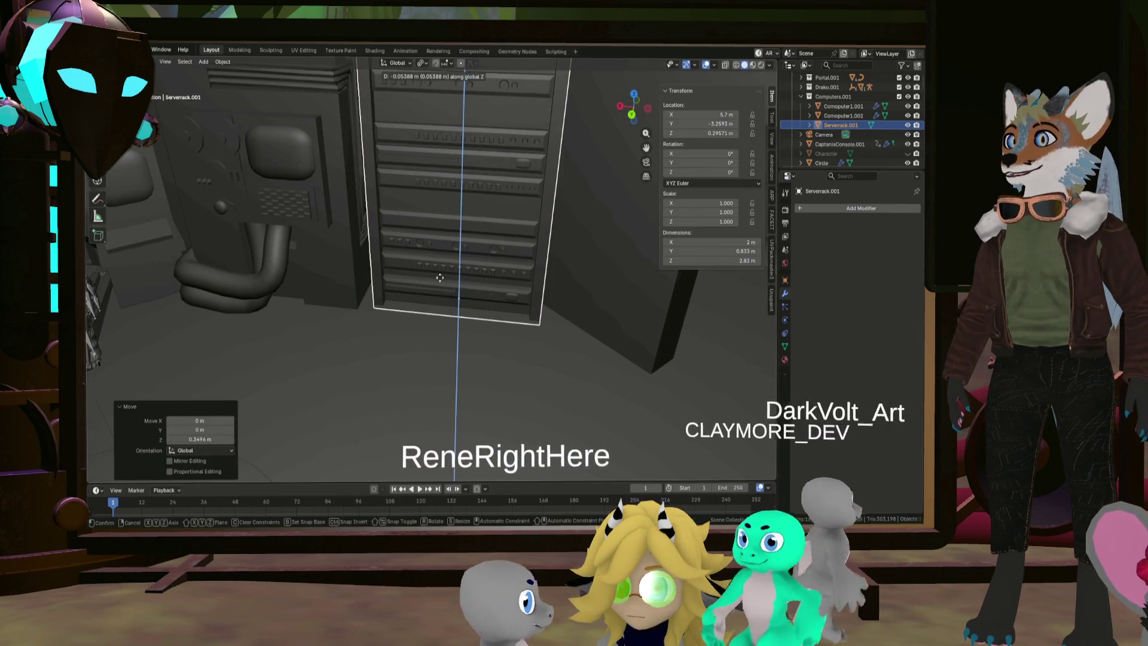
key("y")
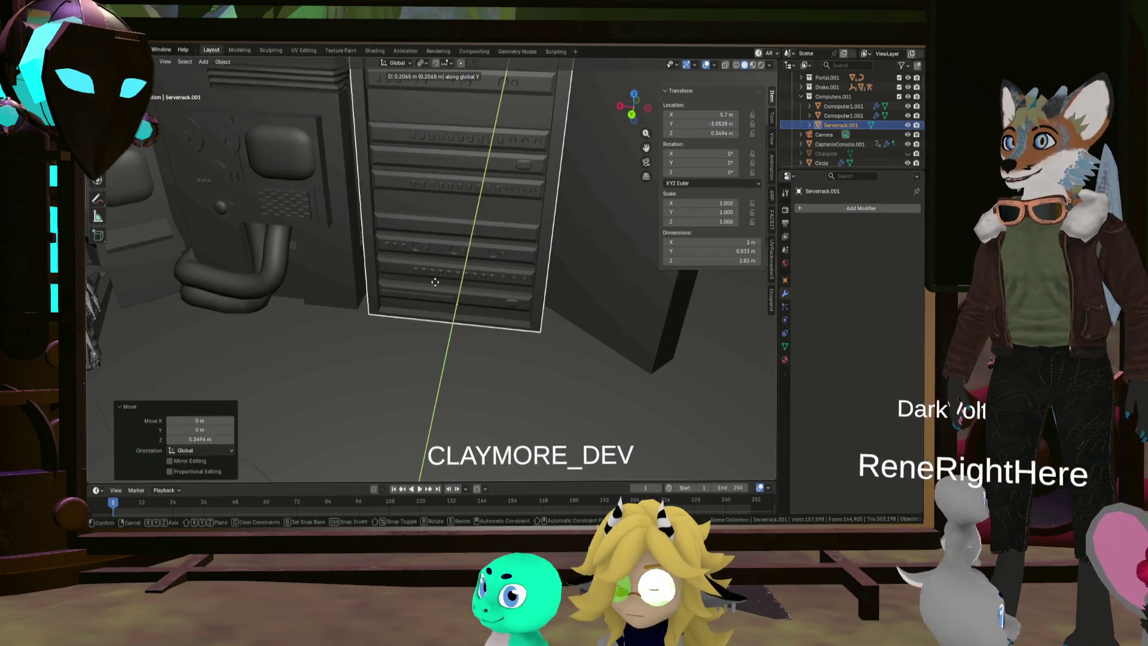
left_click(456, 276)
mouse_move(456, 275)
middle_mouse_down()
mouse_move(437, 325)
mouse_move(483, 294)
mouse_move(475, 282)
mouse_move(461, 296)
middle_mouse_up()
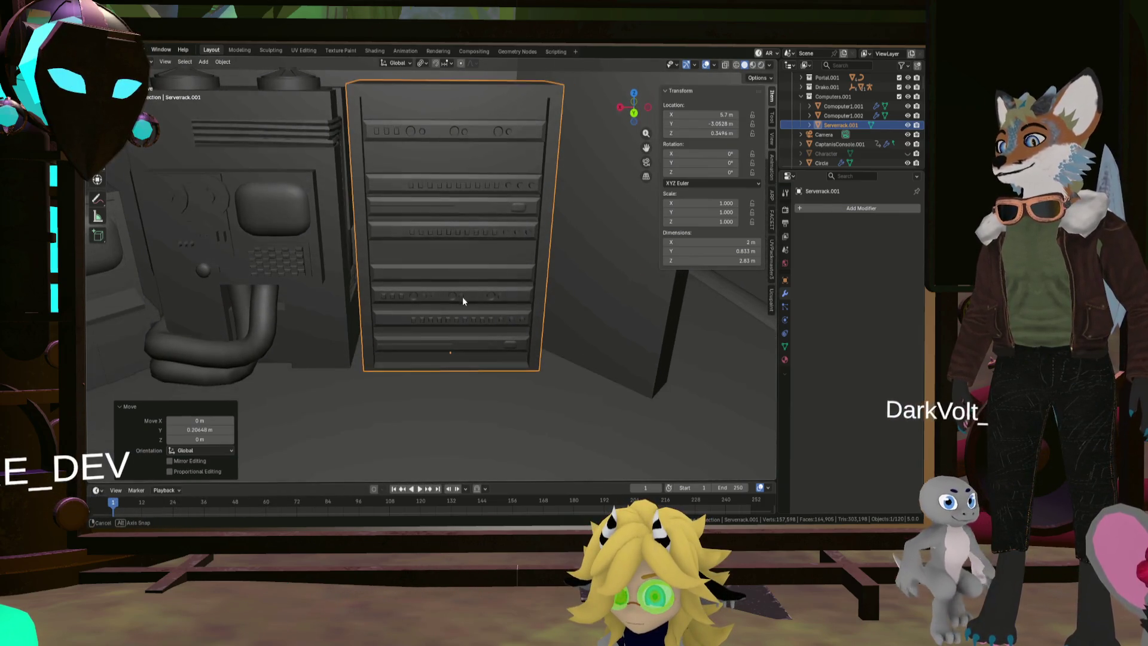
Rotate the rack about Z to roughly -7.3°, then shift it slightly on the floor plane
key("r")
key("z")
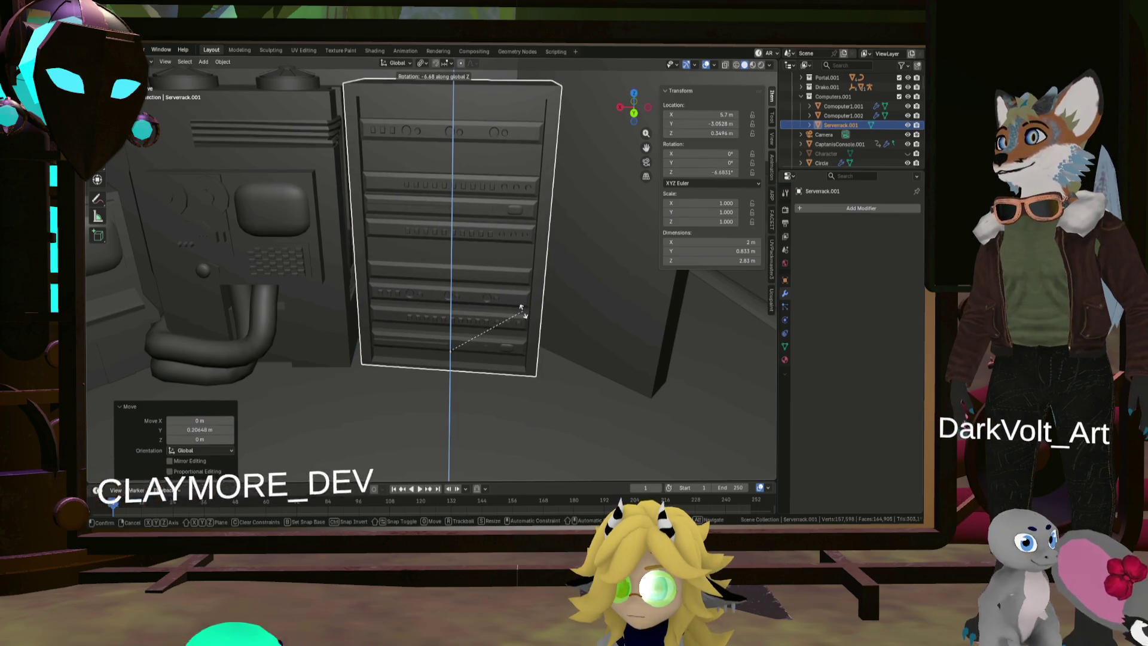
left_click(524, 316)
mouse_move(523, 315)
middle_mouse_down()
mouse_move(522, 342)
mouse_move(528, 318)
mouse_move(519, 321)
middle_mouse_up()
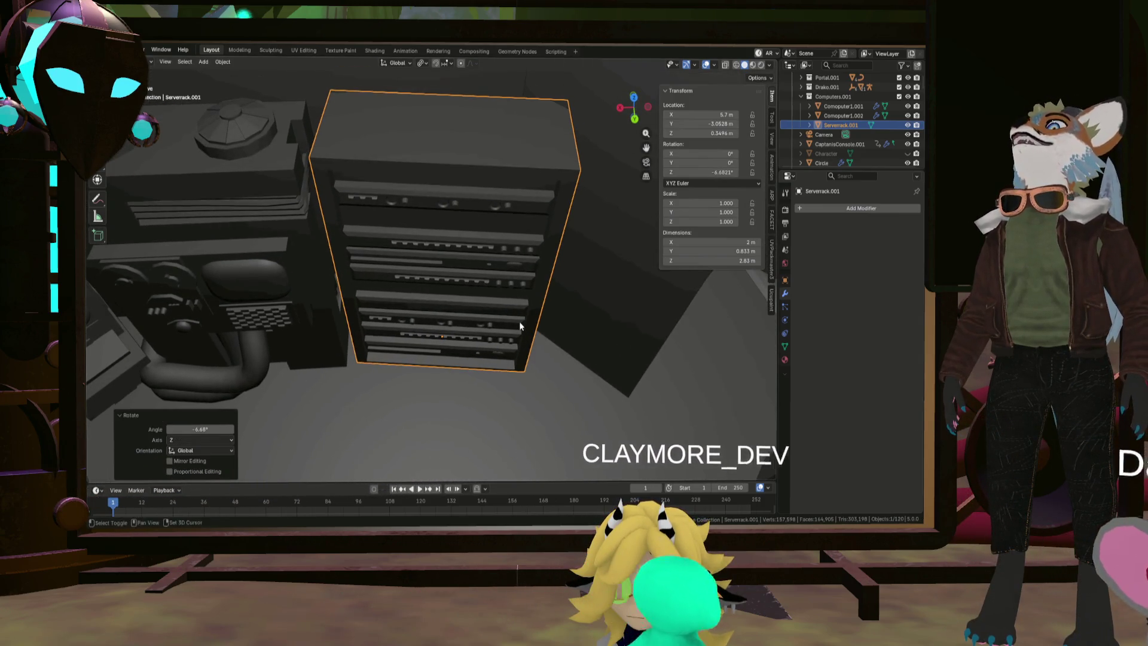
key("r")
key("z")
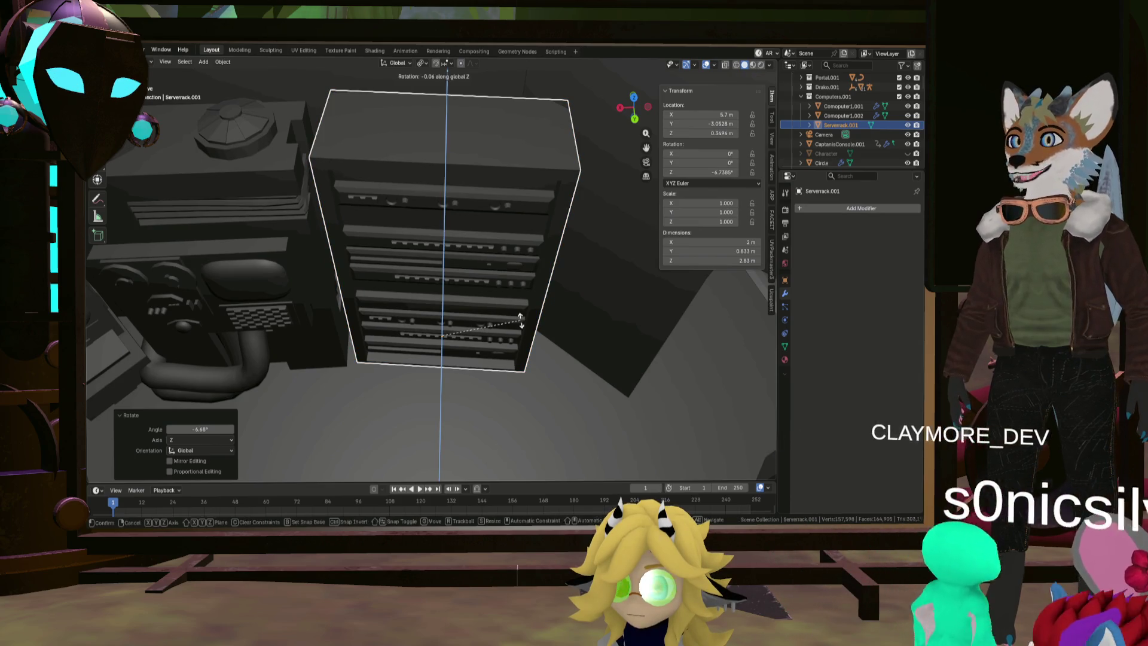
left_click(519, 320)
key("g")
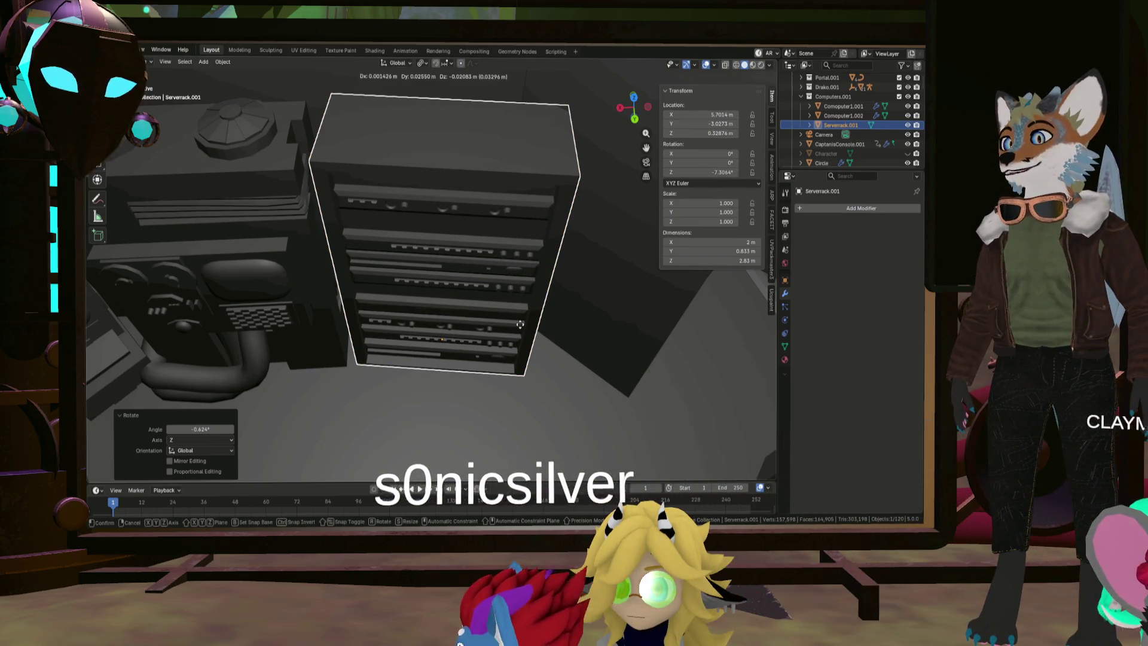
key("shift+z")
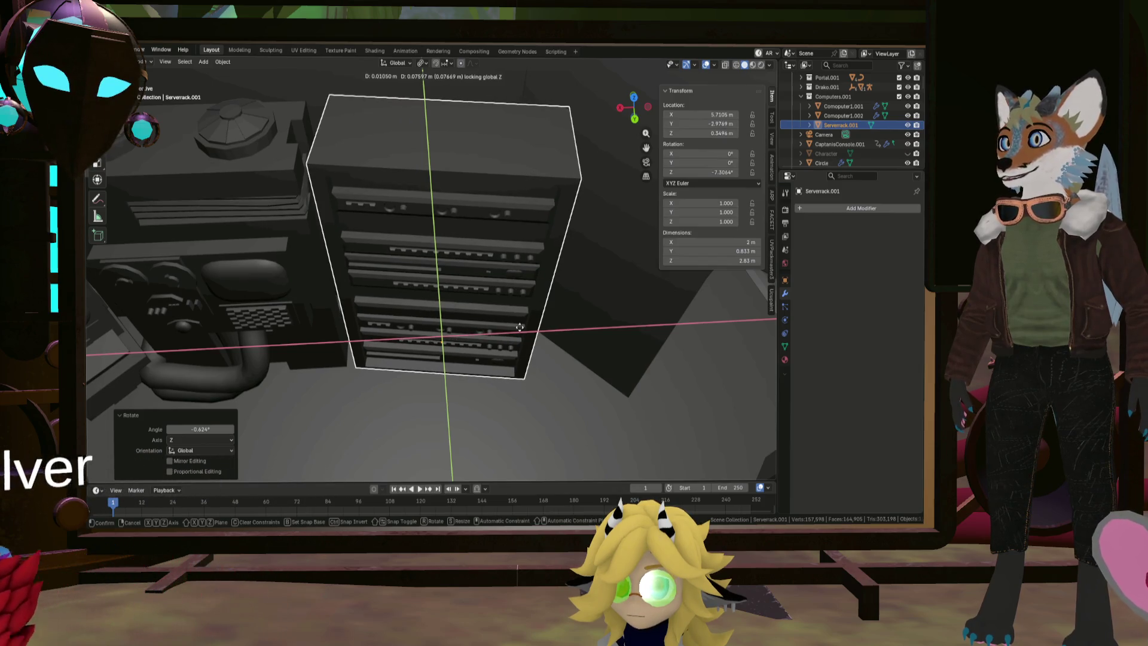
left_click(524, 326)
mouse_move(524, 325)
middle_mouse_down()
mouse_move(541, 300)
mouse_move(556, 326)
mouse_move(496, 284)
mouse_move(457, 283)
middle_mouse_up()
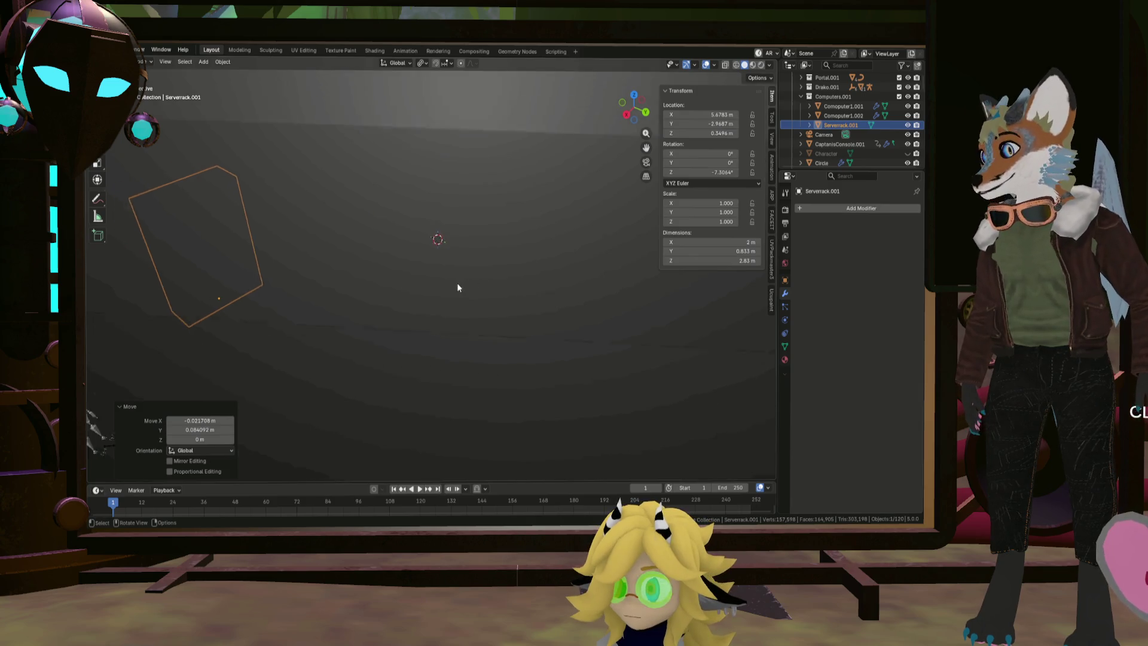
Orbit around the spaceship room from several angles toward the consoles
scroll(457, 282, "down", 4)
mouse_move(415, 314)
middle_mouse_down()
mouse_move(500, 246)
mouse_move(469, 235)
mouse_move(469, 209)
mouse_move(473, 241)
mouse_move(223, 321)
middle_mouse_up()
left_click(475, 220)
left_click(148, 320)
middle_click_drag(148, 321, 368, 279)
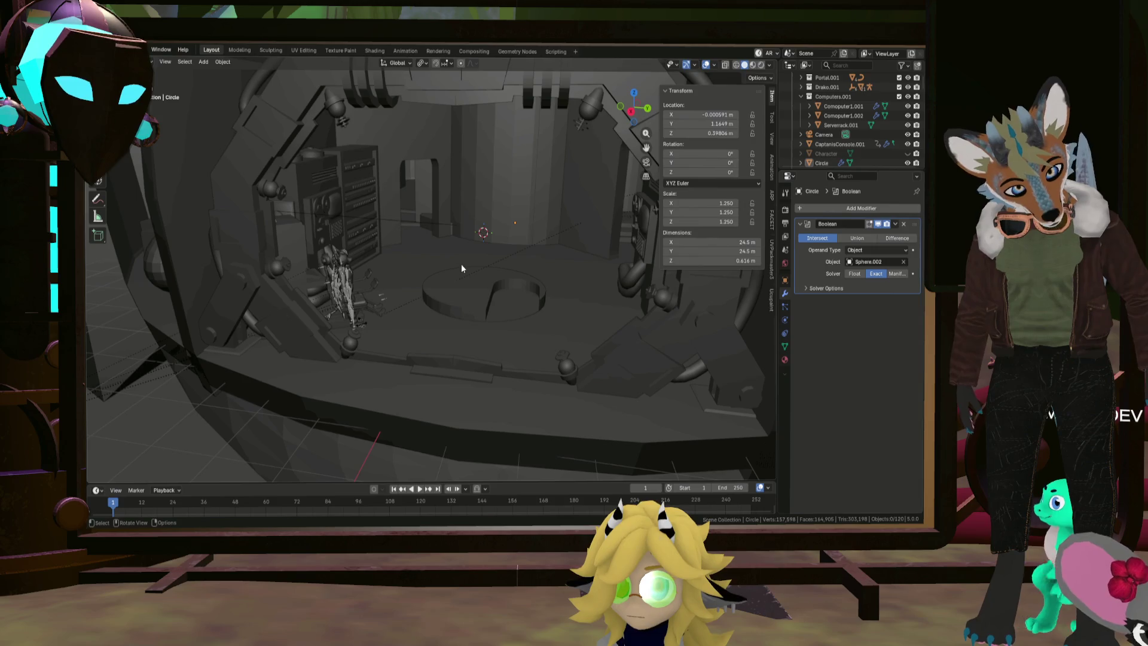
mouse_move(513, 215)
middle_mouse_down()
mouse_move(553, 213)
mouse_move(504, 206)
middle_mouse_up()
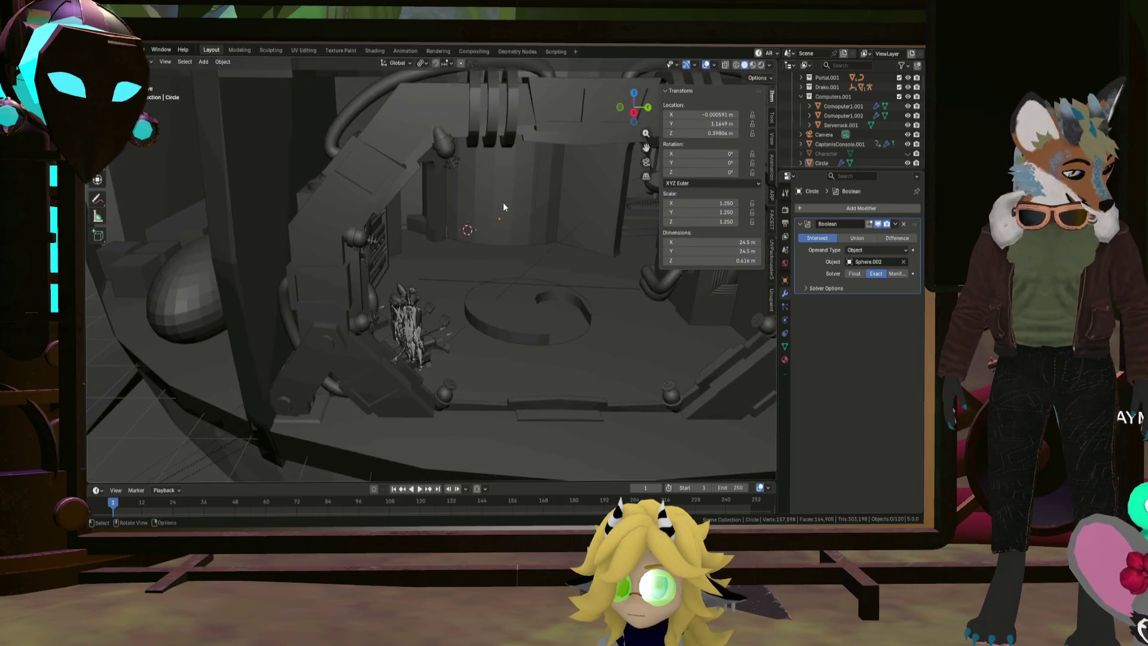
mouse_move(558, 254)
middle_mouse_down()
mouse_move(451, 222)
mouse_move(479, 250)
mouse_move(435, 259)
mouse_move(396, 226)
middle_mouse_up()
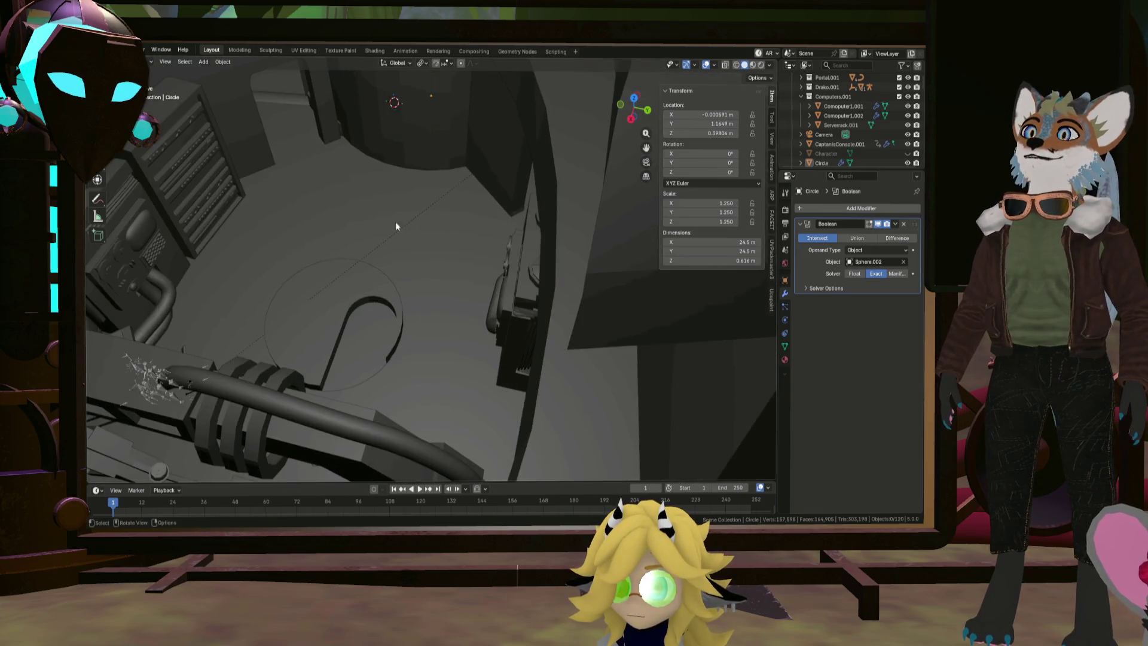
mouse_move(298, 195)
middle_mouse_down()
mouse_move(464, 275)
mouse_move(389, 289)
mouse_move(529, 306)
mouse_move(526, 318)
mouse_move(436, 310)
mouse_move(492, 333)
mouse_move(417, 248)
middle_mouse_up()
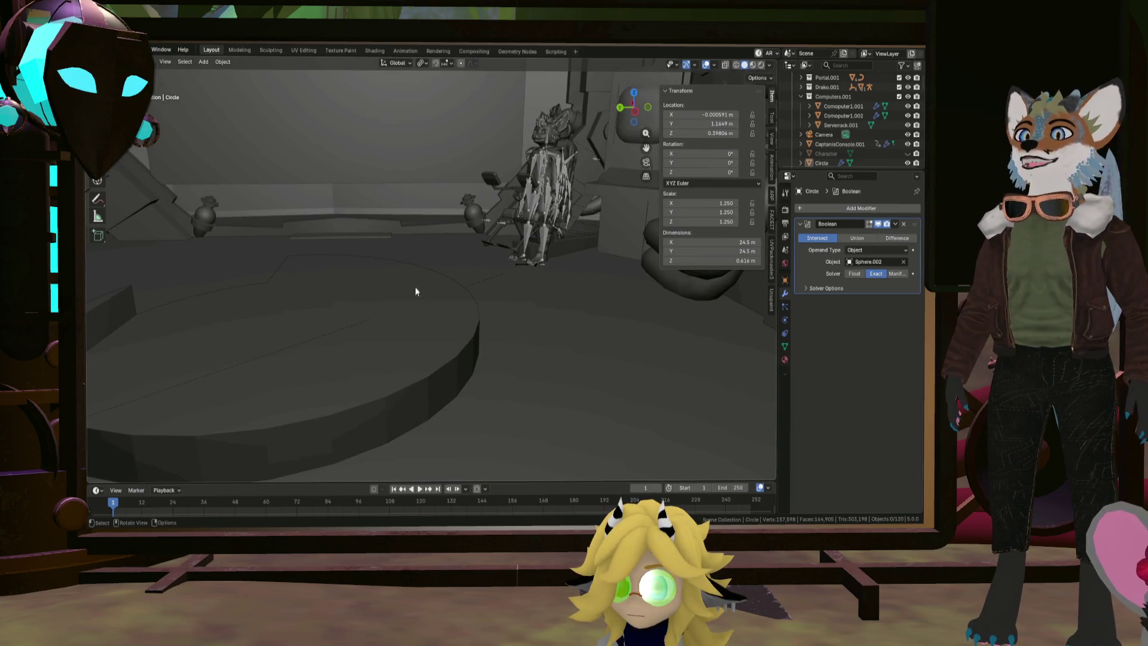
mouse_move(308, 337)
middle_mouse_down()
mouse_move(449, 372)
mouse_move(401, 340)
mouse_move(384, 360)
mouse_move(352, 324)
mouse_move(415, 349)
mouse_move(397, 333)
mouse_move(451, 339)
mouse_move(343, 334)
mouse_move(426, 359)
mouse_move(352, 329)
mouse_move(446, 343)
mouse_move(461, 307)
middle_mouse_up()
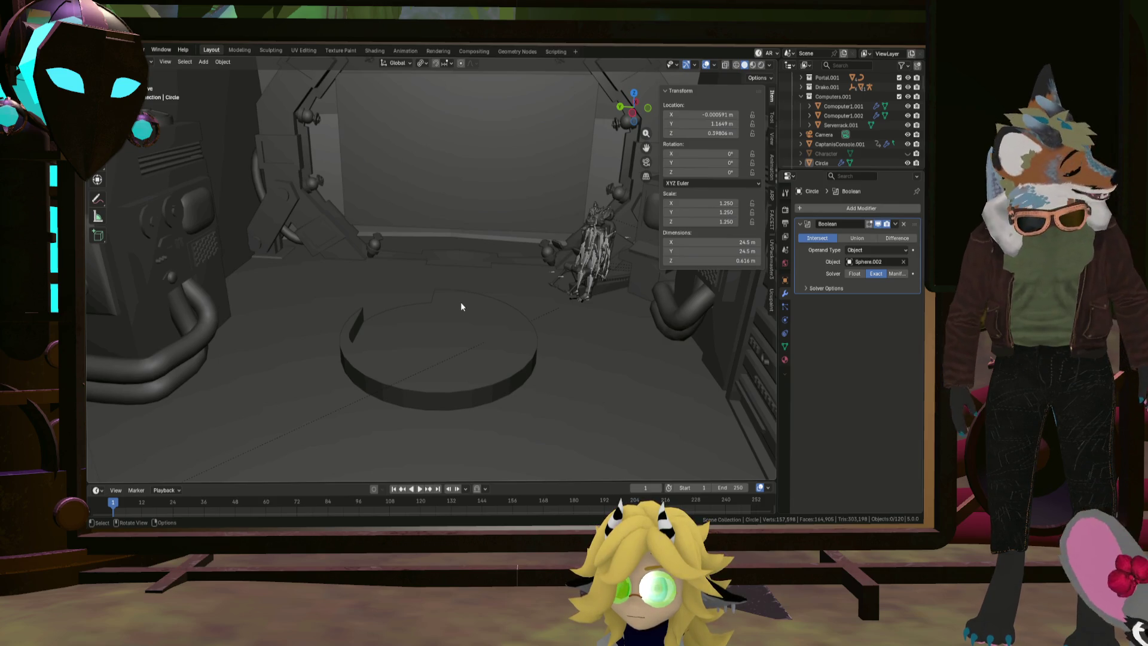
Inspect the round floor disc and consoles, framing the Circle object and orbiting it
mouse_move(459, 305)
middle_mouse_down()
mouse_move(474, 297)
mouse_move(508, 393)
mouse_move(456, 329)
mouse_move(540, 451)
mouse_move(519, 412)
mouse_move(476, 390)
middle_mouse_up()
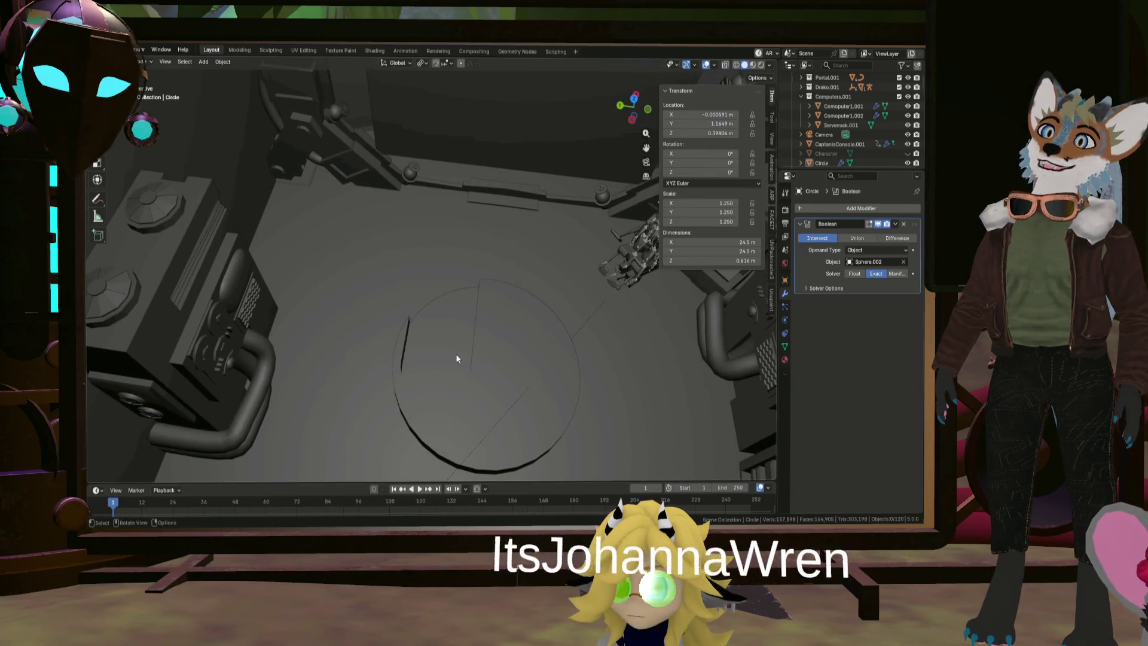
mouse_move(493, 310)
middle_mouse_down()
mouse_move(520, 310)
mouse_move(425, 333)
mouse_move(500, 325)
mouse_move(543, 295)
mouse_move(482, 313)
middle_mouse_up()
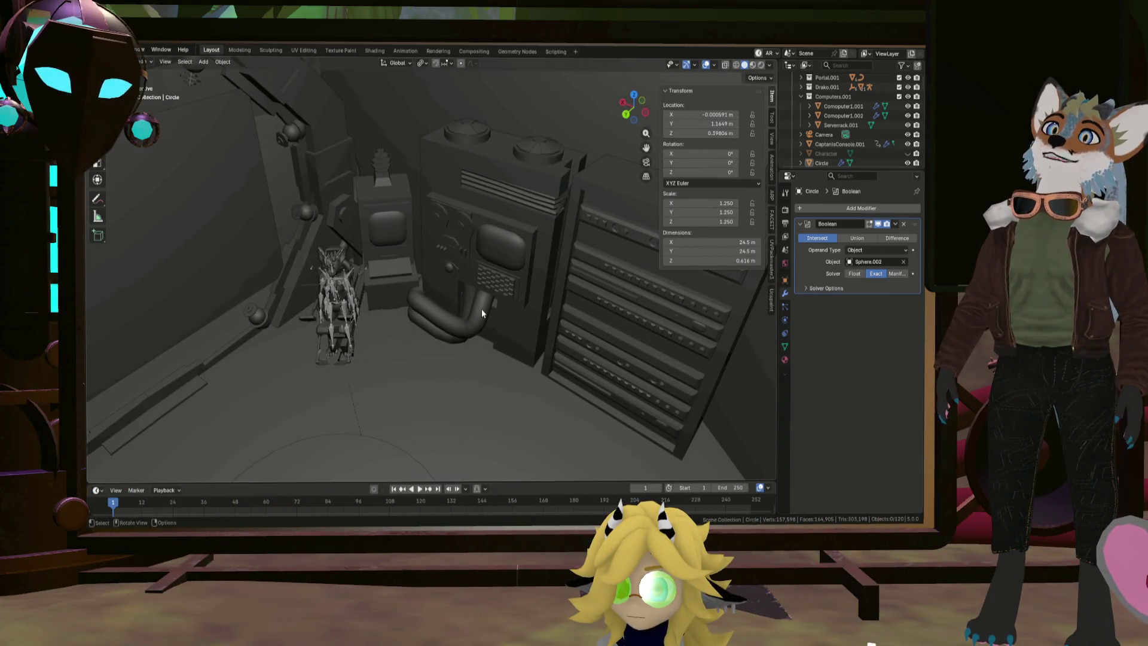
mouse_move(510, 272)
middle_mouse_down()
mouse_move(482, 313)
mouse_move(506, 288)
mouse_move(386, 342)
mouse_move(257, 309)
mouse_move(504, 331)
mouse_move(428, 343)
mouse_move(490, 349)
mouse_move(472, 293)
mouse_move(405, 342)
mouse_move(393, 263)
middle_mouse_up()
scroll(403, 332, "up", 4)
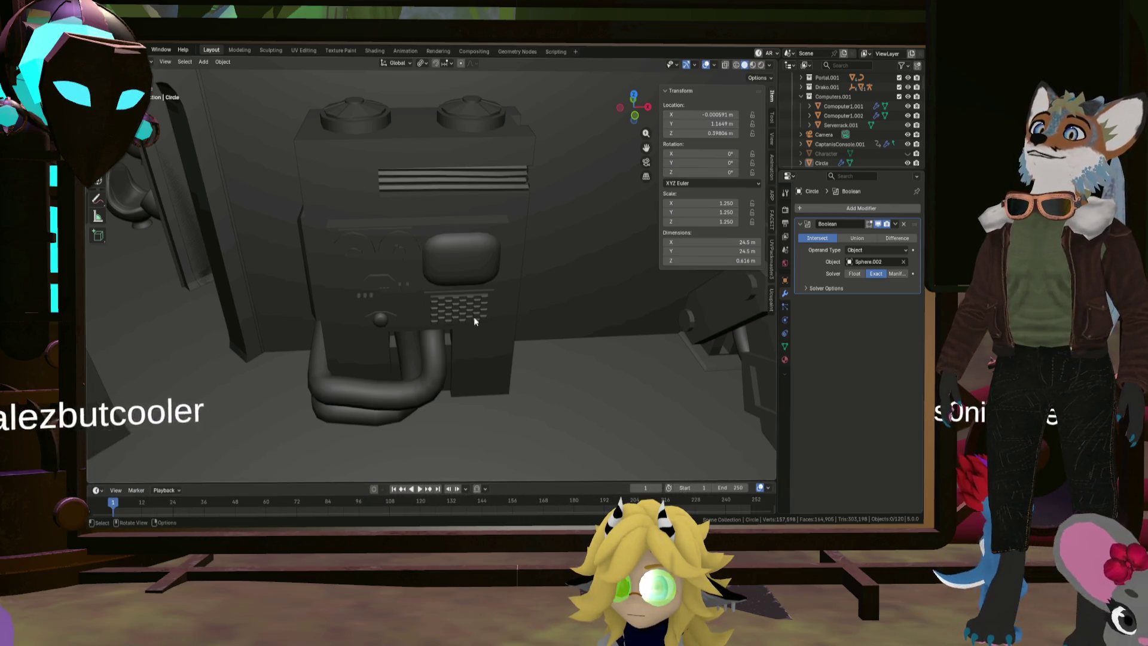
key("KP_Decimal")
mouse_move(448, 329)
middle_mouse_down()
mouse_move(398, 346)
mouse_move(308, 315)
mouse_move(430, 399)
mouse_move(483, 394)
mouse_move(489, 421)
mouse_move(519, 399)
mouse_move(611, 383)
mouse_move(454, 335)
mouse_move(440, 349)
mouse_move(462, 357)
mouse_move(492, 347)
mouse_move(485, 293)
mouse_move(508, 234)
mouse_move(457, 241)
mouse_move(397, 223)
mouse_move(477, 306)
mouse_move(461, 225)
mouse_move(443, 237)
mouse_move(469, 238)
mouse_move(449, 230)
mouse_move(445, 310)
mouse_move(318, 315)
mouse_move(444, 283)
mouse_move(469, 203)
mouse_move(389, 315)
mouse_move(425, 282)
mouse_move(467, 300)
mouse_move(393, 305)
mouse_move(410, 295)
mouse_move(392, 277)
mouse_move(508, 292)
mouse_move(463, 300)
mouse_move(428, 278)
mouse_move(580, 282)
mouse_move(451, 266)
middle_mouse_up()
scroll(470, 277, "down", 10)
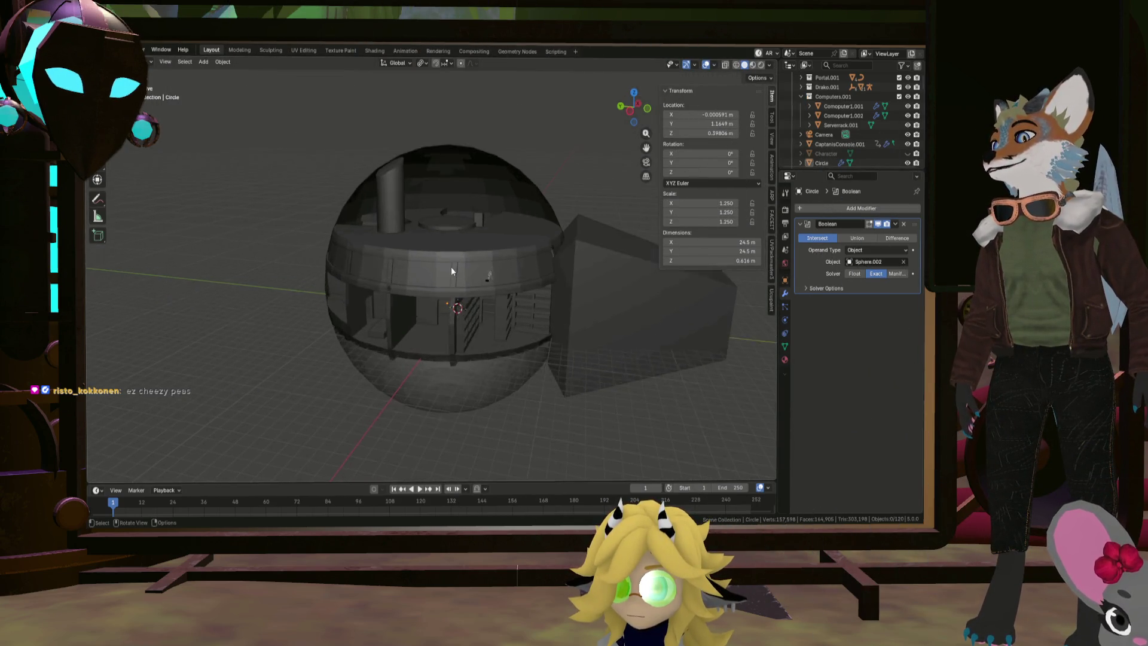
Start Walk Navigation via F3 and walk through the doorway and corridor to the captain's chair
scroll(451, 267, "up", 12)
scroll(385, 350, "down", 4)
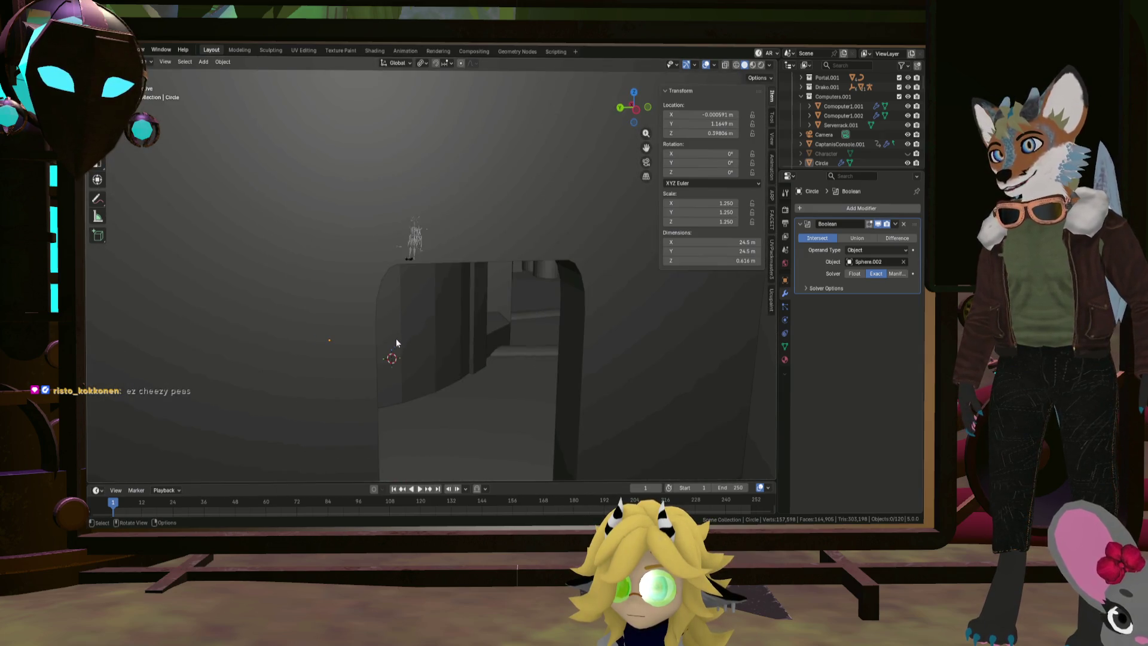
key("F3")
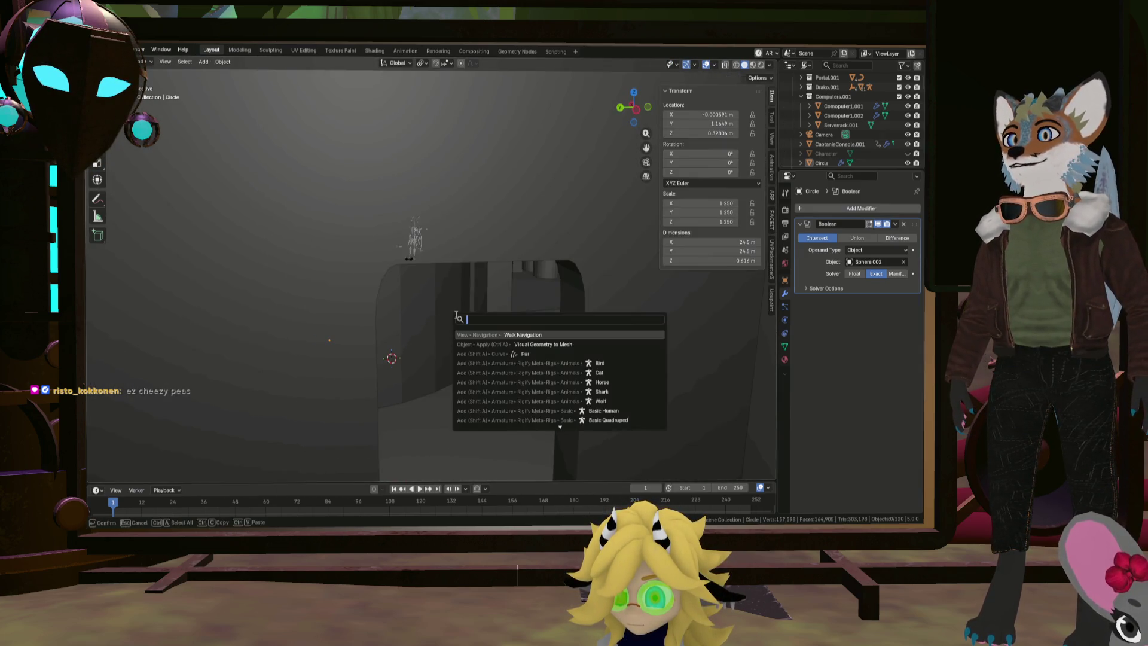
key("Return")
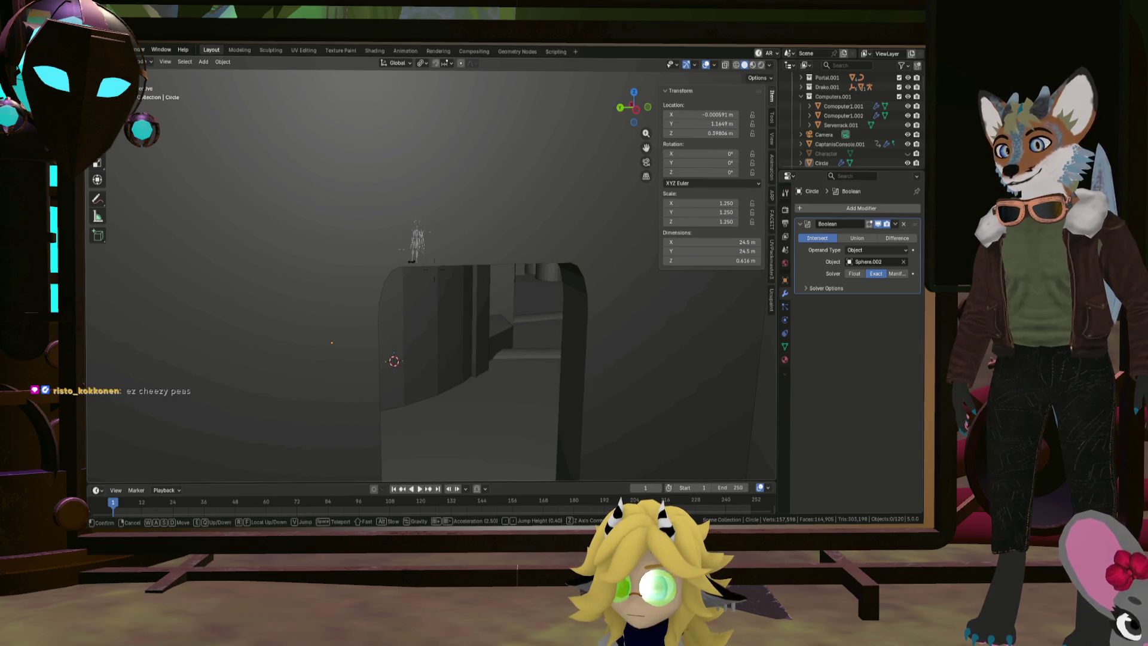
key("w")
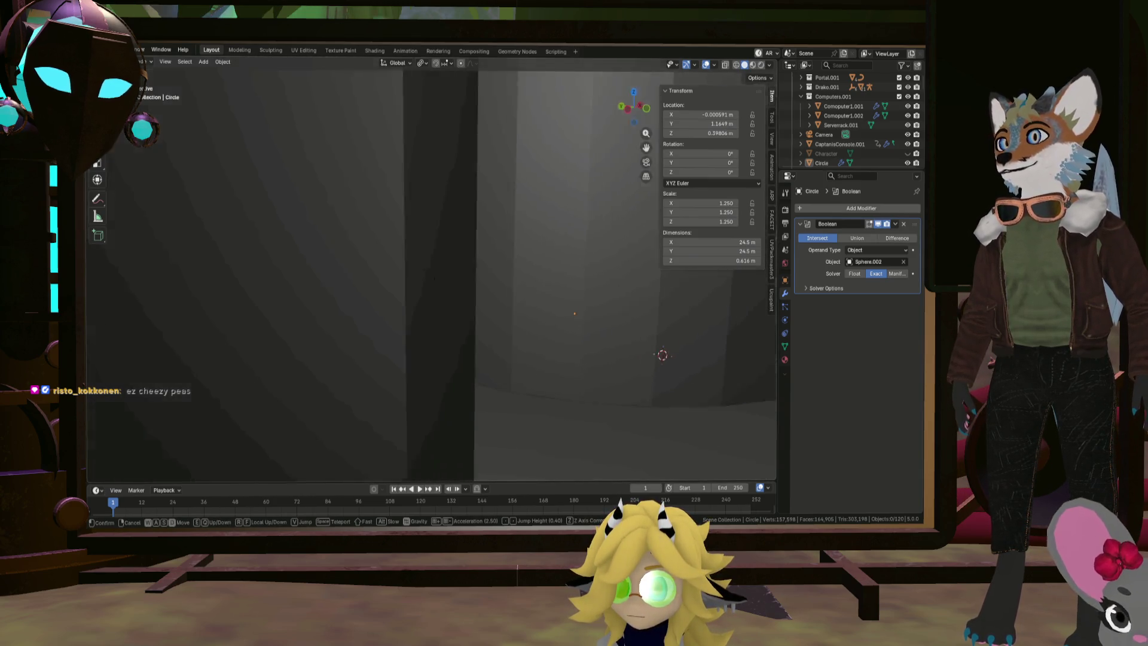
key("w")
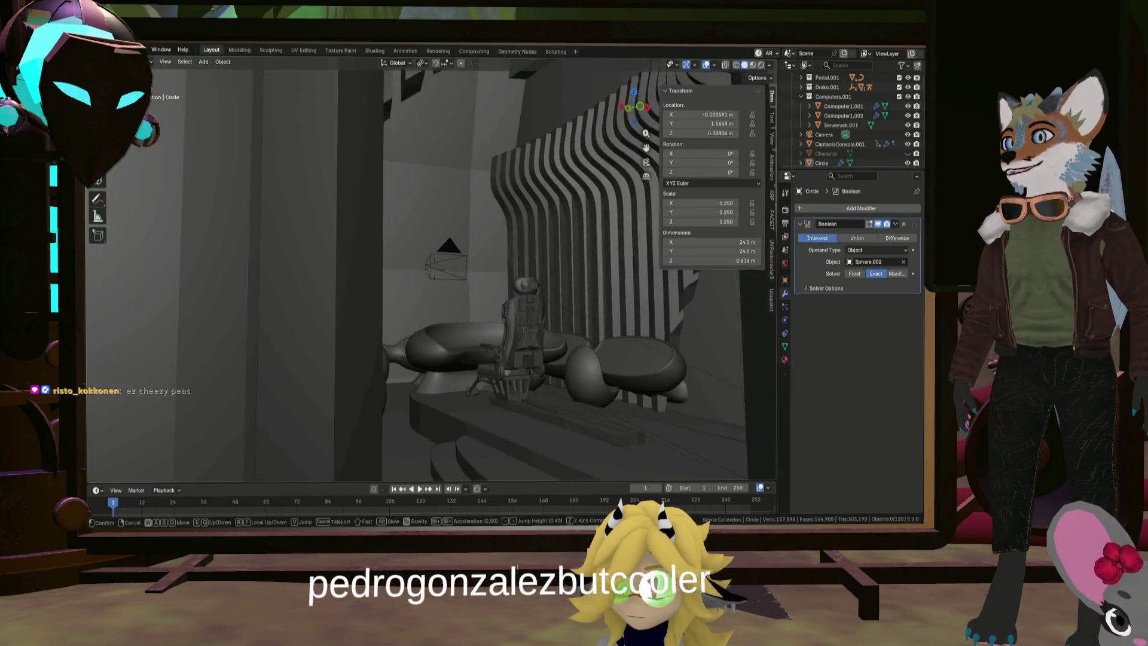
key("w")
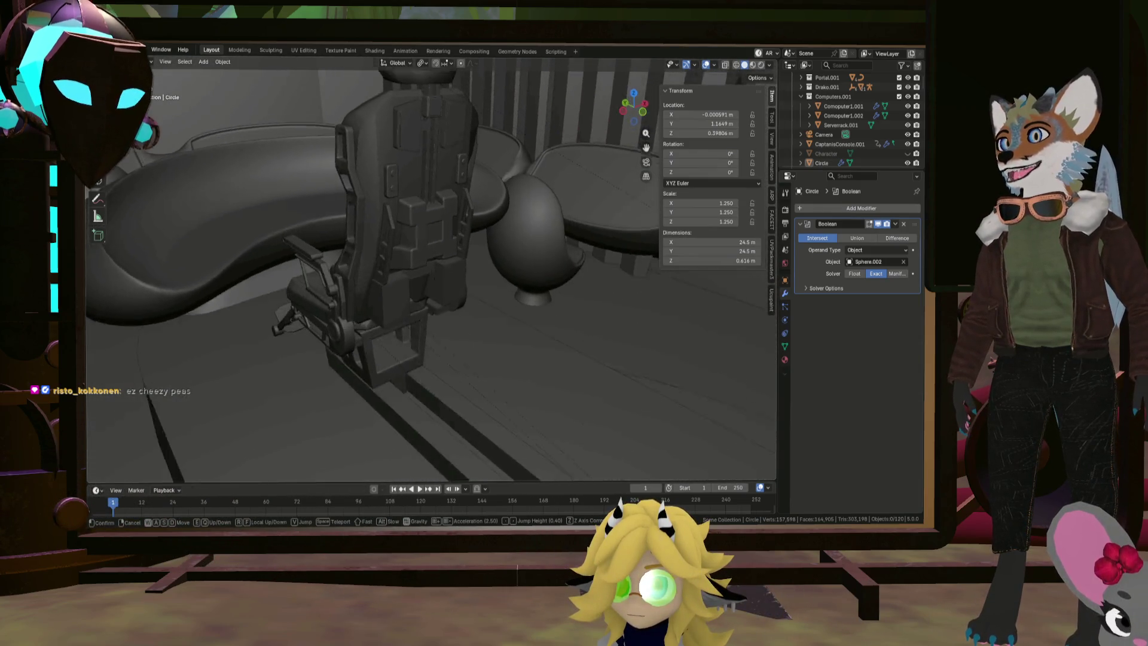
key("w")
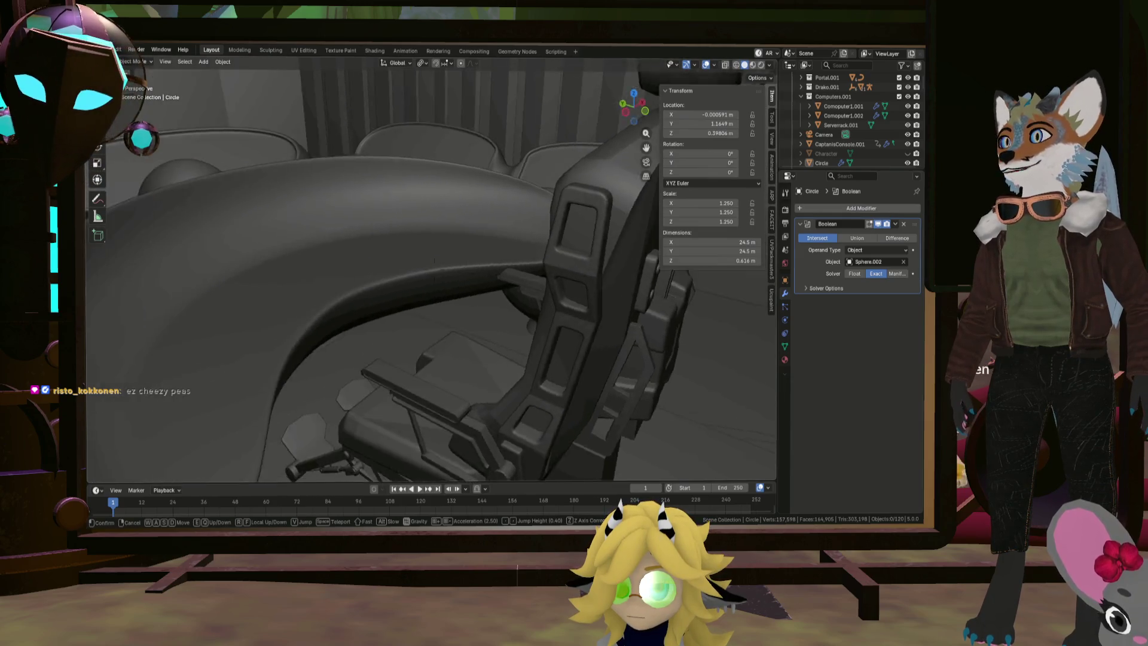
key("w")
key("w")
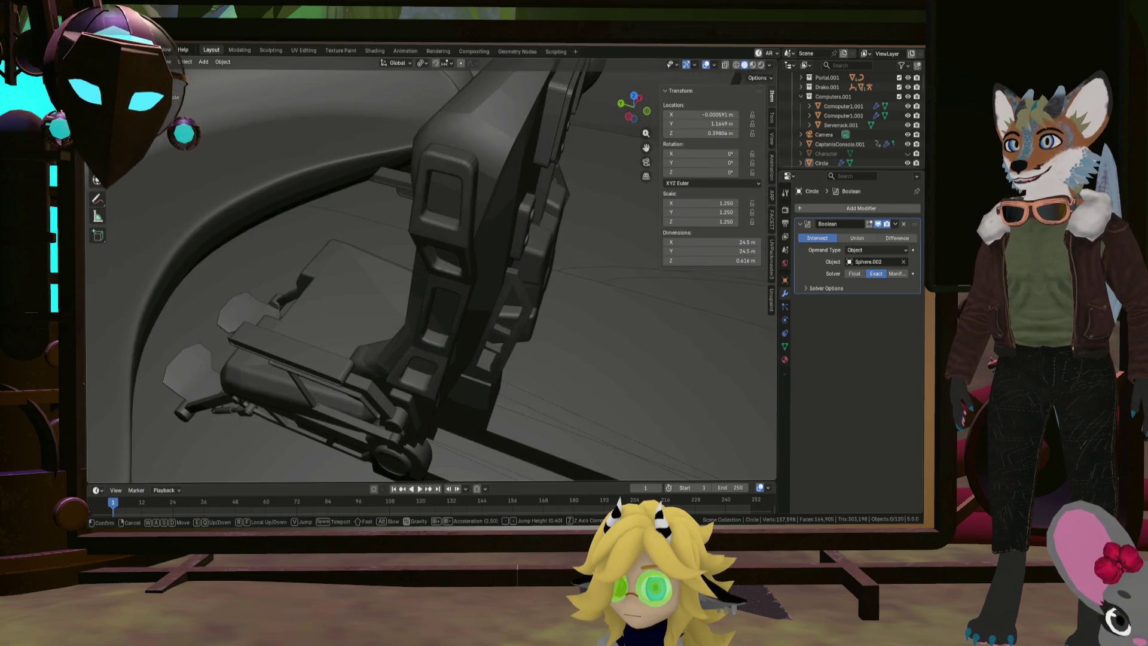
key("w")
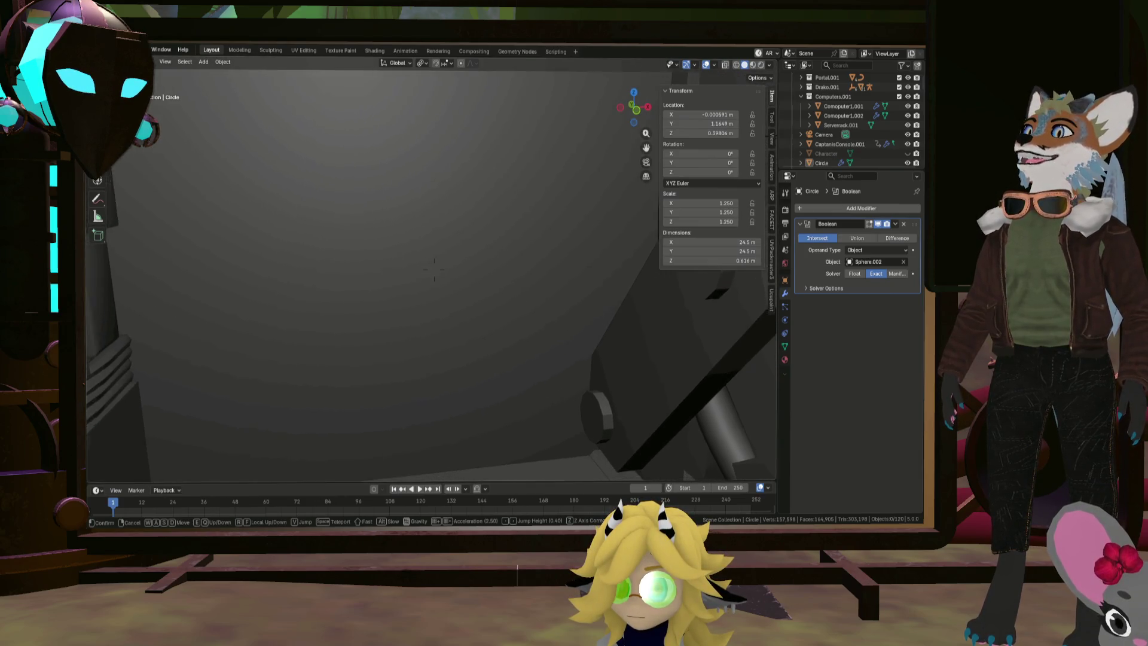
Walk around the console room past the round platform, server rack and arch toward the character
key("w")
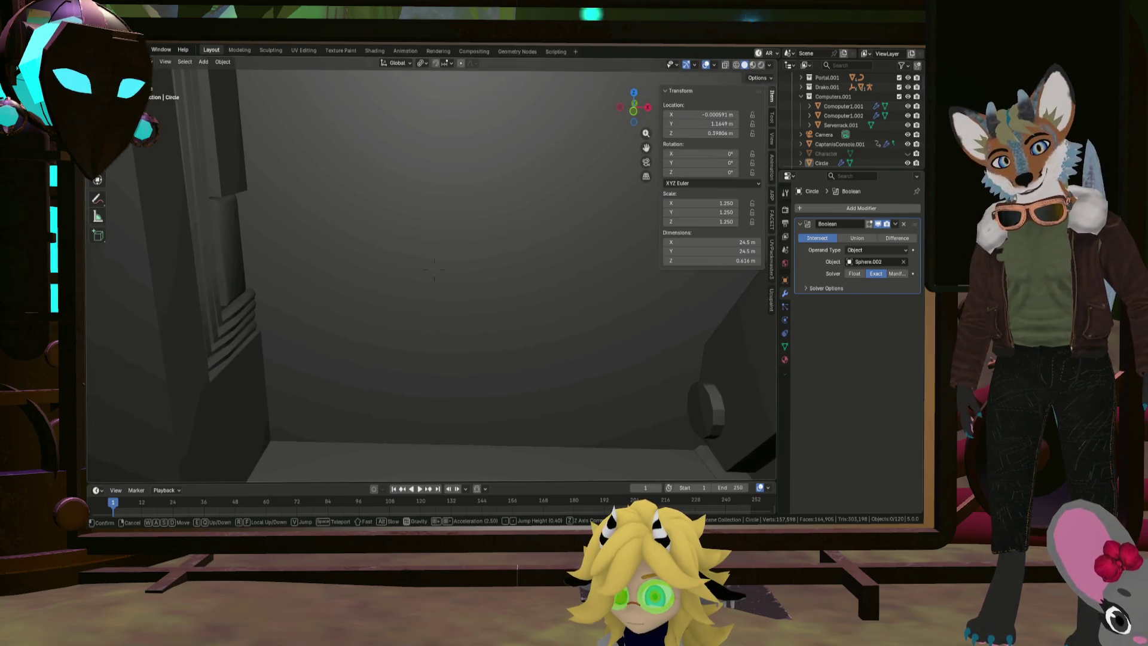
key("s")
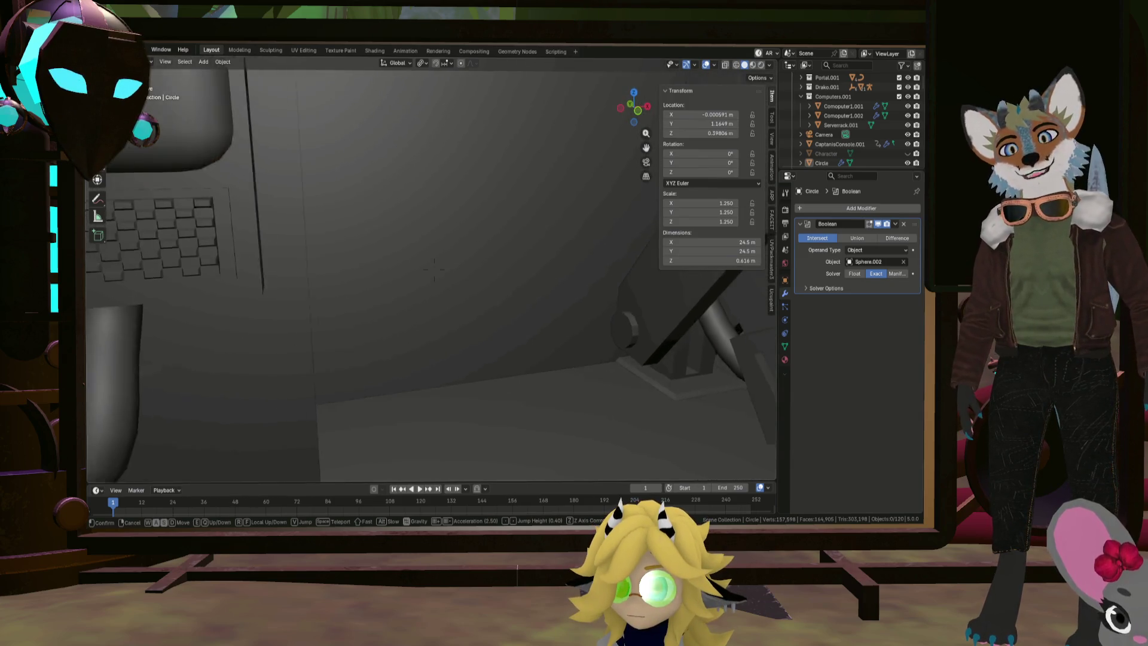
key("s")
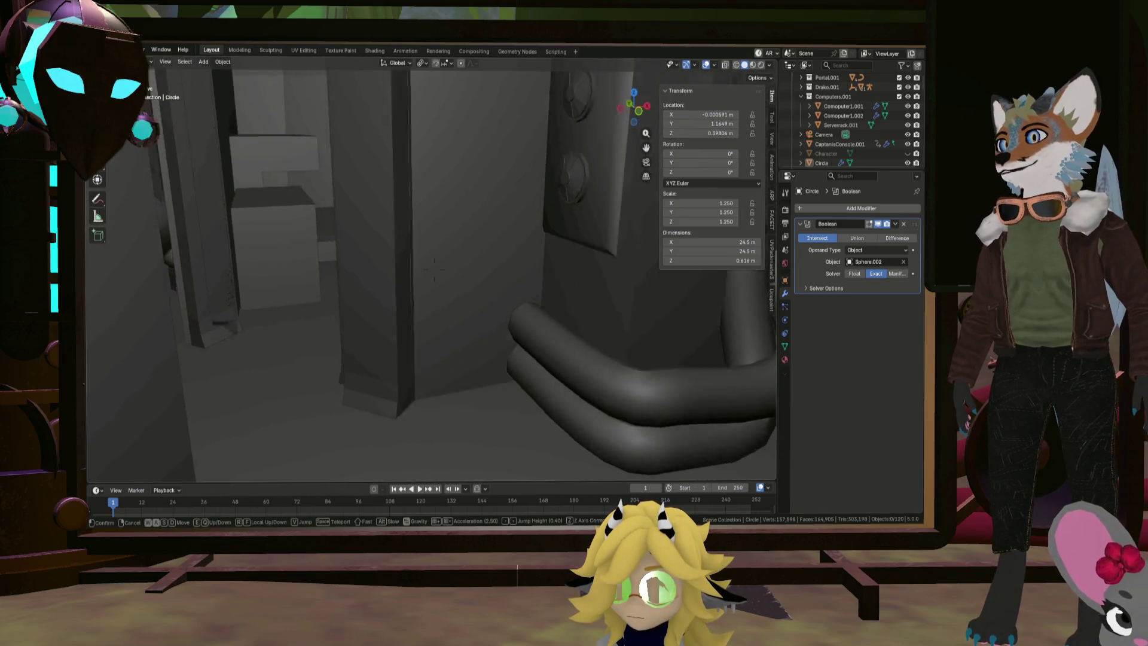
key("w")
key("a")
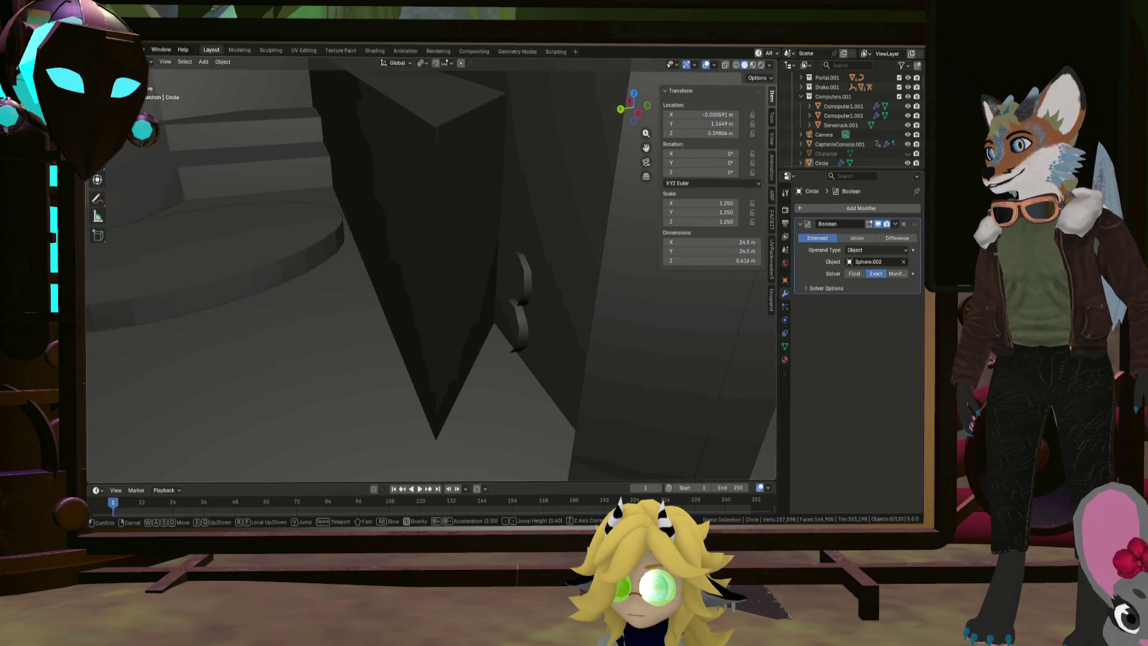
key("s")
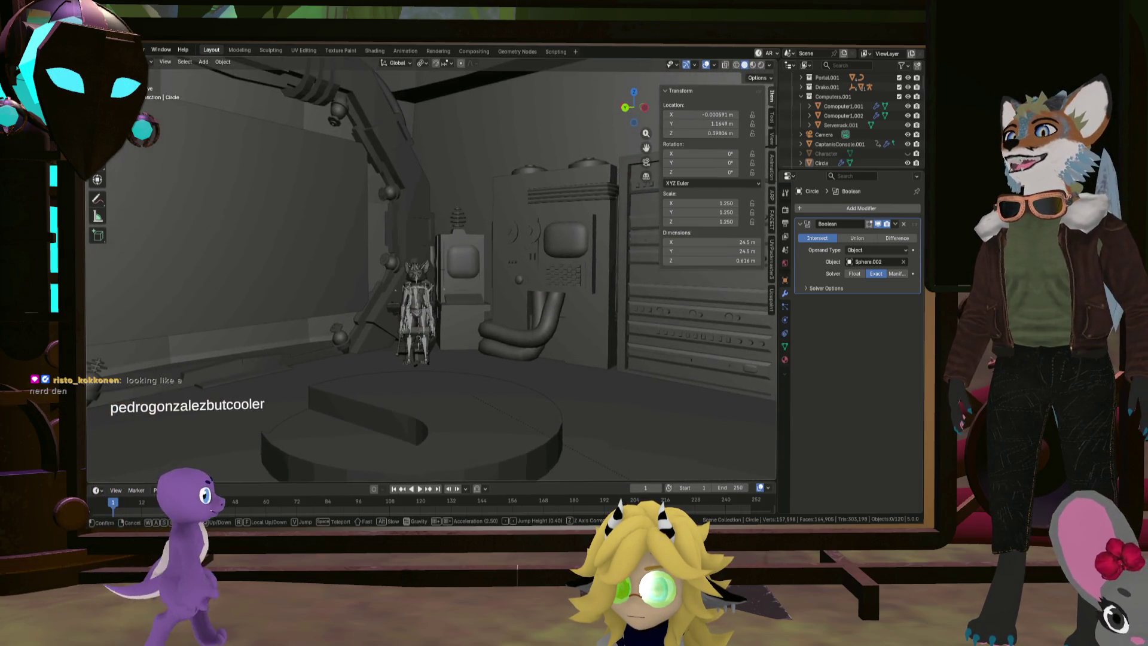
key("w")
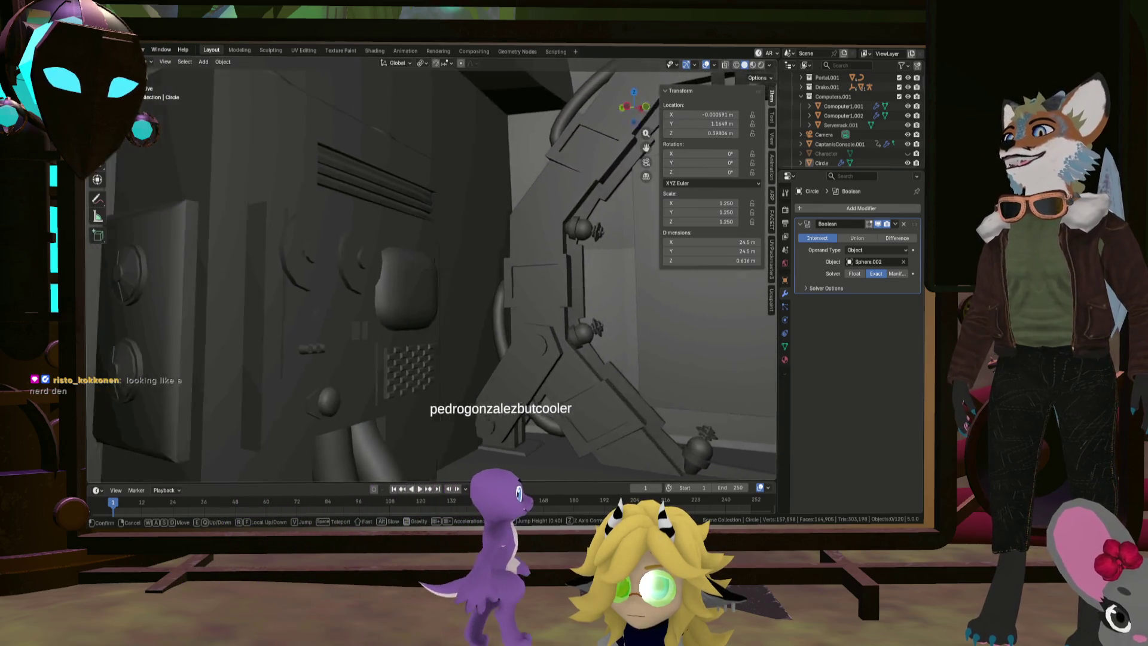
key("a")
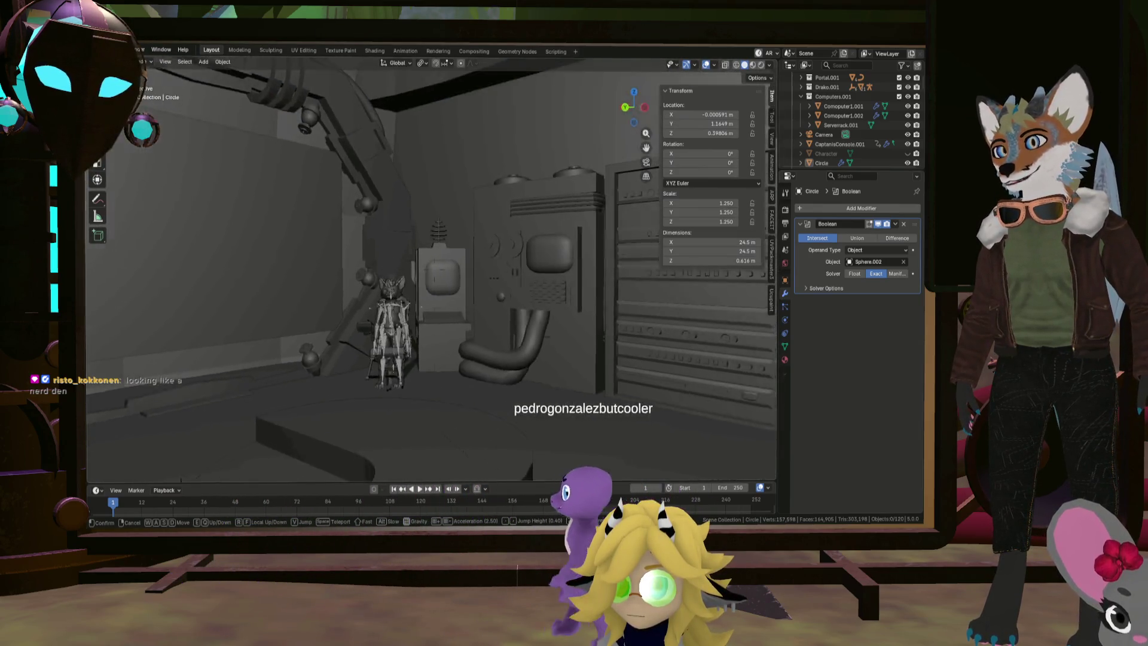
key("w")
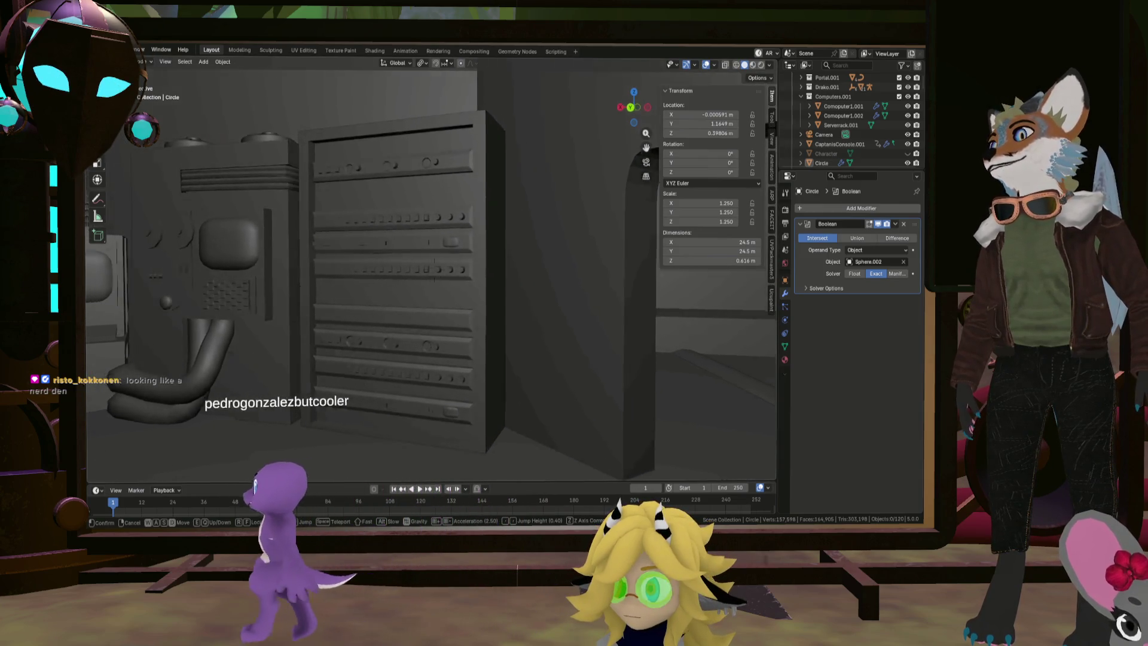
key("s")
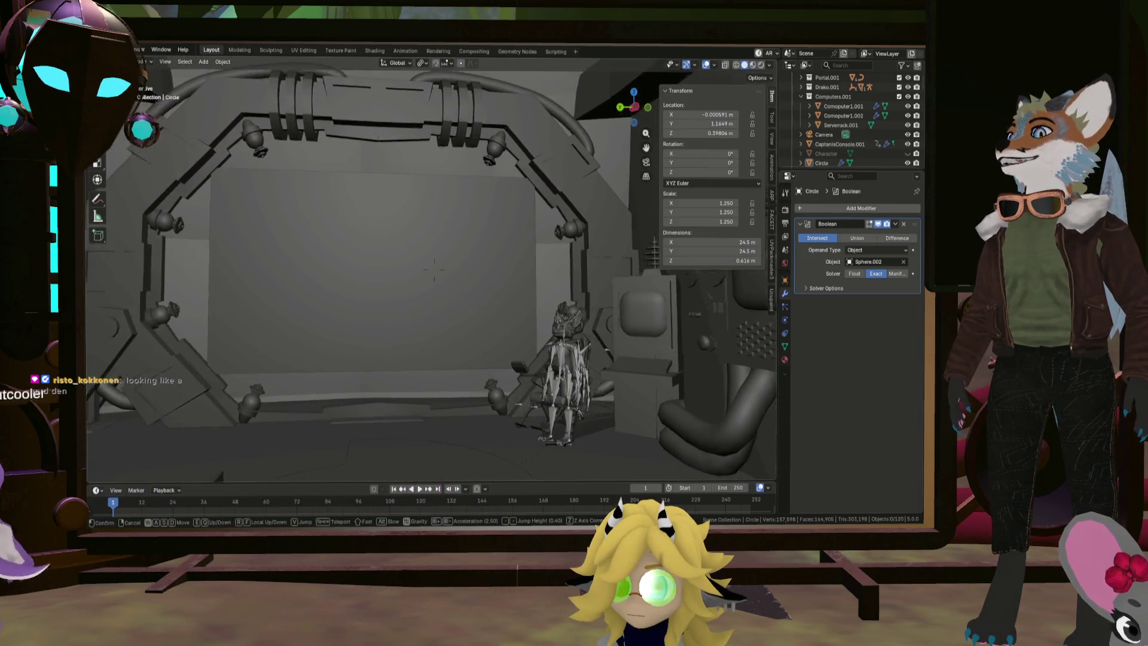
key("d")
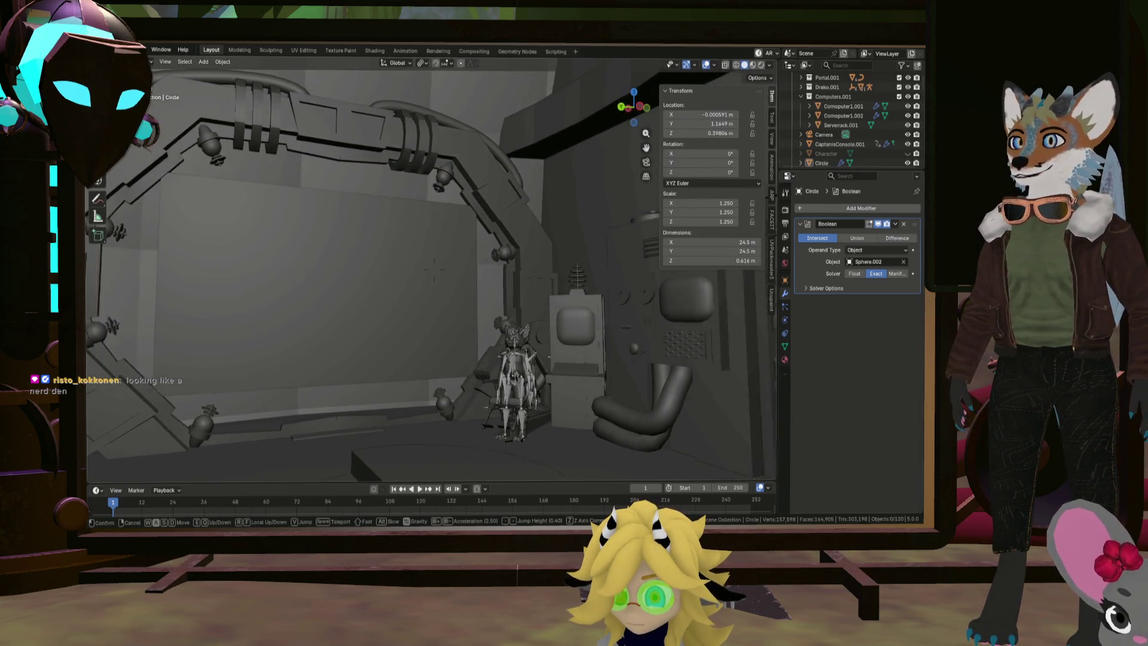
key("w")
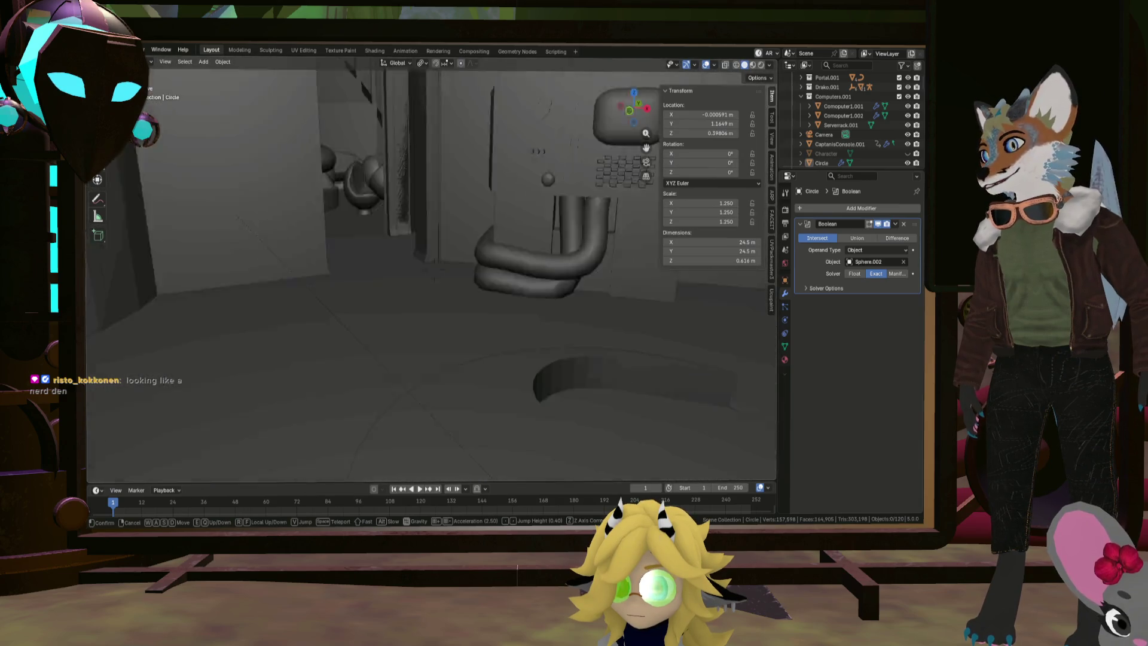
mouse_move(435, 269)
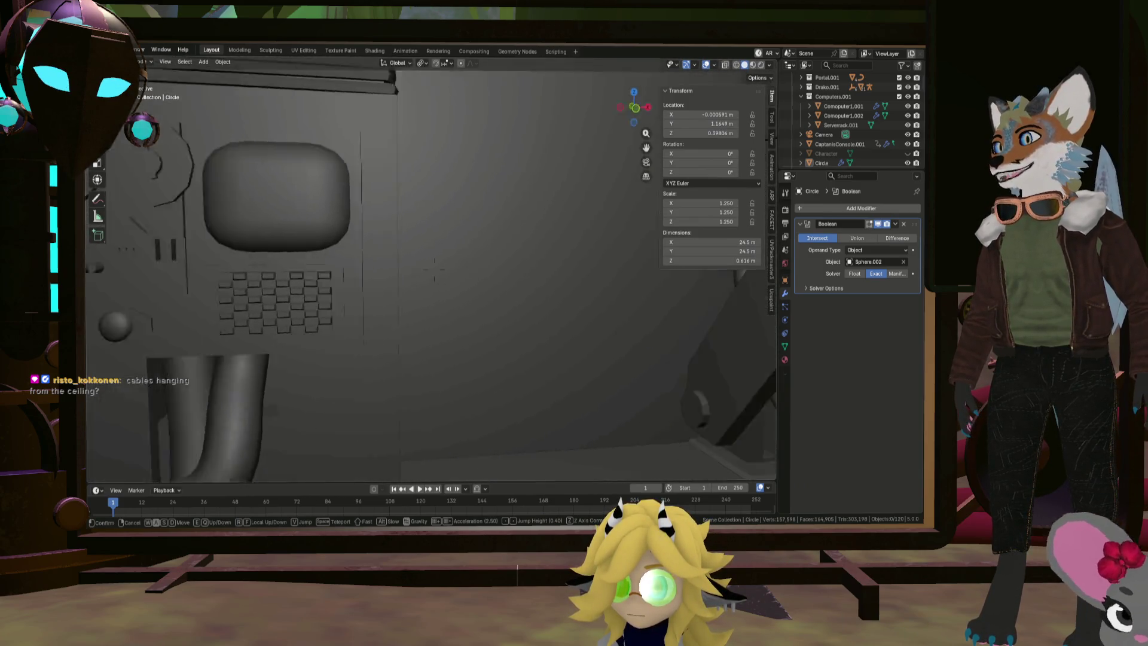
Walk past the sofa and pillars to the round platform, face the character, then exit walk mode
key("w")
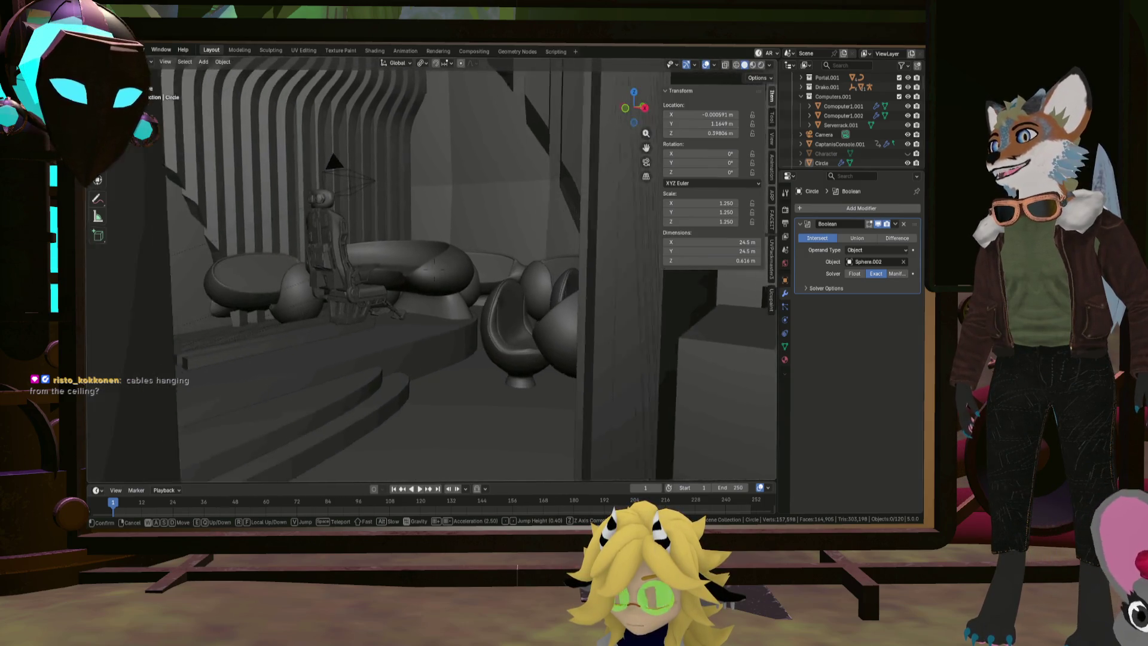
key("w")
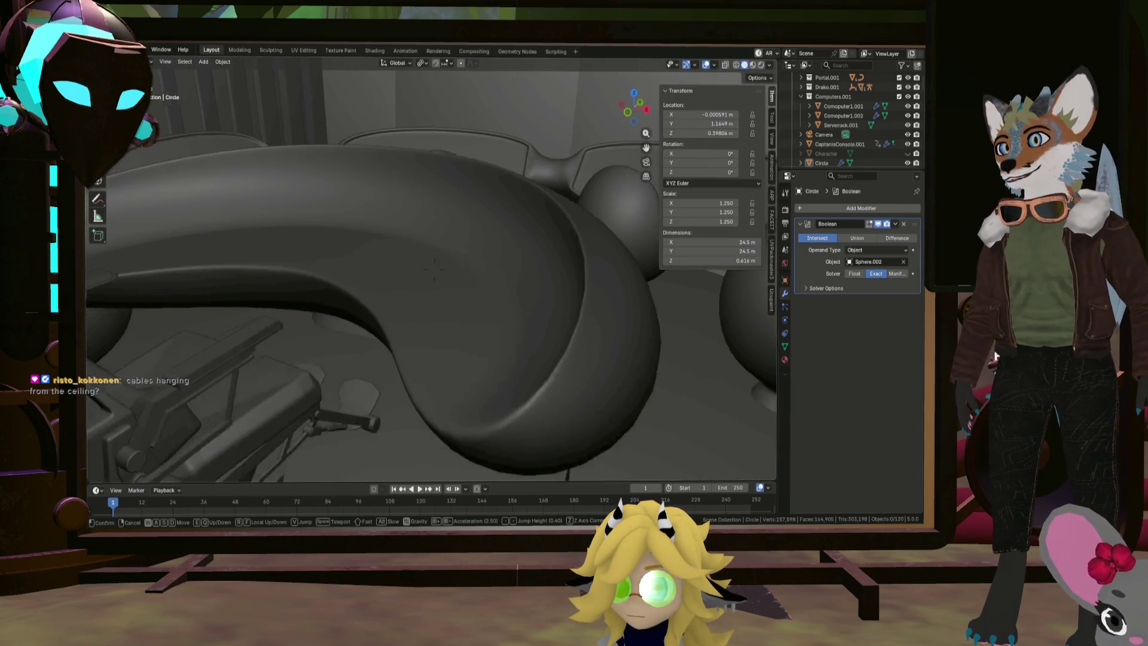
key("w")
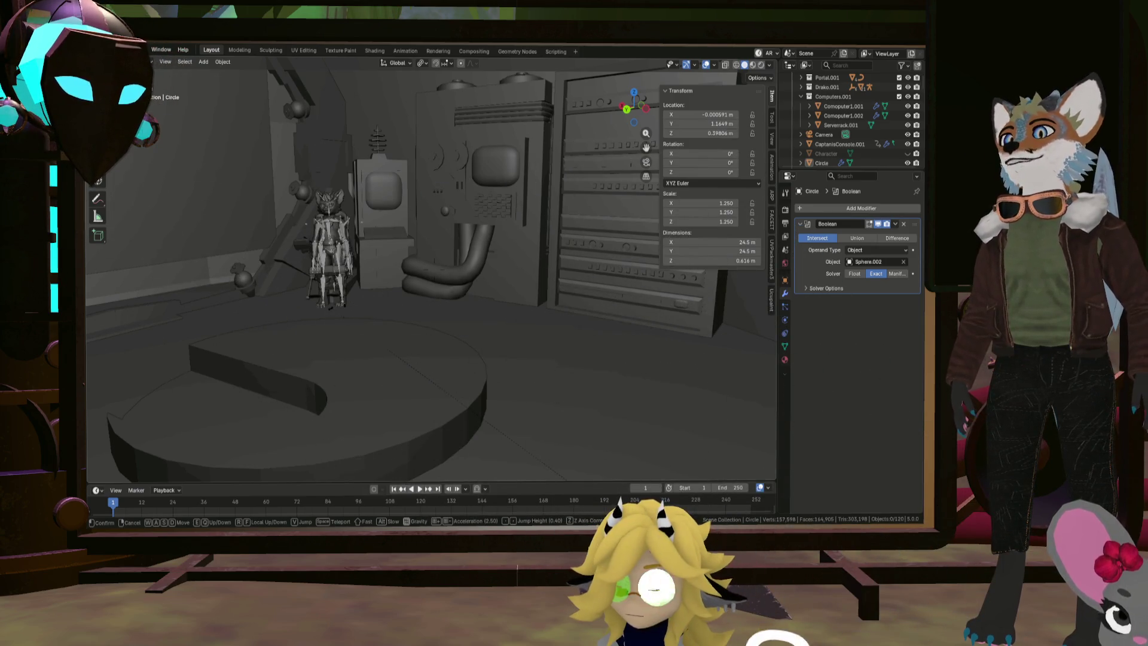
key("w")
key("s")
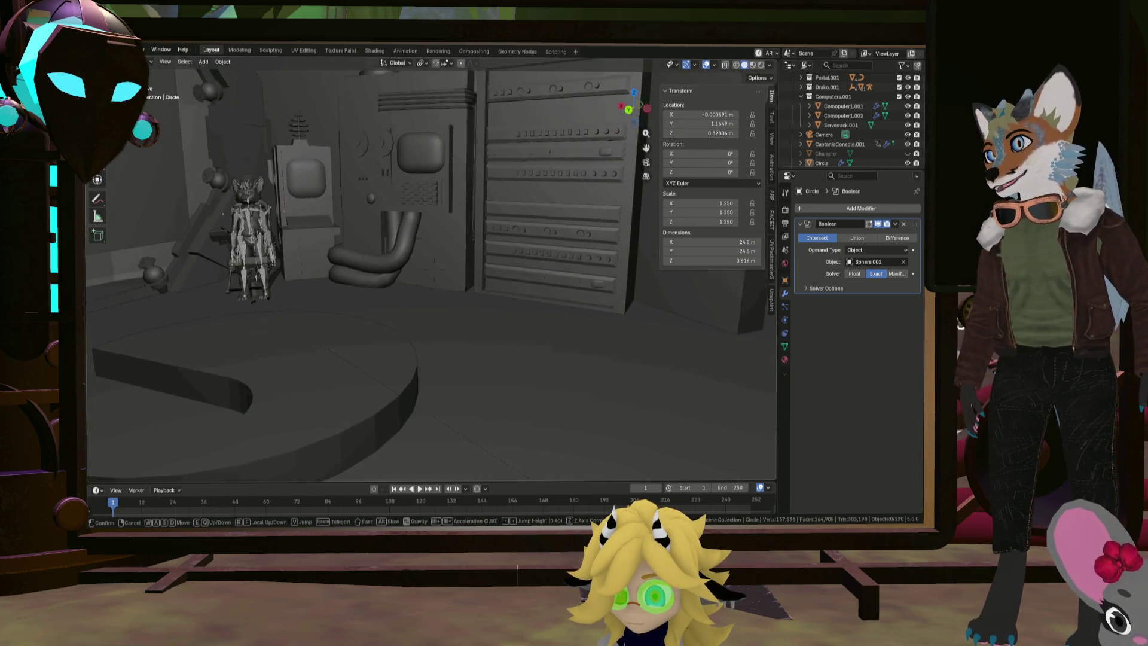
key("s")
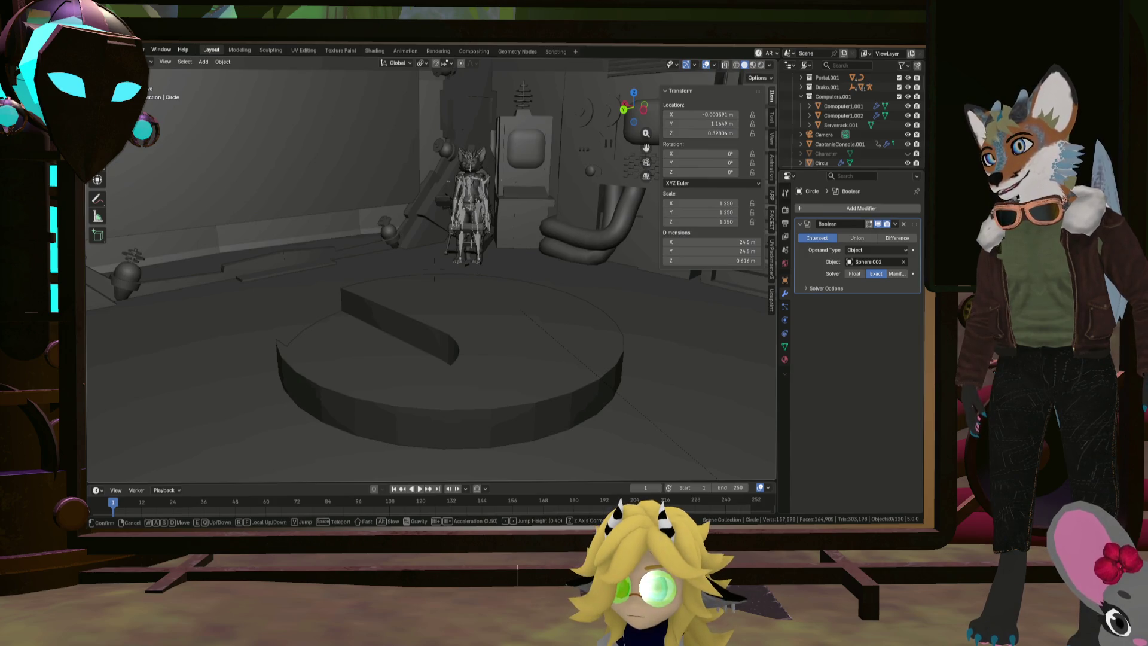
key("w")
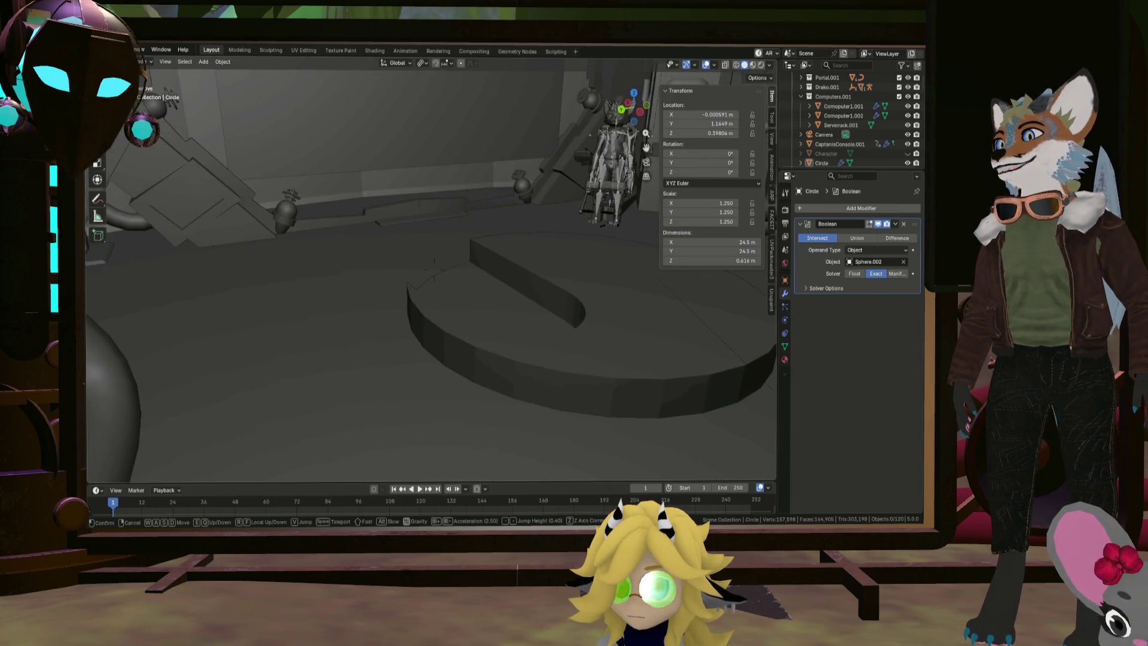
key("w")
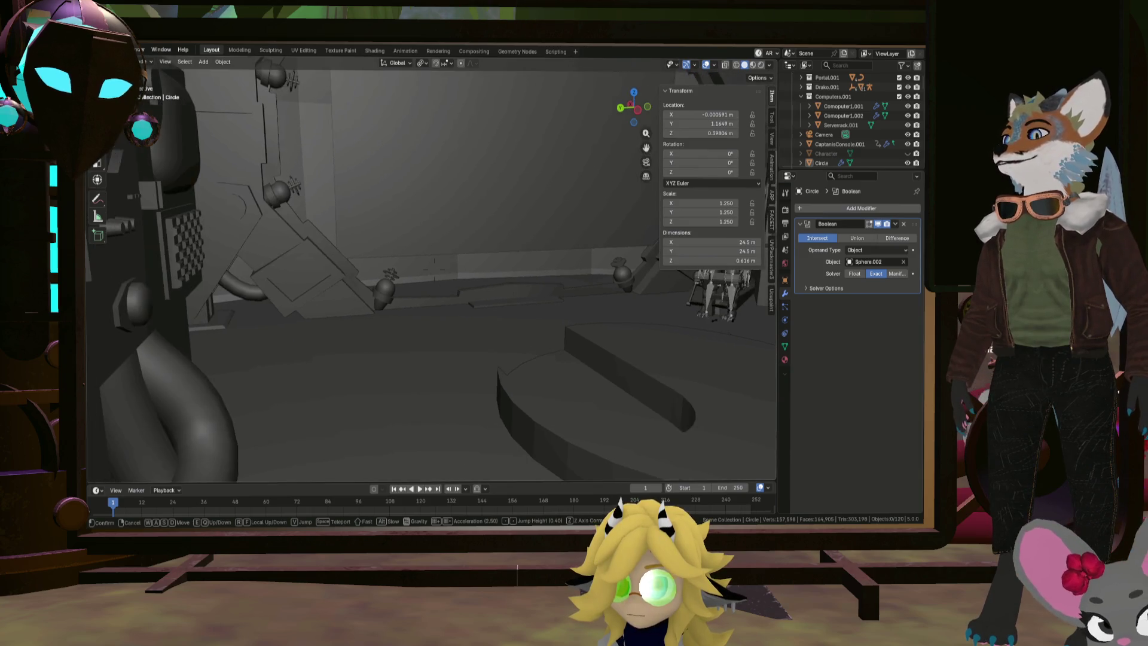
mouse_move(434, 270)
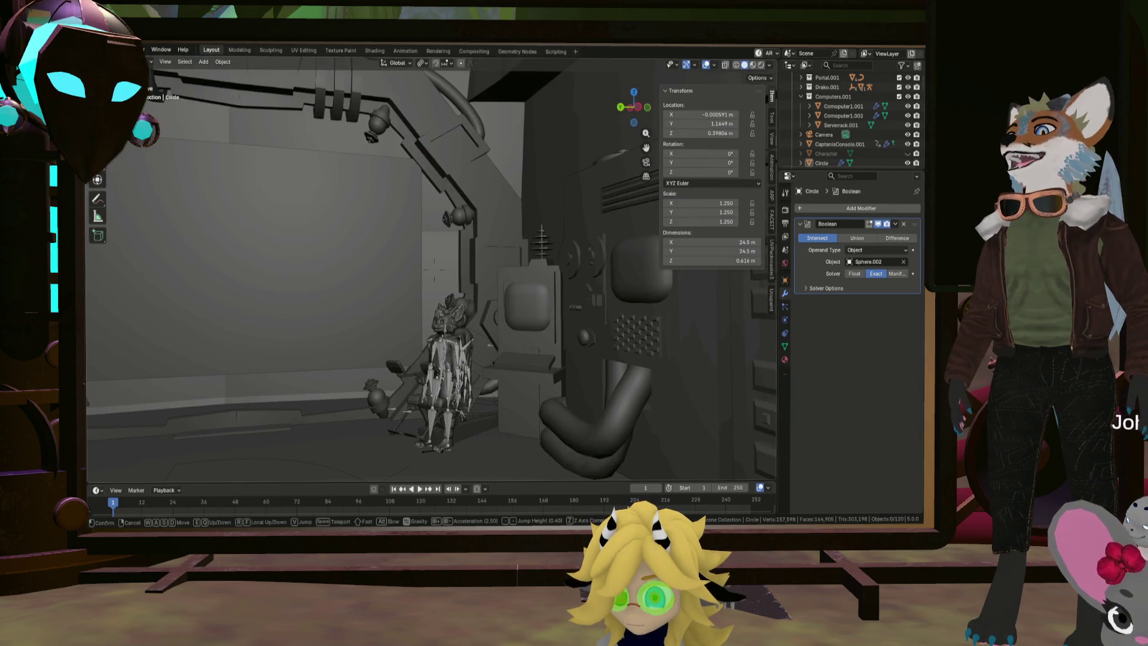
key("Escape")
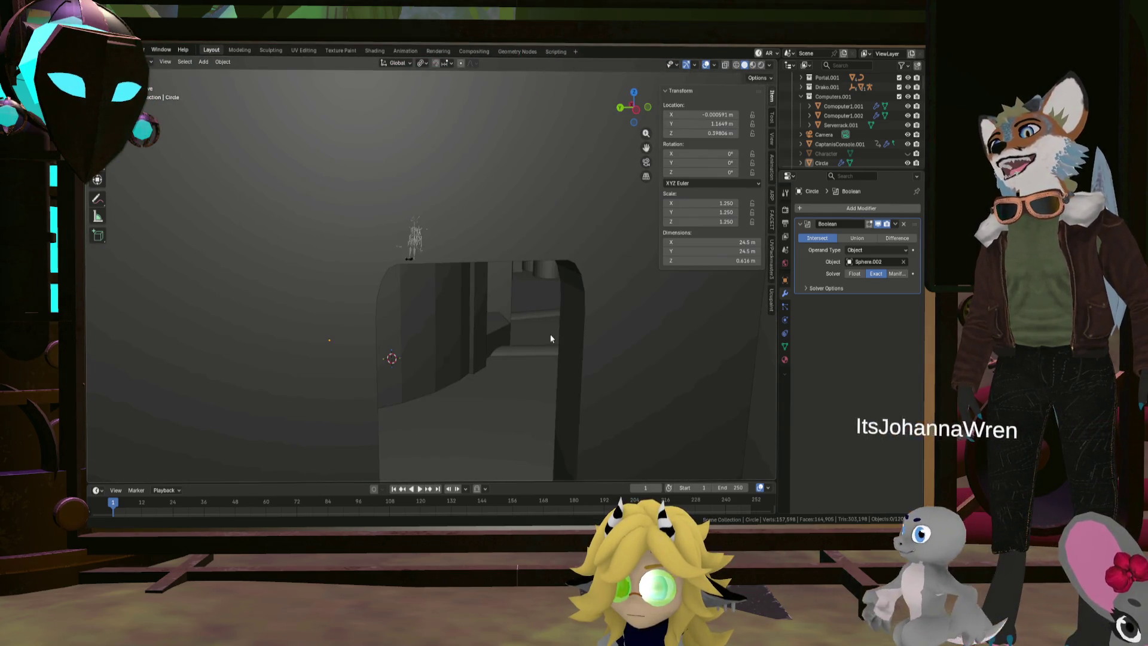
Walk through the arch with Shift+` walk mode, then exit and zoom out
key("shift+grave")
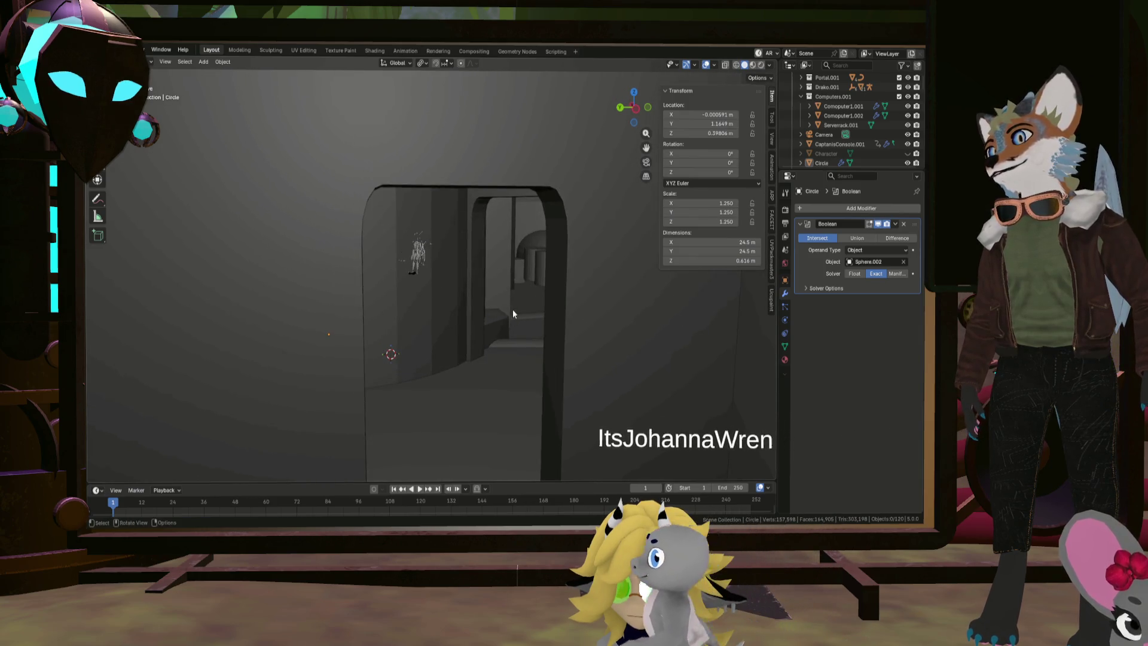
key("w")
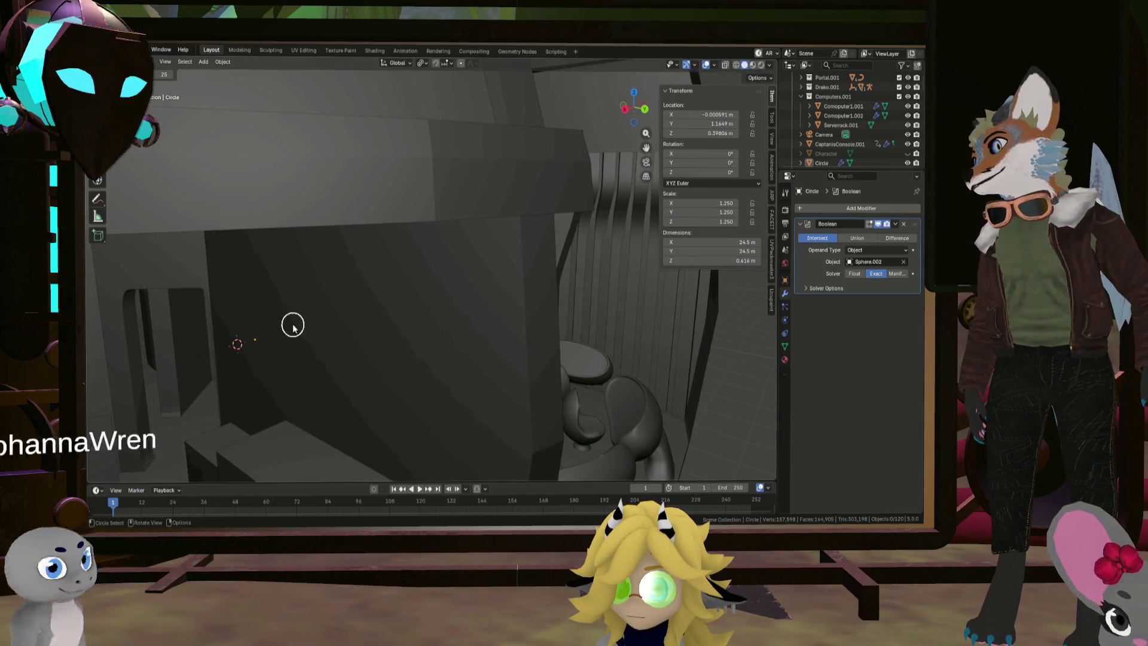
left_click(403, 318)
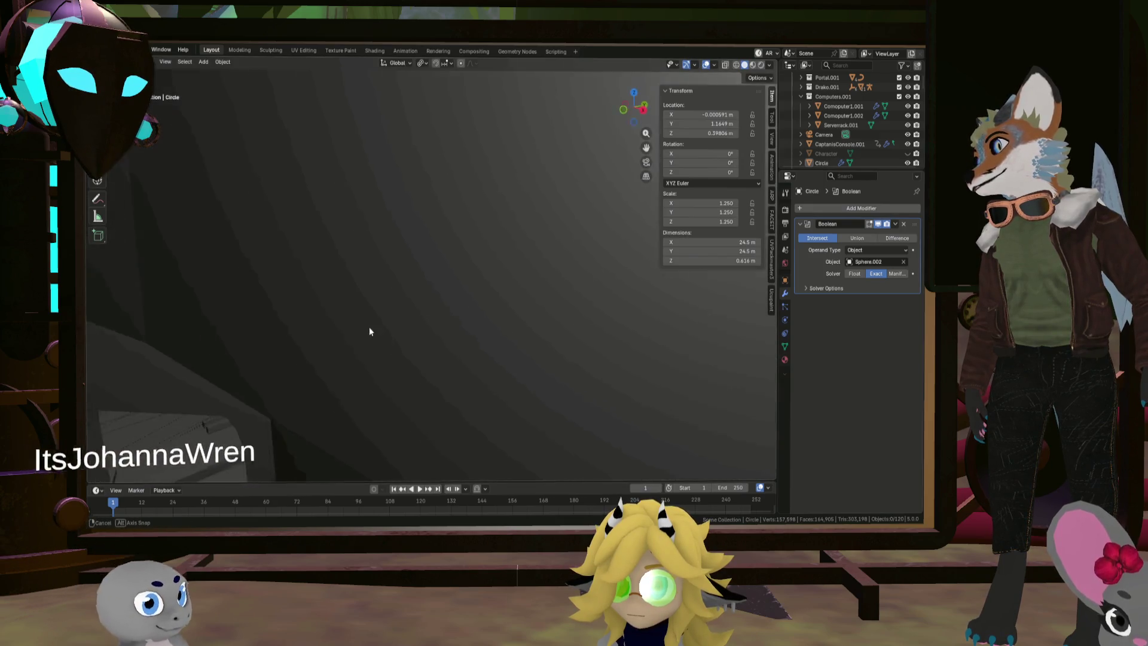
scroll(279, 326, "down", 3)
scroll(279, 327, "down", 10)
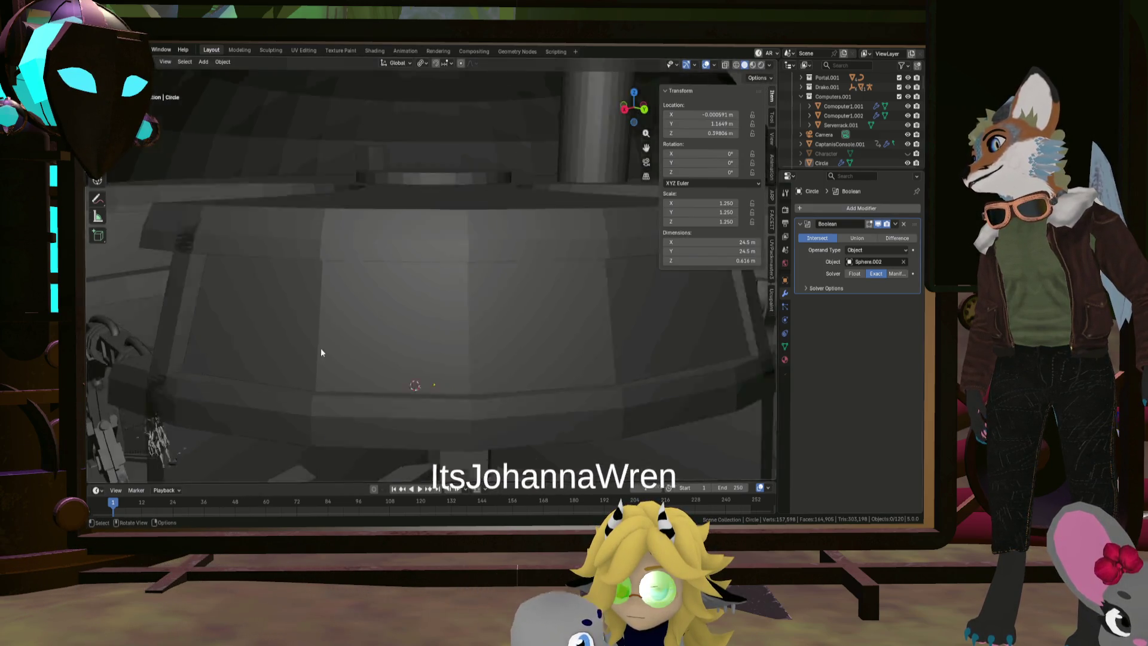
Centre and zoom in on the character, select metarig.001, and orbit around the chair
middle_click_drag(303, 364, 457, 357, "shift")
scroll(514, 371, "up", 10)
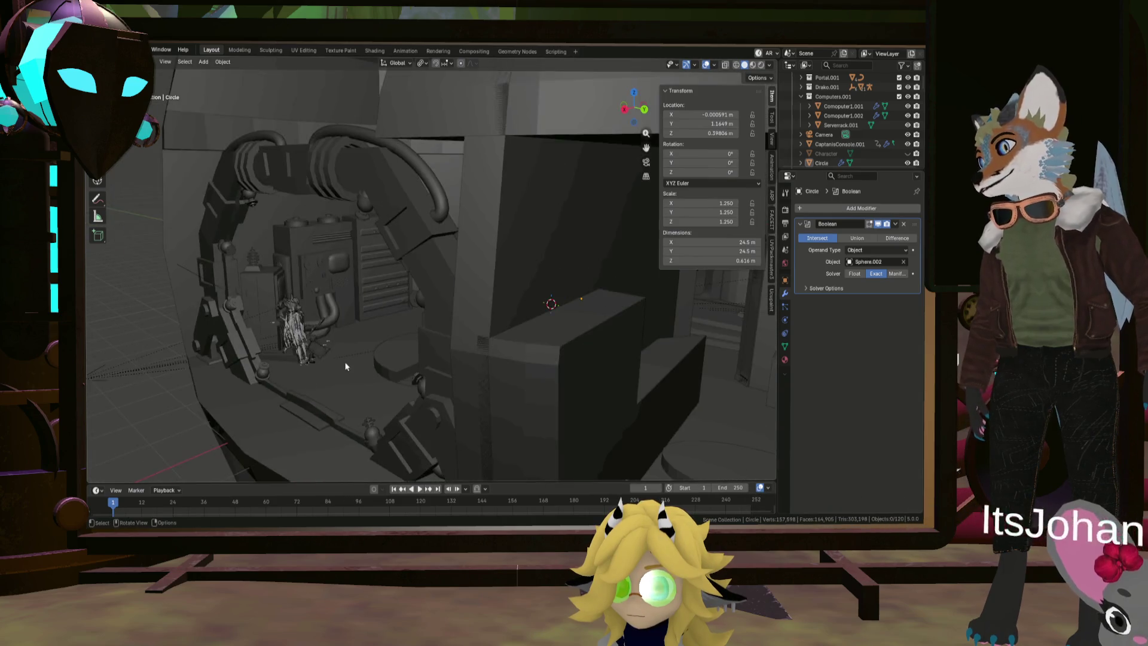
scroll(459, 365, "up", 8)
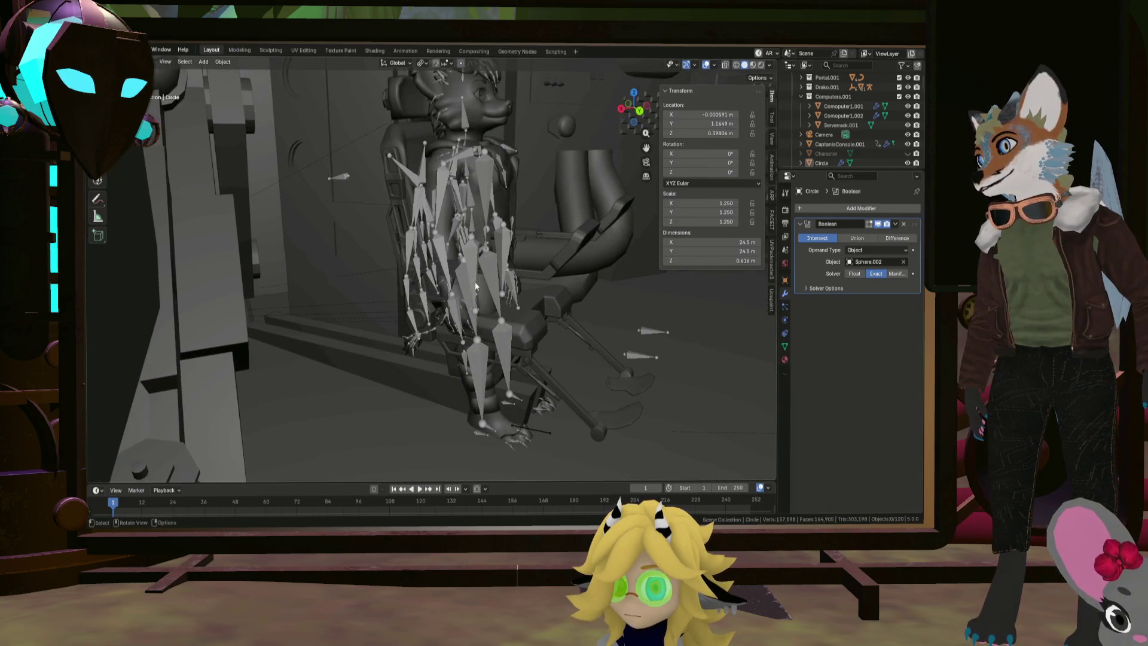
left_click(479, 272)
mouse_move(479, 285)
middle_mouse_down()
mouse_move(327, 295)
mouse_move(244, 264)
mouse_move(483, 339)
mouse_move(190, 167)
middle_mouse_up()
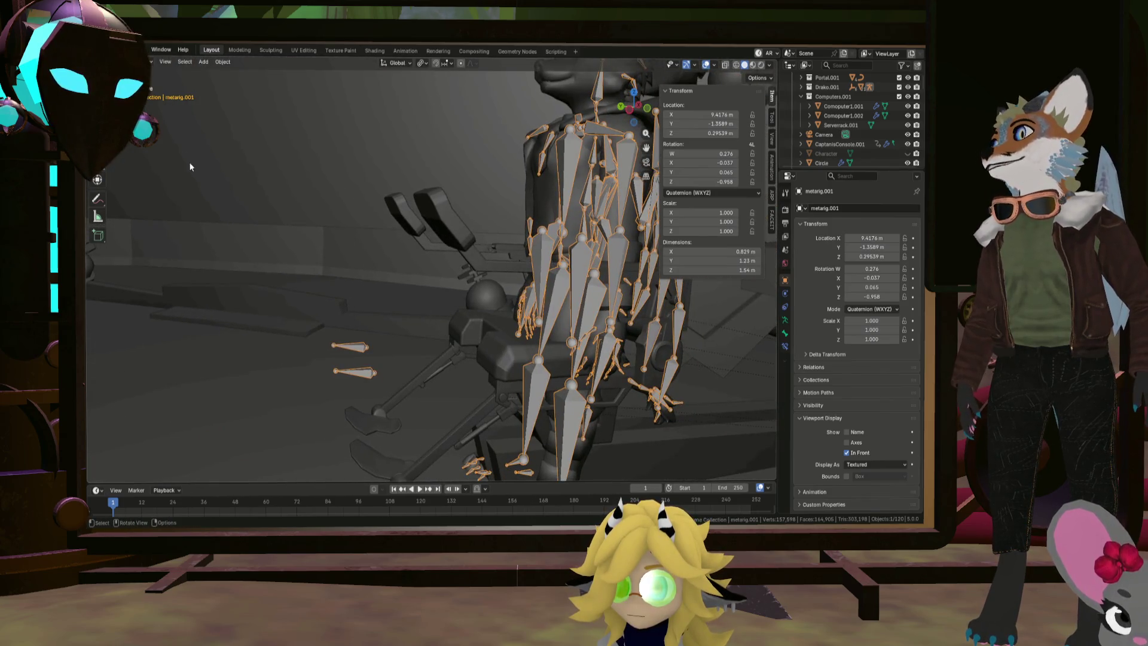
Switch metarig.001 to Pose Mode and enlarge the timeline below the 3D view
left_click(150, 62)
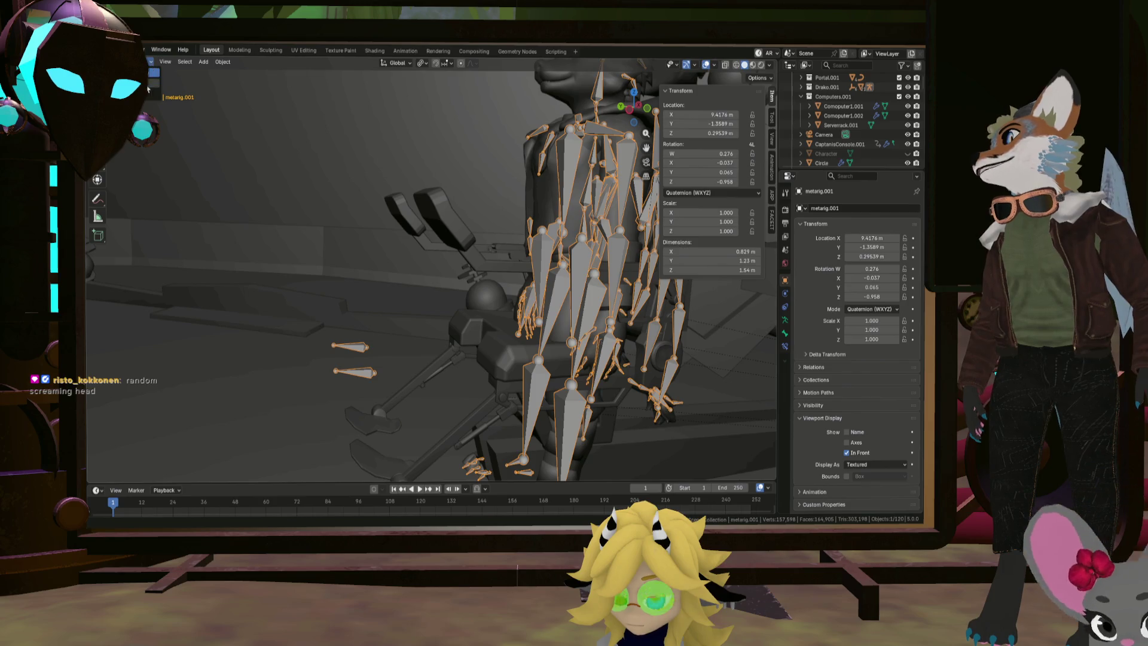
left_click(150, 89)
mouse_move(305, 198)
middle_mouse_down()
mouse_move(429, 278)
mouse_move(494, 307)
mouse_move(519, 296)
middle_mouse_up()
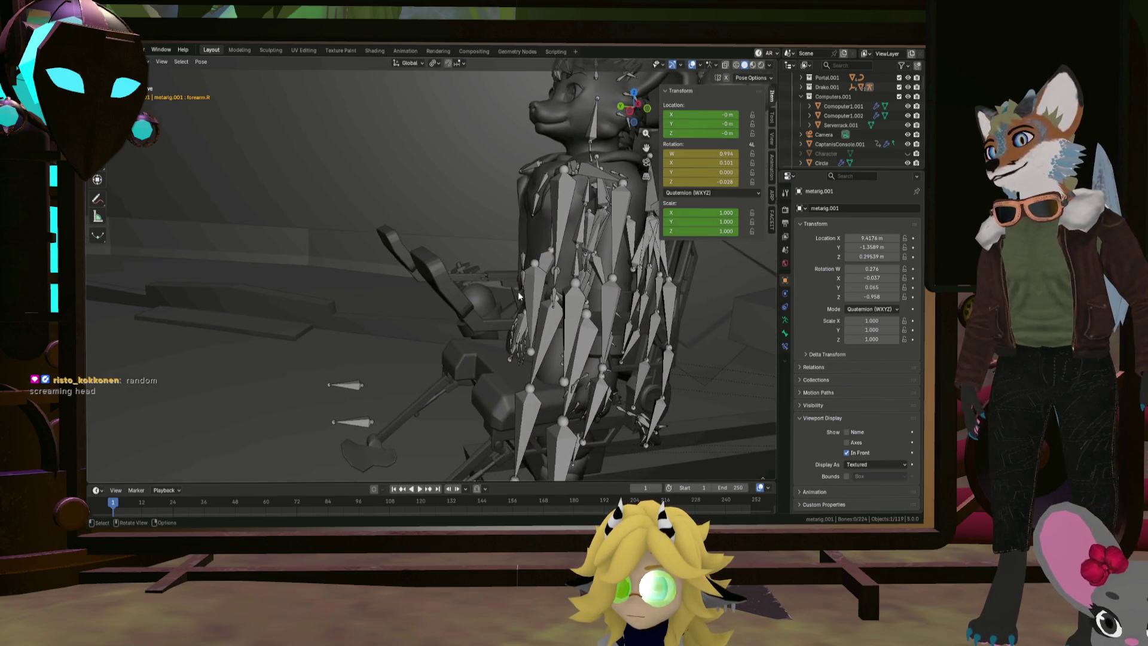
left_click_drag(344, 483, 380, 383)
mouse_move(312, 378)
middle_mouse_down()
mouse_move(325, 343)
mouse_move(585, 339)
mouse_move(535, 293)
middle_mouse_up()
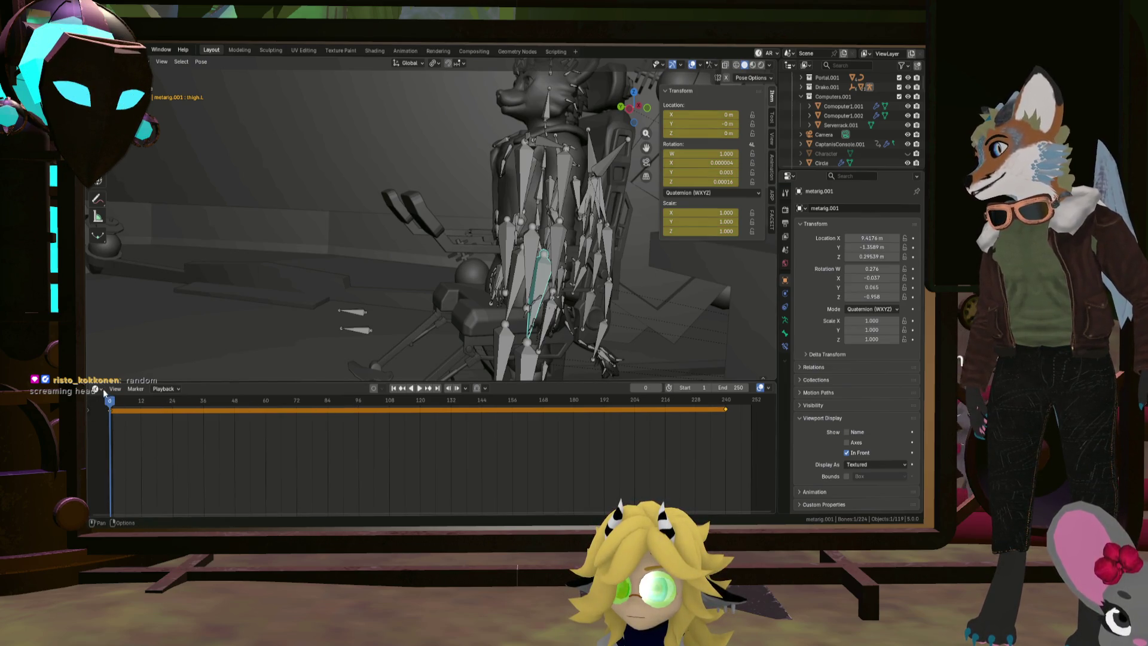
Turn the timeline into the Nonlinear Animation editor and push down the Idle1.001 action
left_click(100, 390)
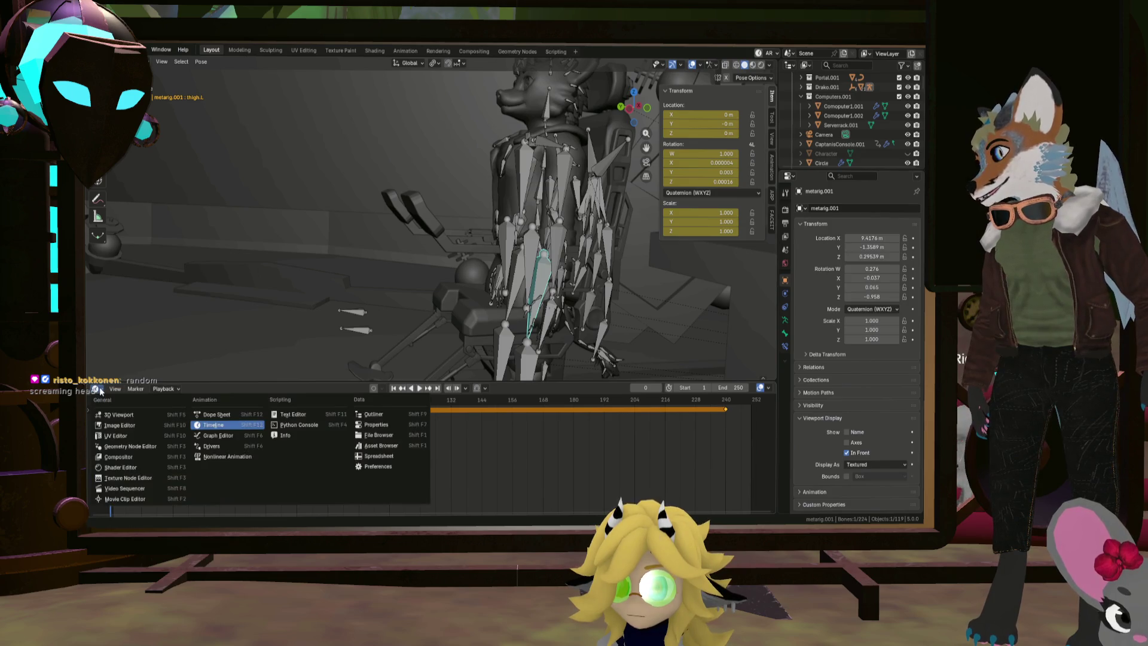
left_click(231, 457)
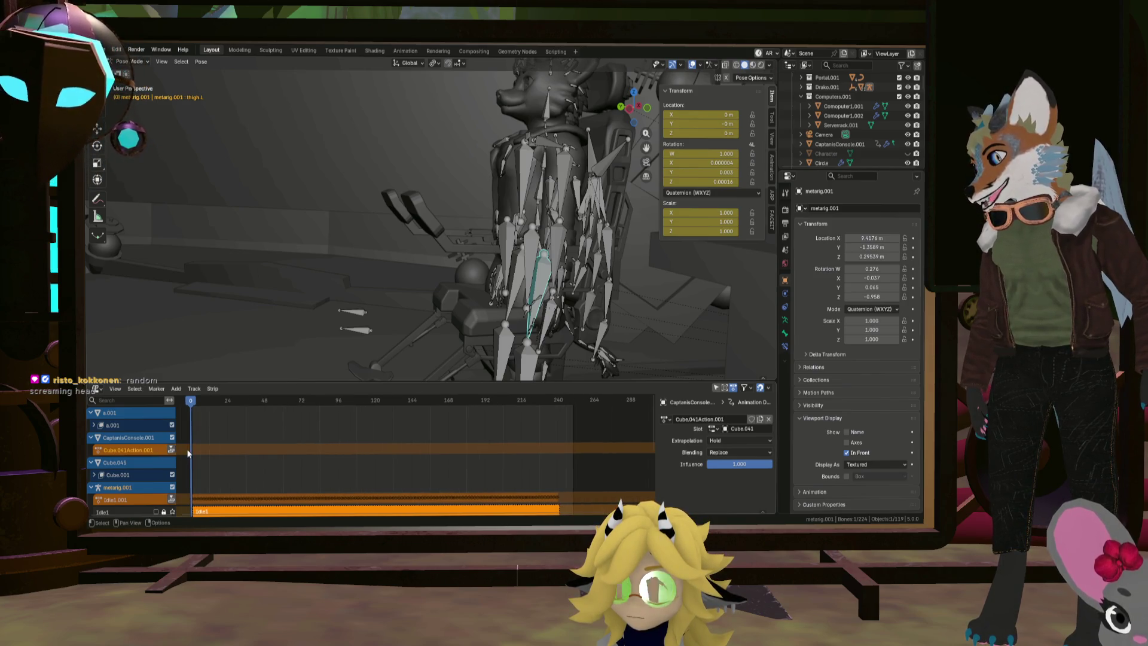
left_click(172, 500)
scroll(200, 486, "down", 1)
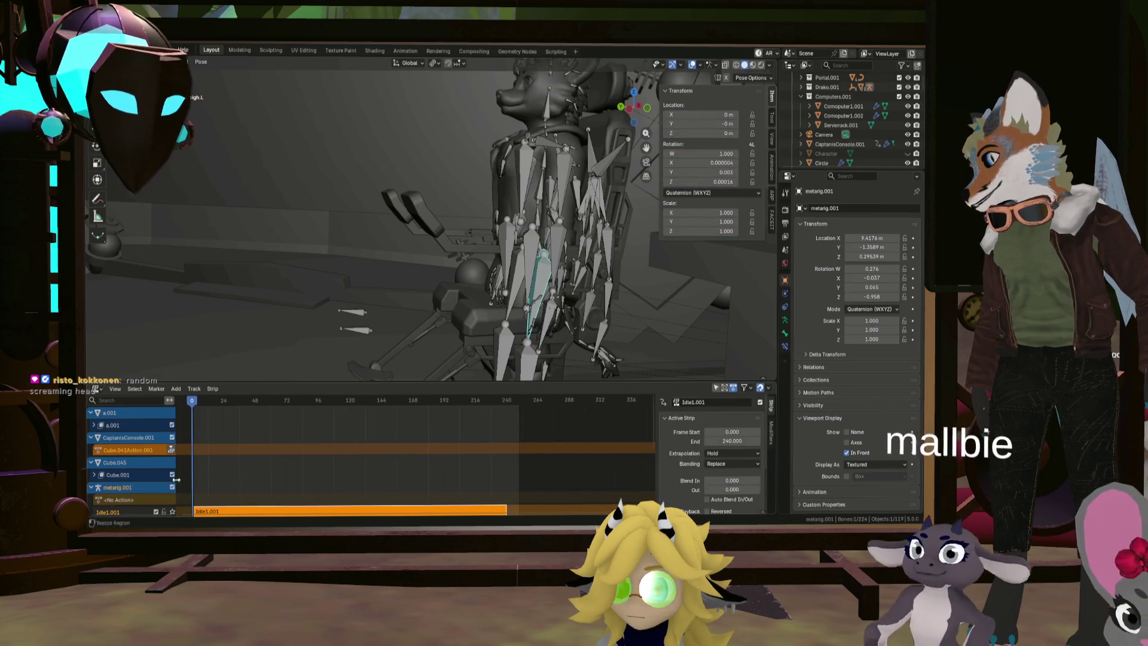
scroll(158, 479, "down", 2)
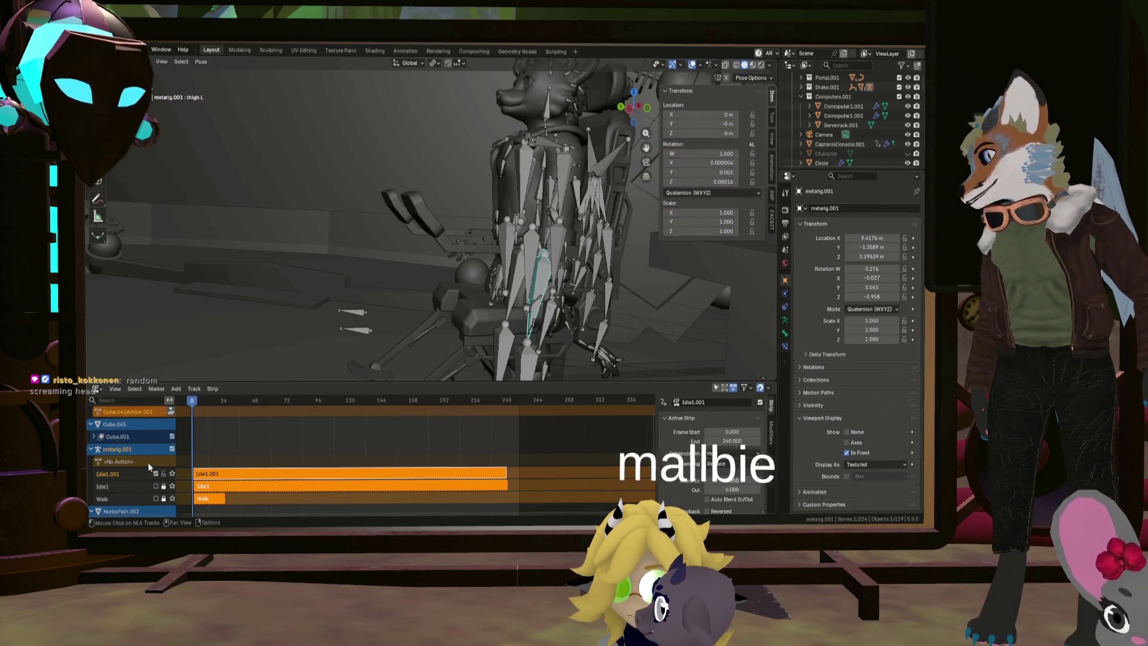
left_click(103, 388)
Restore the Timeline editor and try, then cancel, a thigh bone rotation
left_click(237, 426)
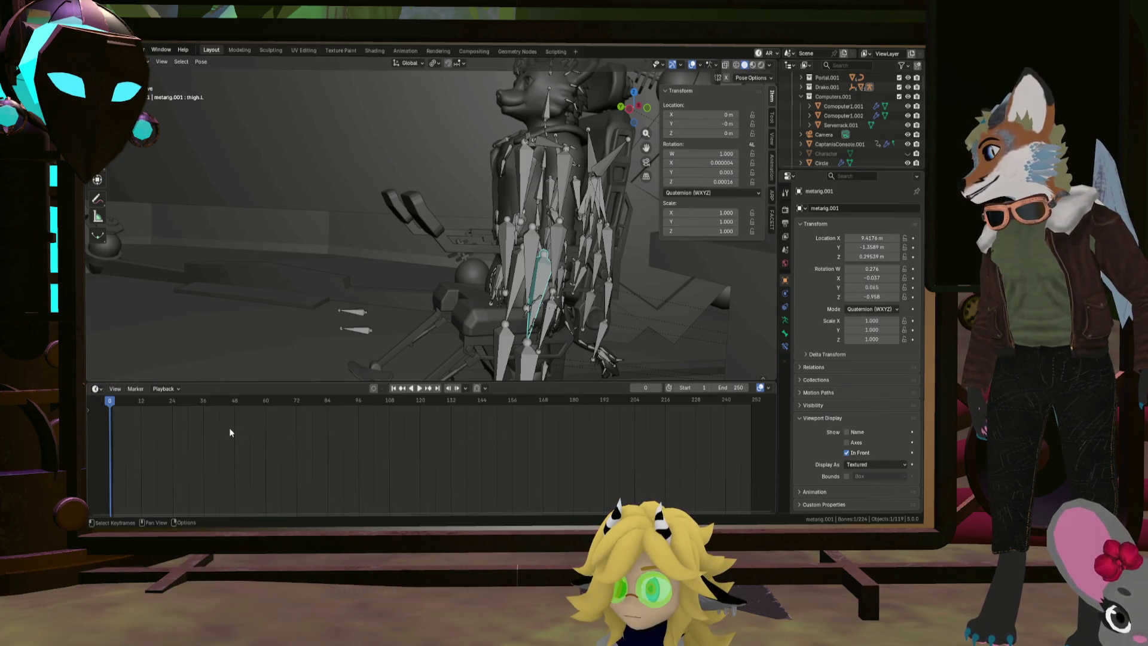
middle_click_drag(512, 290, 467, 311)
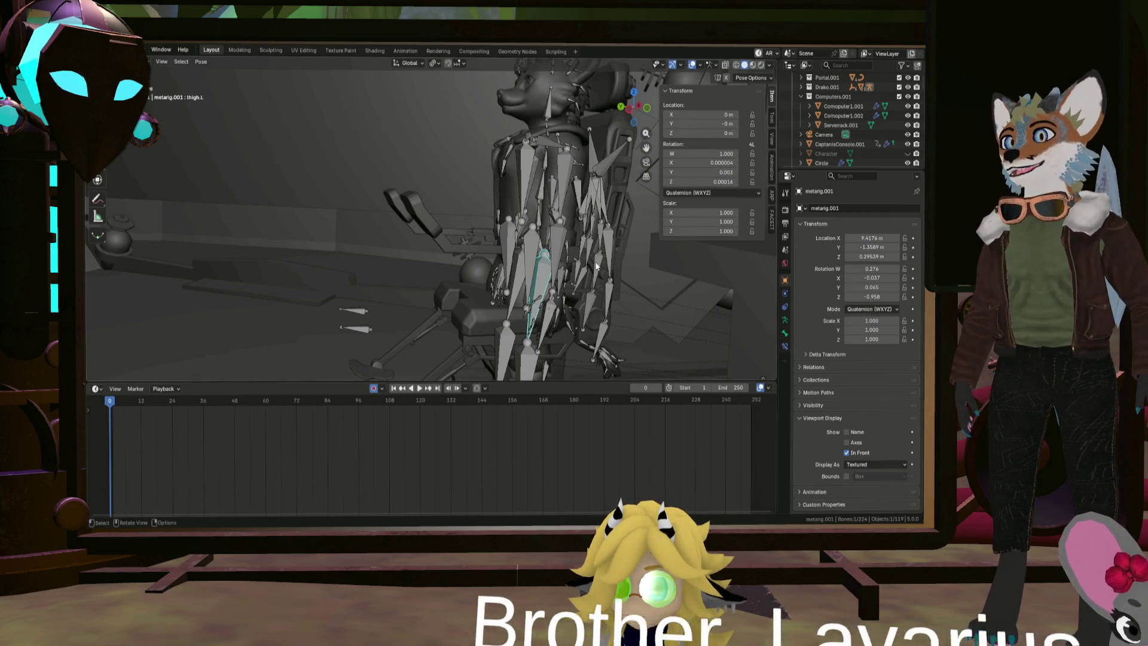
key("r")
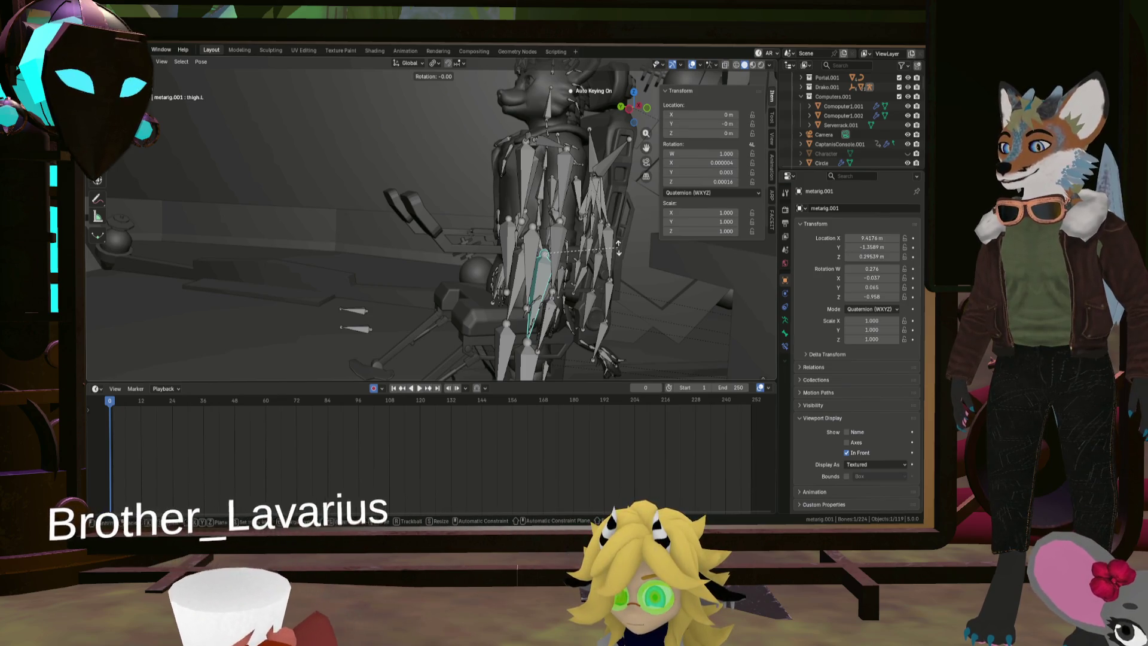
mouse_move(620, 313)
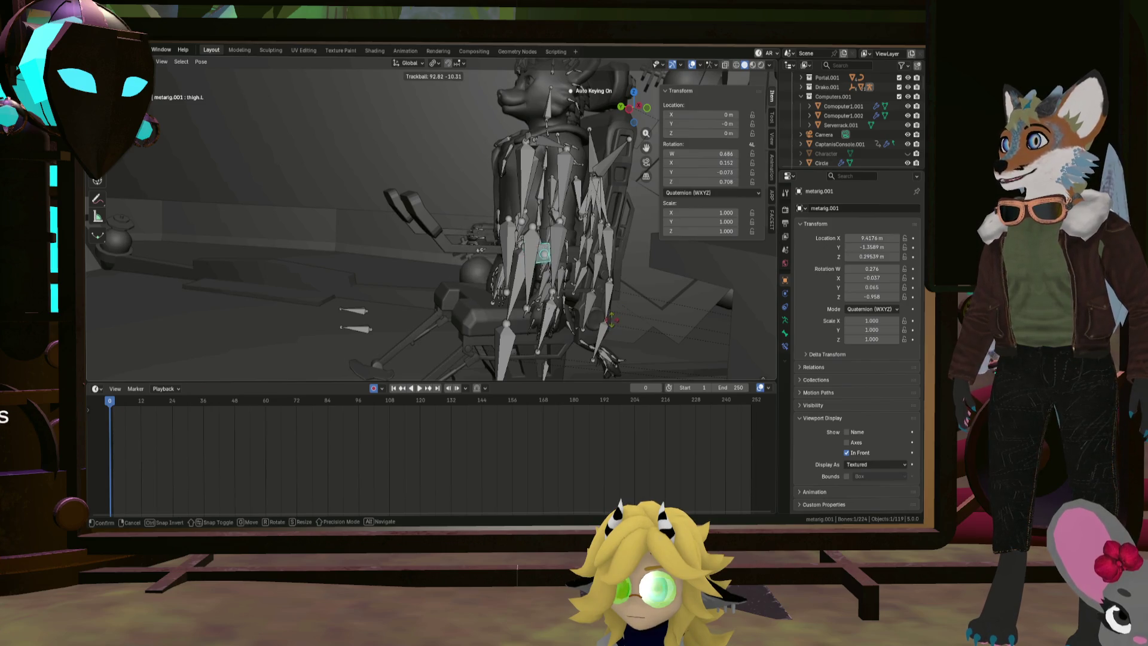
right_click(620, 269)
mouse_move(625, 216)
middle_mouse_down()
mouse_move(585, 225)
mouse_move(558, 275)
mouse_move(495, 275)
mouse_move(504, 271)
middle_mouse_up()
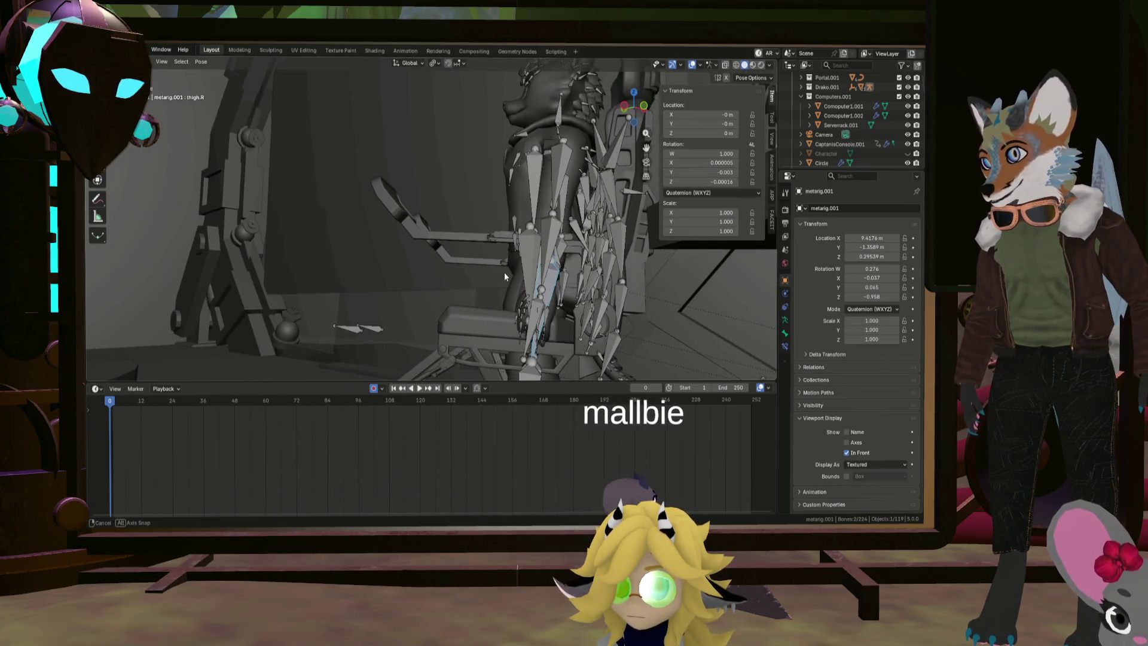
Select both thigh bones and rotate them -74.8°, then adjust the rotation further
left_click(553, 267, "shift")
key("r")
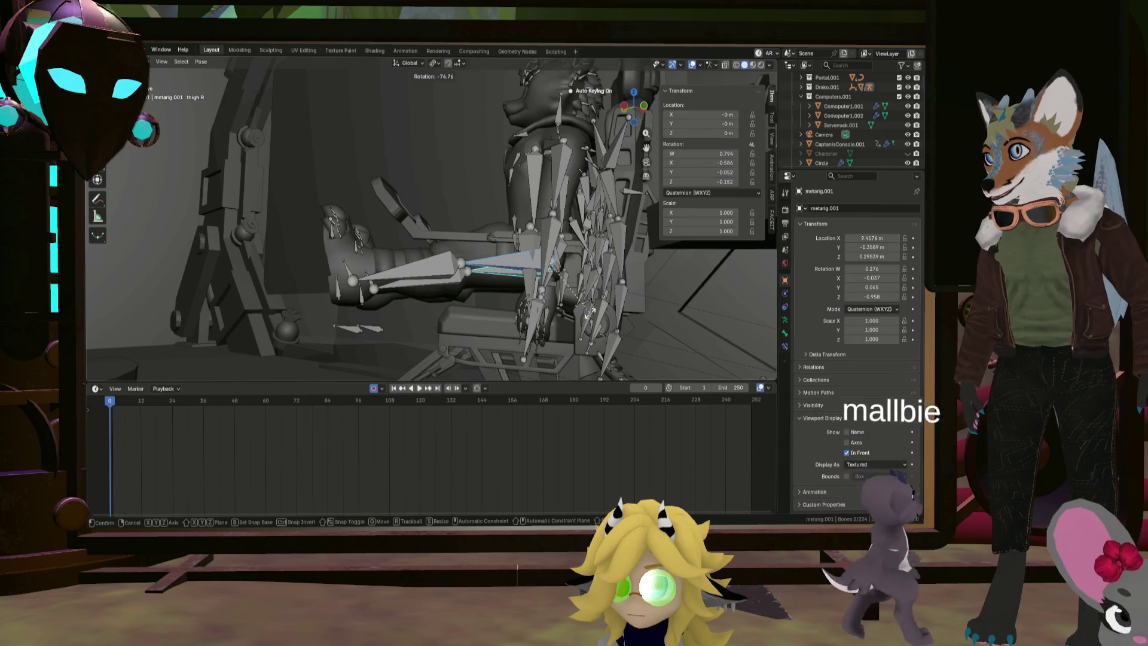
left_click(454, 296)
mouse_move(454, 297)
middle_mouse_down()
mouse_move(542, 325)
mouse_move(565, 354)
mouse_move(538, 311)
middle_mouse_up()
key("r")
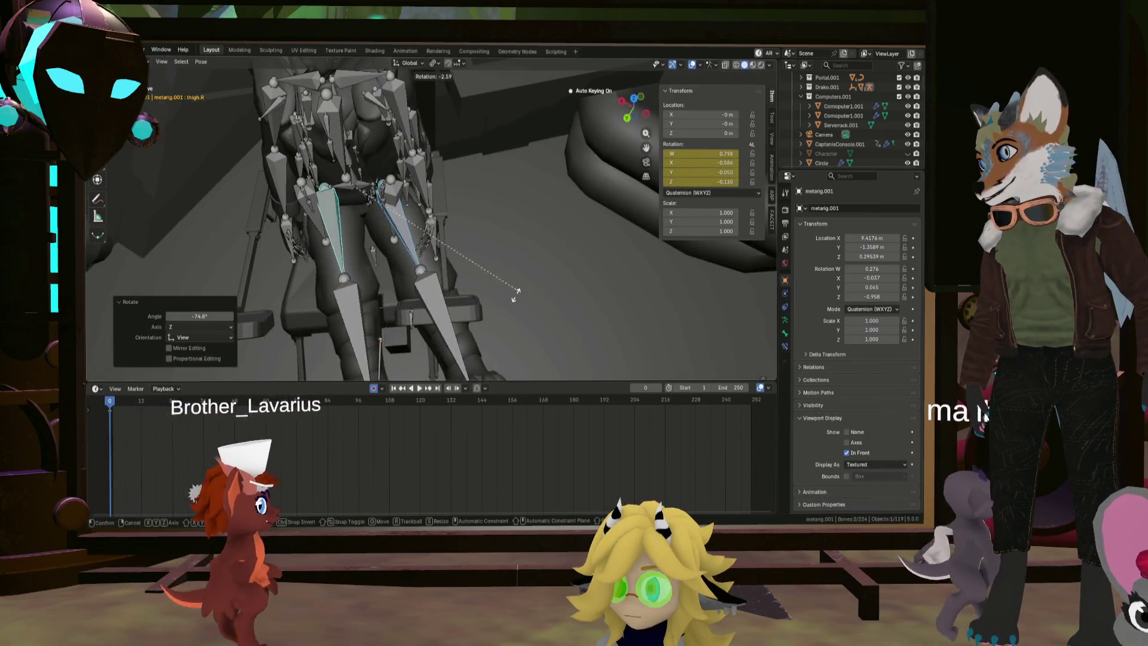
left_click(462, 320)
mouse_move(462, 320)
middle_mouse_down()
mouse_move(404, 278)
mouse_move(439, 242)
mouse_move(411, 209)
mouse_move(482, 254)
mouse_move(495, 248)
mouse_move(393, 343)
mouse_move(441, 340)
mouse_move(433, 327)
mouse_move(444, 320)
middle_mouse_up()
Lower the bone along Z, then select shin.R and rotate it 34.3°
key("g")
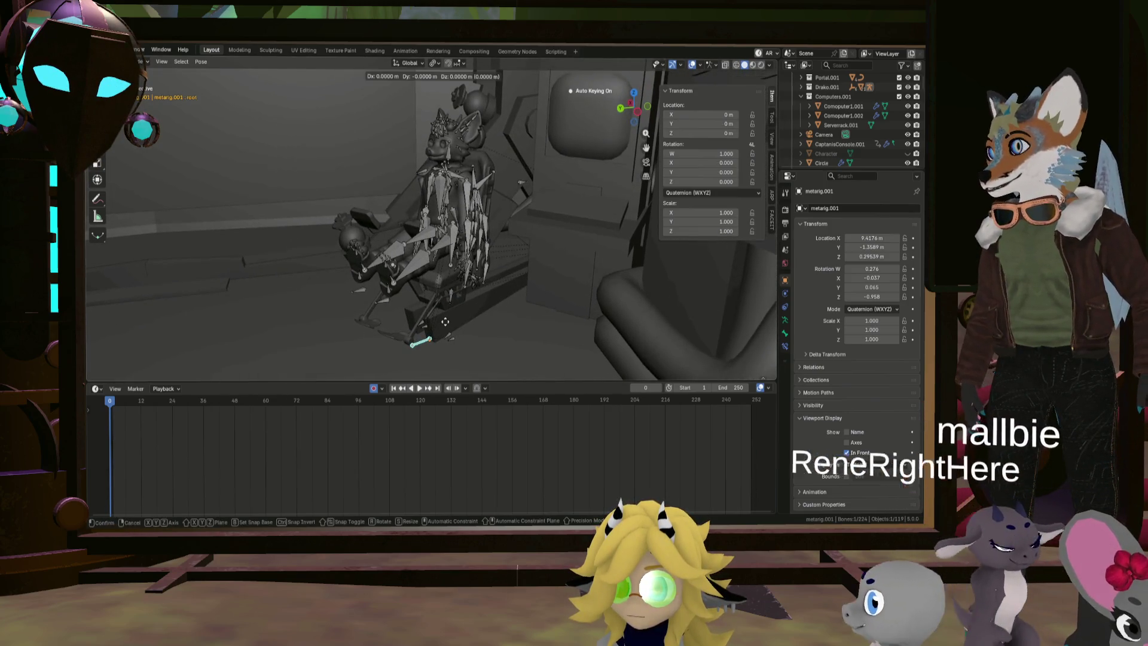
key("z")
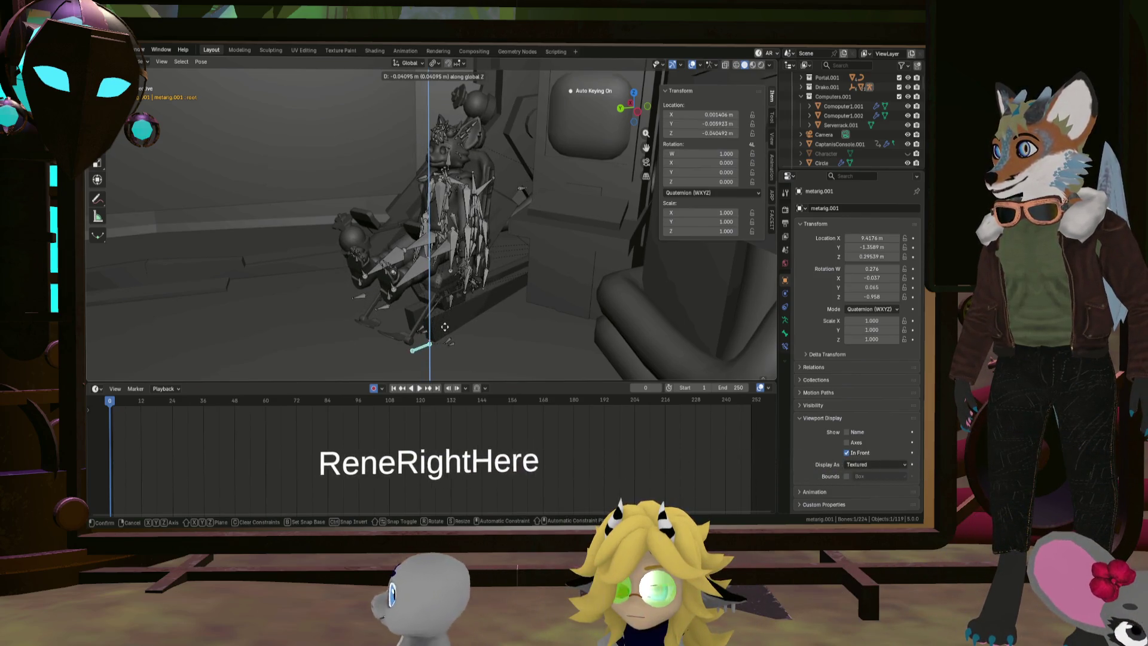
left_click(425, 320)
left_click(404, 272)
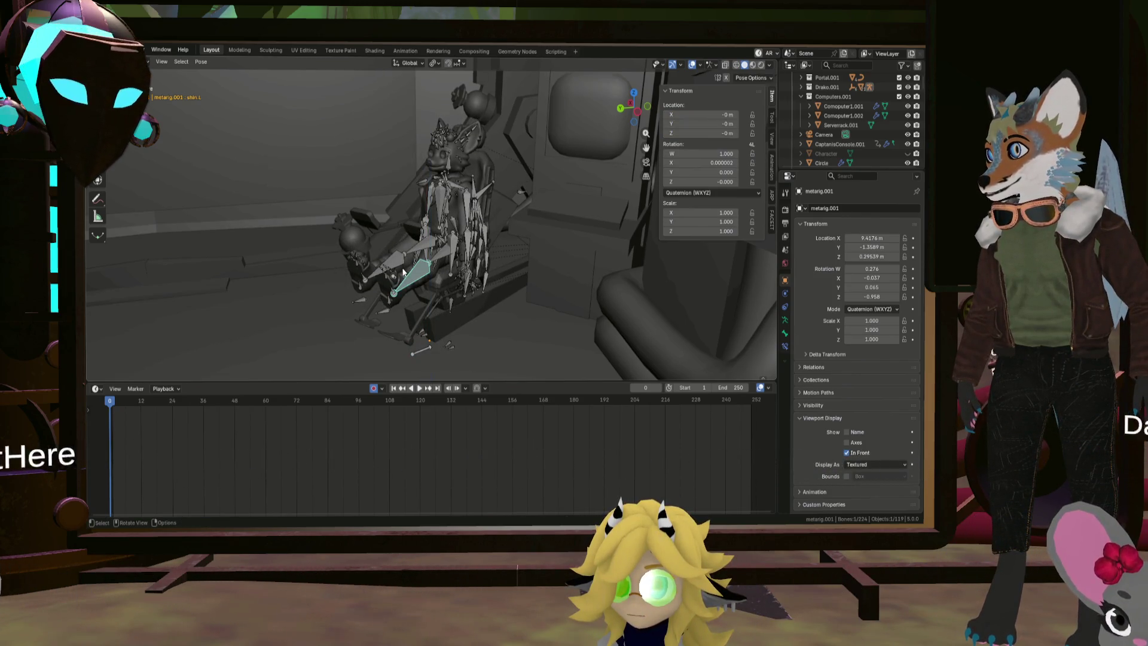
middle_click_drag(415, 287, 360, 253)
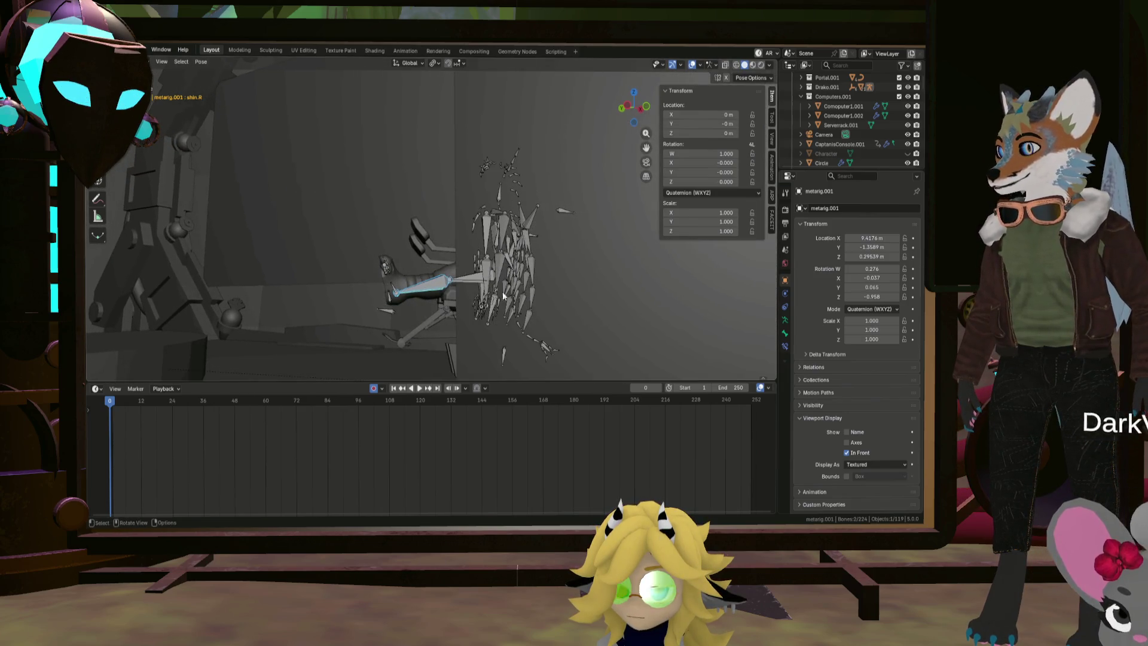
key("r")
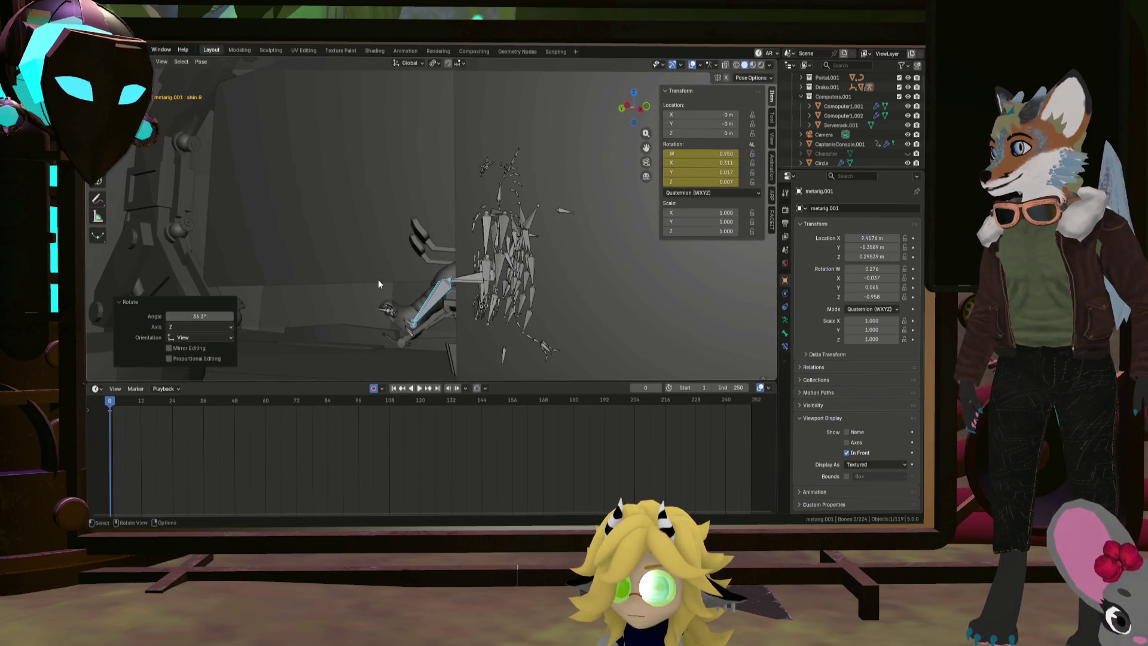
middle_click_drag(378, 284, 604, 306)
mouse_move(528, 266)
middle_mouse_down()
mouse_move(444, 250)
mouse_move(461, 300)
mouse_move(494, 96)
mouse_move(326, 165)
mouse_move(383, 187)
mouse_move(281, 357)
mouse_move(314, 306)
mouse_move(260, 231)
mouse_move(352, 203)
mouse_move(164, 254)
middle_mouse_up()
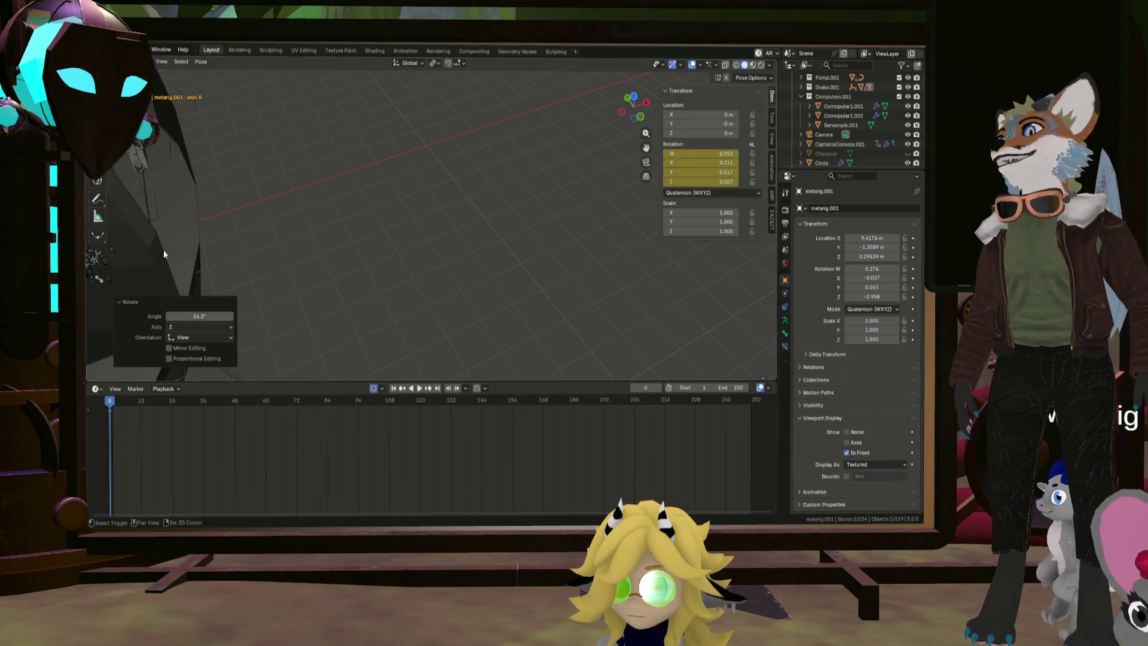
Rotate the foot bone so it rests naturally in the chair
mouse_move(159, 198)
middle_mouse_down()
mouse_move(289, 195)
mouse_move(273, 192)
mouse_move(352, 104)
mouse_move(329, 96)
mouse_move(400, 152)
mouse_move(399, 174)
mouse_move(485, 162)
mouse_move(446, 191)
mouse_move(451, 167)
mouse_move(477, 178)
middle_mouse_up()
scroll(397, 183, "up", 3)
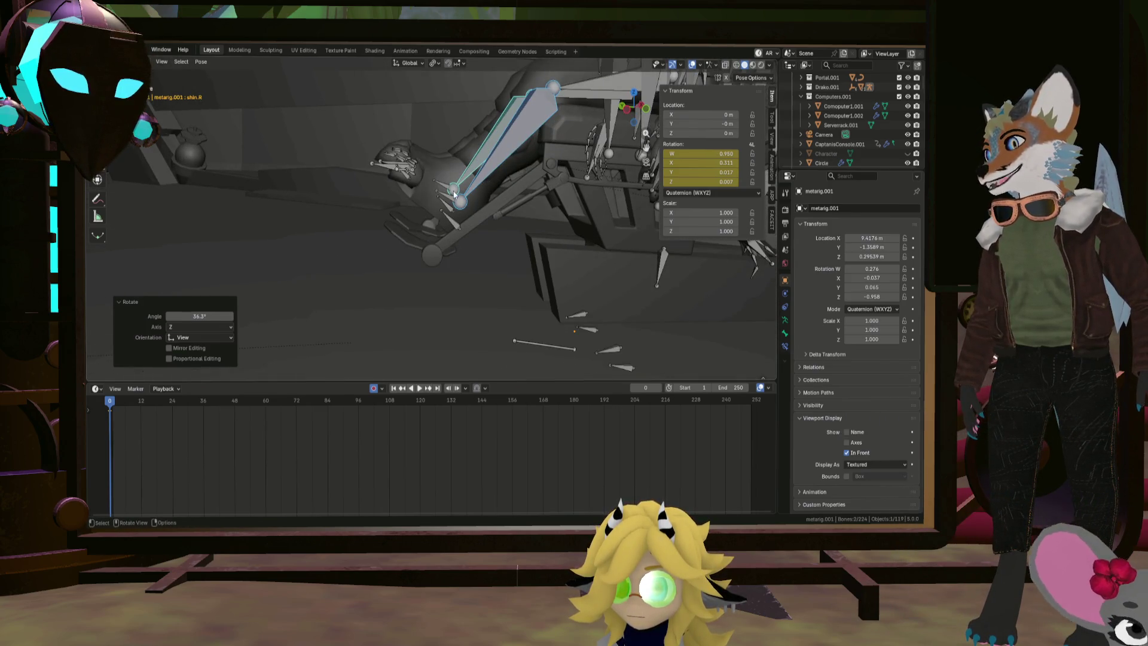
middle_click_drag(454, 195, 460, 190)
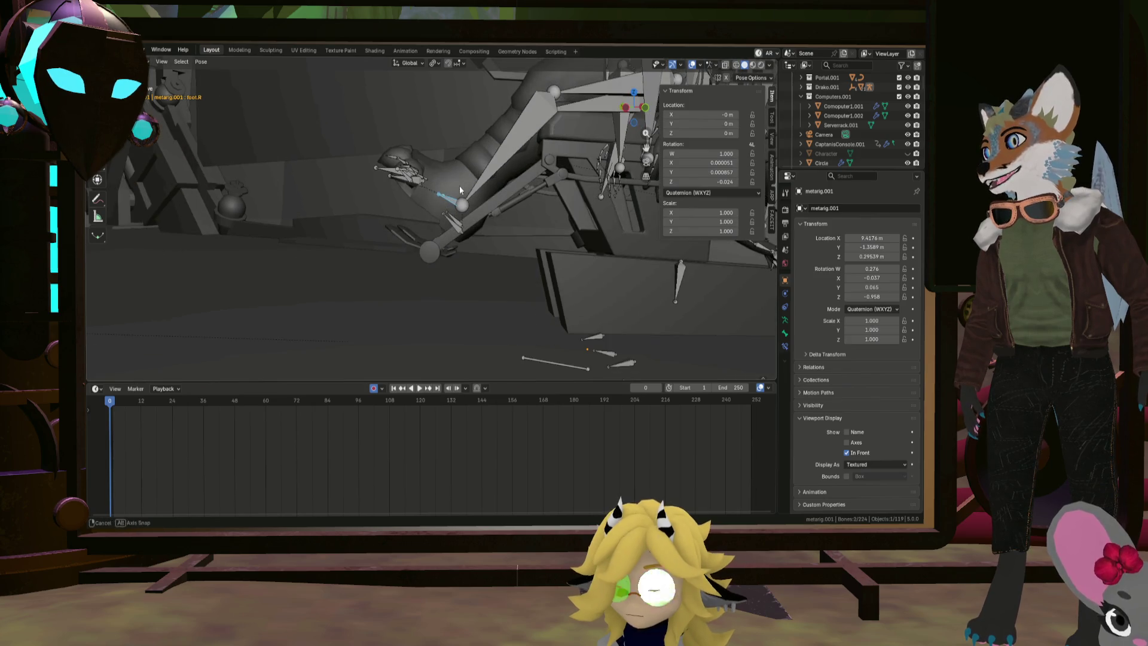
left_click(494, 151)
mouse_move(494, 151)
middle_mouse_down()
mouse_move(405, 198)
mouse_move(438, 256)
mouse_move(452, 196)
middle_mouse_up()
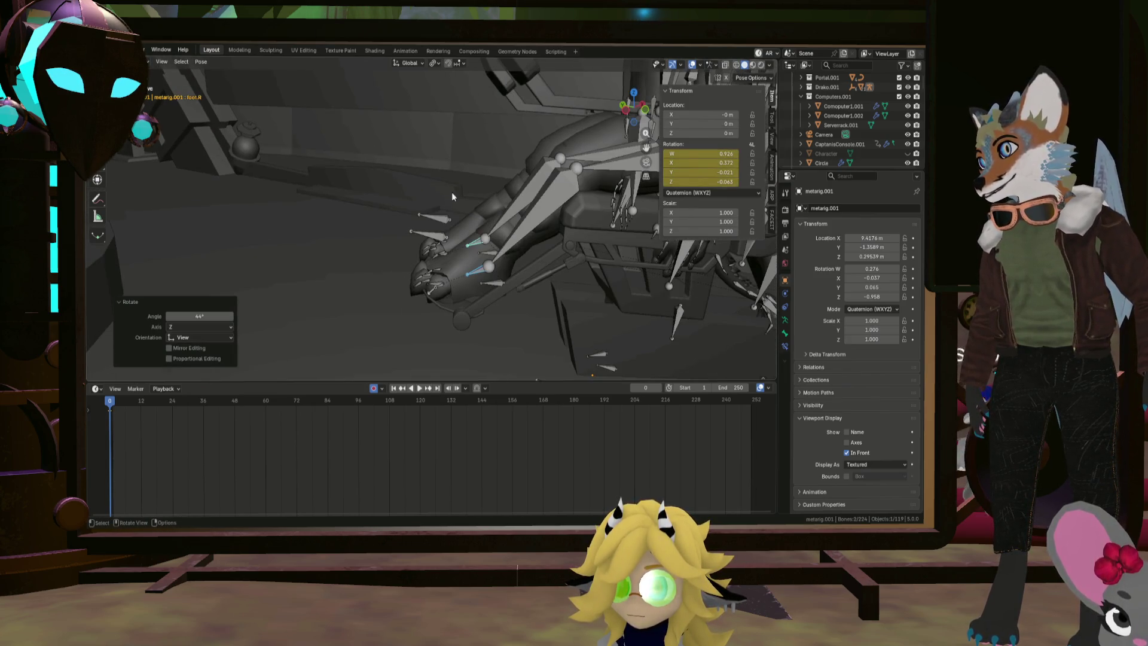
Select both toe bones and rotate them into a resting pose
left_click(437, 285)
left_click(446, 252, "shift")
mouse_move(450, 256)
middle_mouse_down()
mouse_move(464, 257)
mouse_move(444, 248)
mouse_move(442, 263)
mouse_move(440, 249)
mouse_move(455, 253)
mouse_move(500, 224)
middle_mouse_up()
left_click(442, 281, "shift")
key("r")
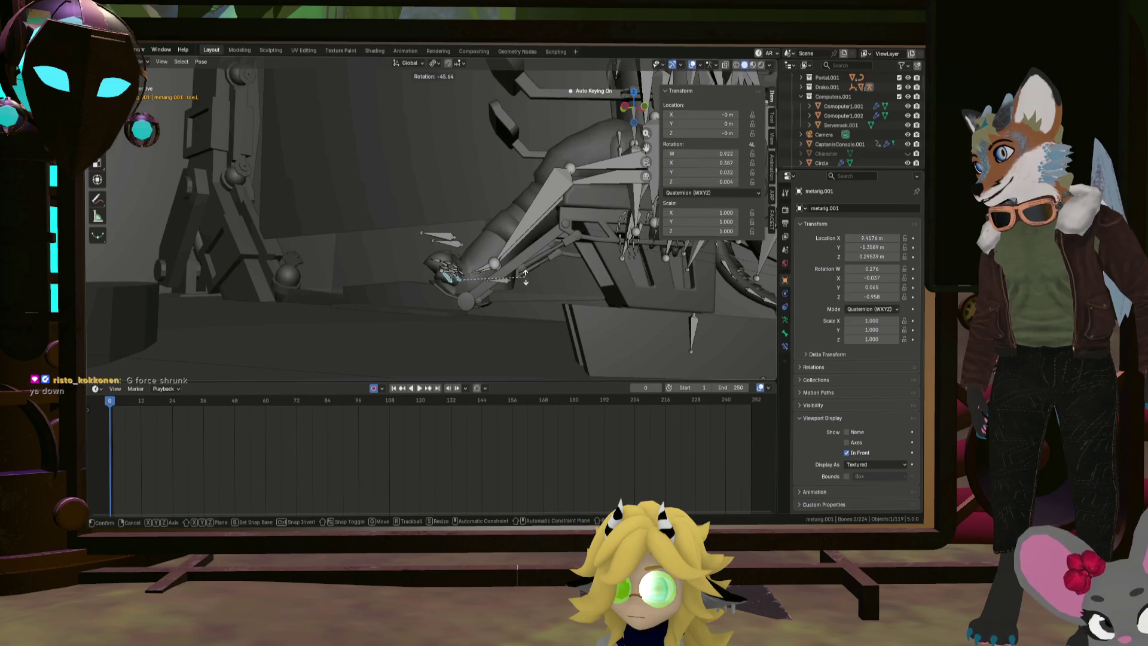
left_click(525, 276)
mouse_move(525, 276)
middle_mouse_down()
mouse_move(515, 260)
mouse_move(550, 302)
mouse_move(472, 266)
mouse_move(496, 260)
mouse_move(475, 286)
mouse_move(490, 272)
mouse_move(477, 328)
middle_mouse_up()
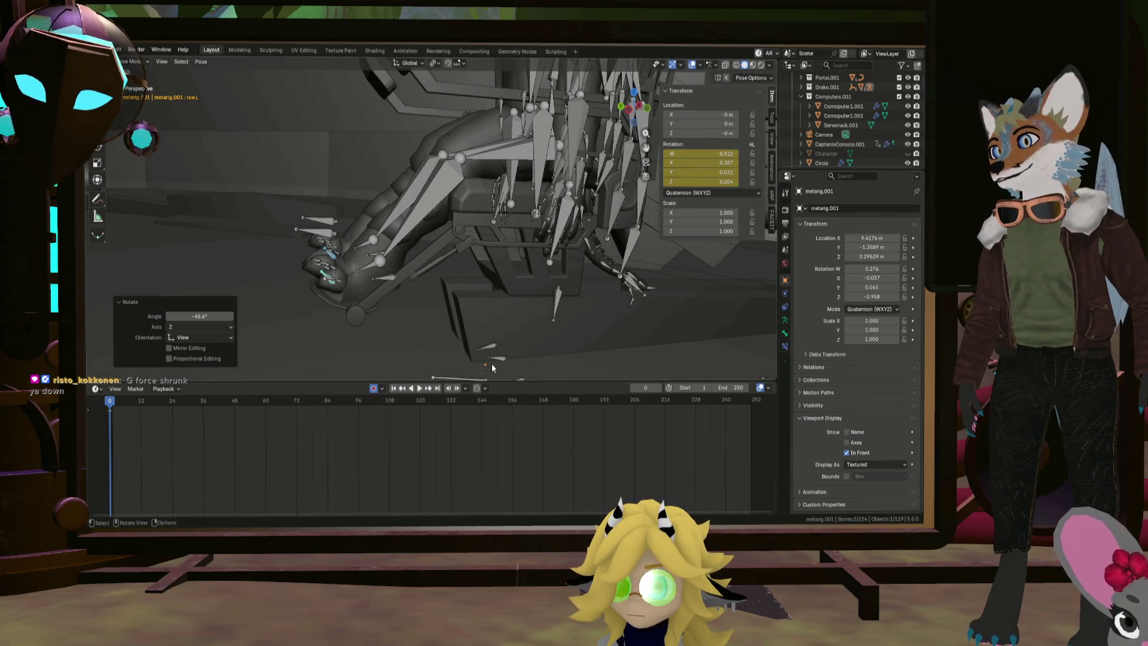
Lower the rig root about 0.05 m and bend shin.R a further 4.14° into the seat
middle_click_drag(462, 378, 478, 350)
key("r")
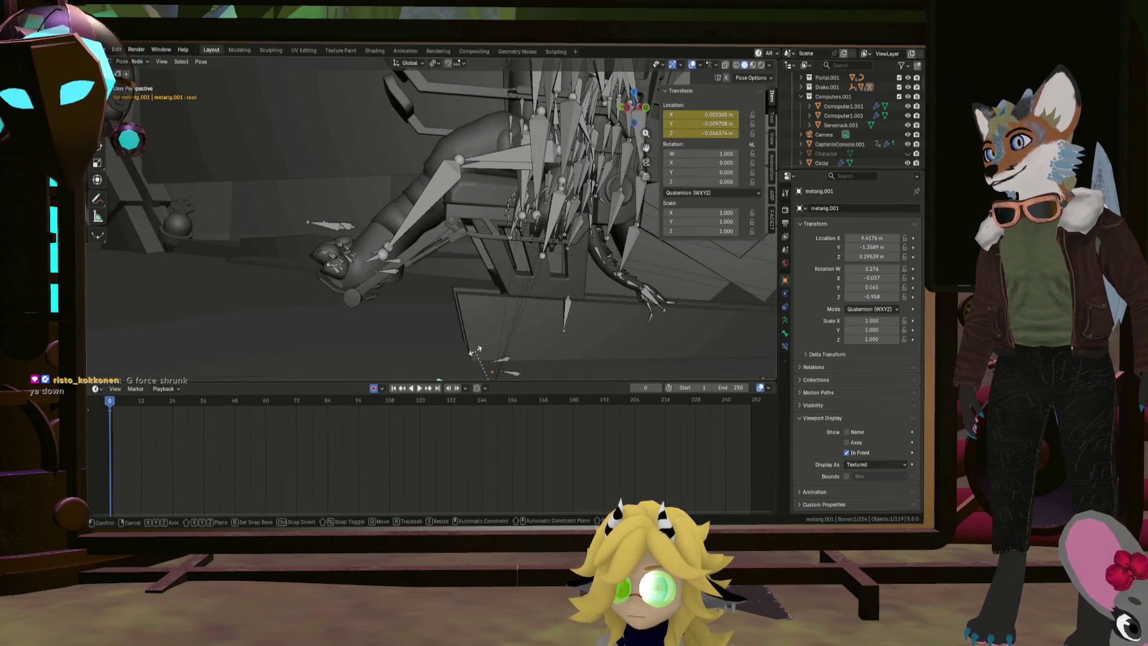
key("Escape")
key("g")
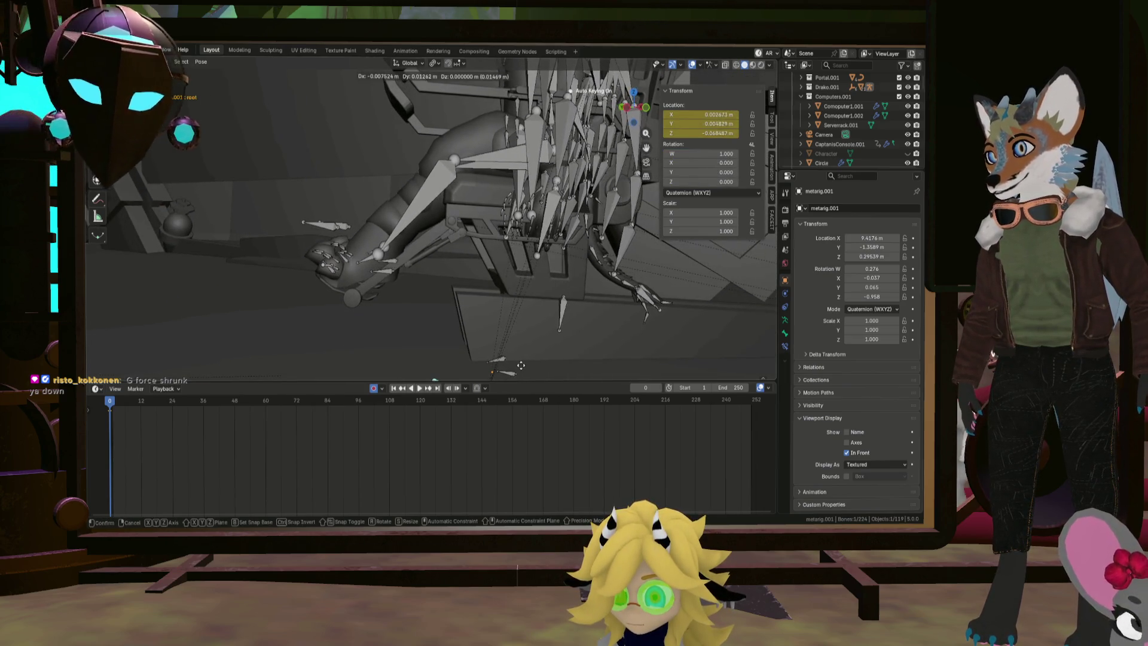
mouse_move(440, 322)
middle_mouse_down()
mouse_move(556, 330)
mouse_move(501, 287)
mouse_move(499, 305)
mouse_move(565, 311)
mouse_move(482, 256)
mouse_move(492, 270)
mouse_move(590, 231)
middle_mouse_up()
left_click(501, 287)
left_click(564, 297)
Rotate the right upper arm down toward the chair
left_click(591, 231)
scroll(517, 212, "up", 5)
middle_click_drag(518, 212, 511, 223)
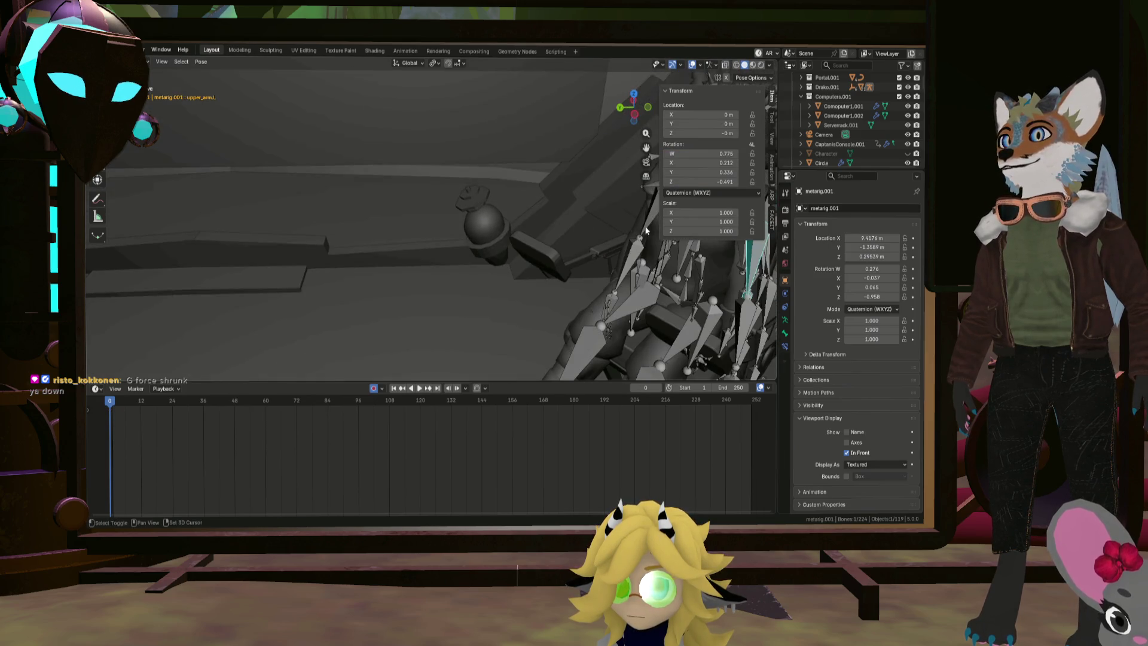
scroll(658, 256, "down", 5)
mouse_move(658, 256)
middle_mouse_down()
mouse_move(561, 237)
mouse_move(548, 257)
middle_mouse_up()
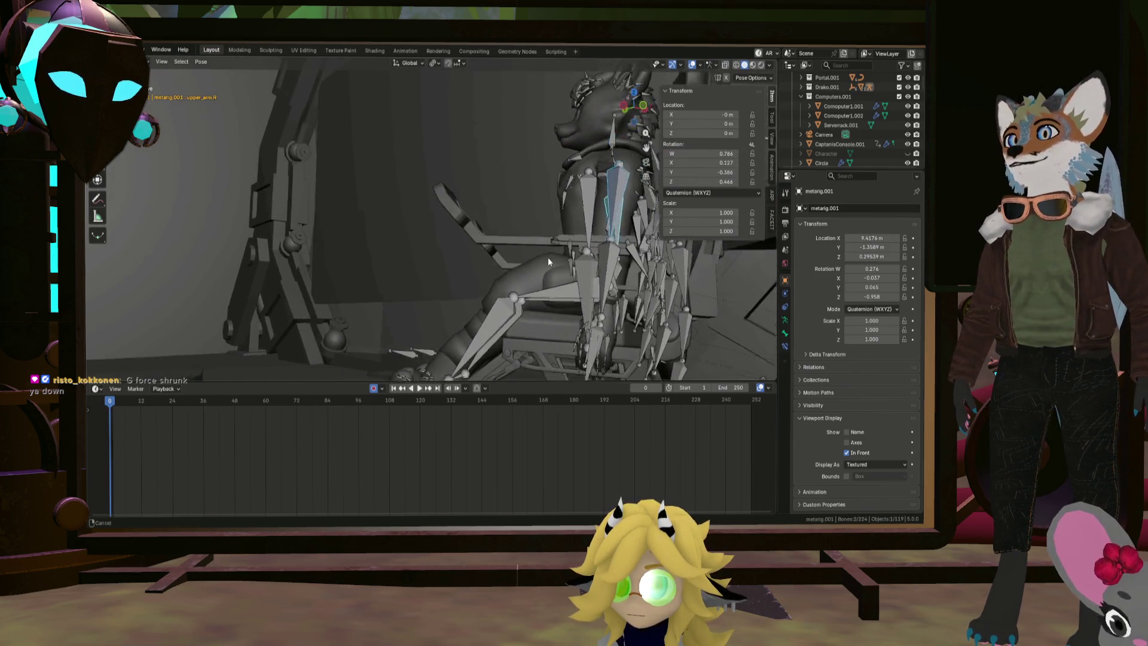
scroll(548, 257, "up", 2)
middle_click_drag(535, 299, 566, 294)
key("r")
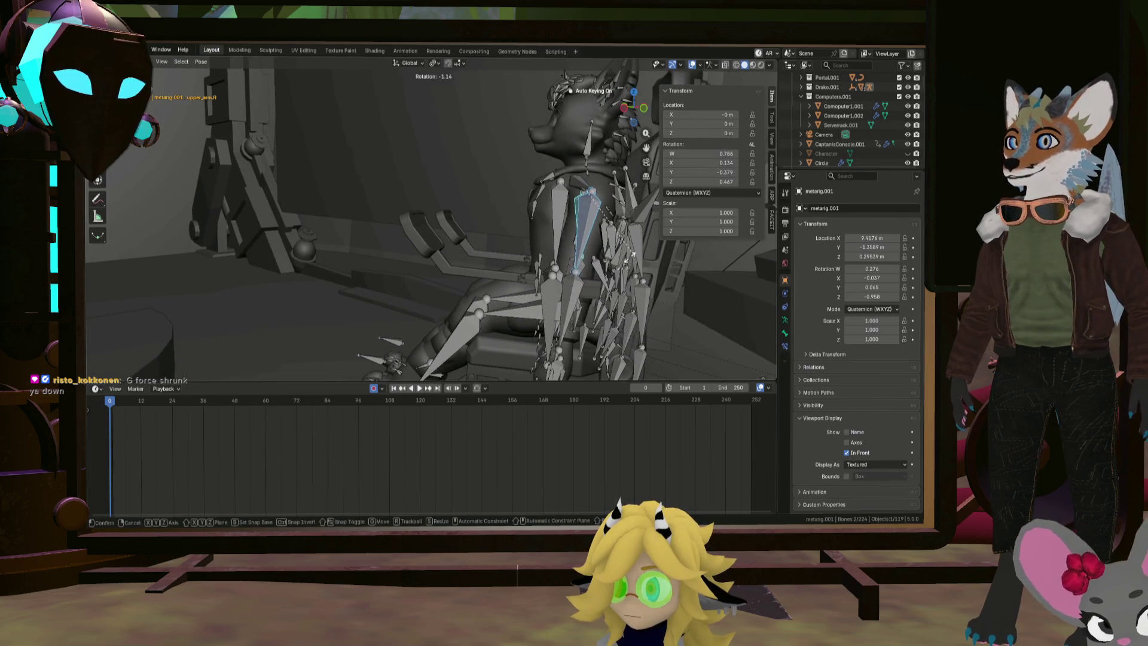
left_click(586, 269)
Reselect the right upper arm and give it a small extra rotation
mouse_move(585, 269)
middle_mouse_down()
mouse_move(652, 300)
mouse_move(536, 225)
middle_mouse_up()
left_click(534, 216)
mouse_move(524, 184)
middle_mouse_down()
mouse_move(525, 218)
mouse_move(577, 227)
mouse_move(643, 293)
mouse_move(530, 247)
mouse_move(432, 231)
mouse_move(441, 320)
mouse_move(481, 276)
mouse_move(519, 263)
mouse_move(547, 282)
mouse_move(574, 279)
mouse_move(542, 288)
mouse_move(556, 295)
middle_mouse_up()
left_click(578, 229, "shift")
key("r")
left_click(581, 229)
Rotate the left hand into place on the chair
left_click(438, 311)
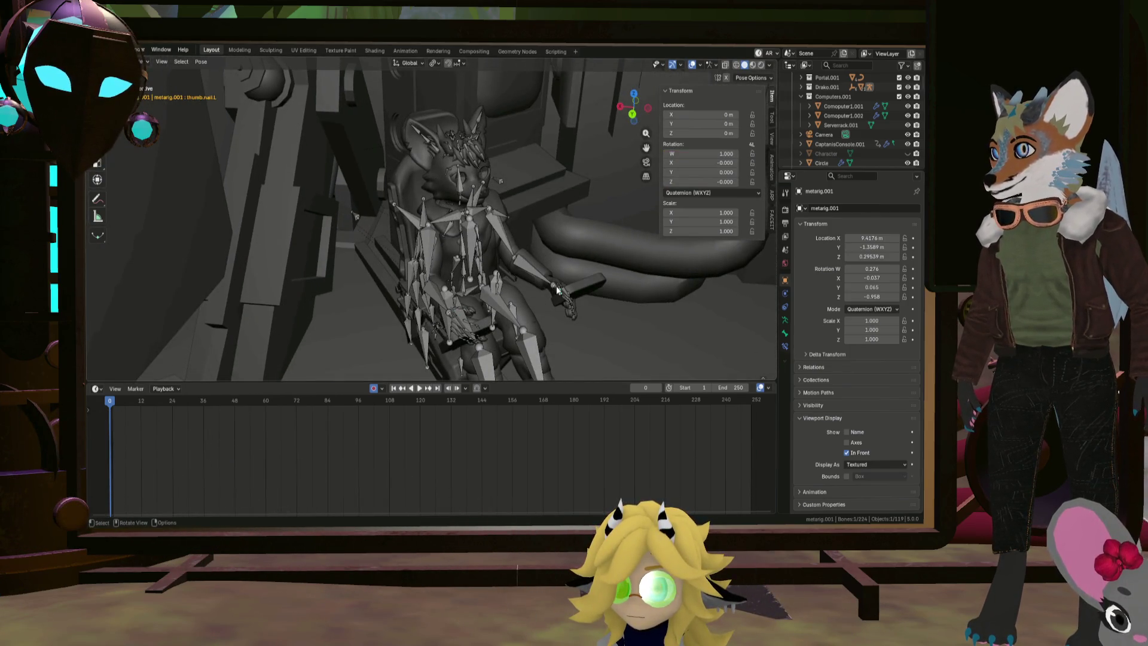
left_click(557, 286)
mouse_move(556, 286)
middle_mouse_down()
mouse_move(529, 263)
mouse_move(631, 314)
middle_mouse_up()
left_click(583, 257)
middle_click_drag(584, 257, 484, 292)
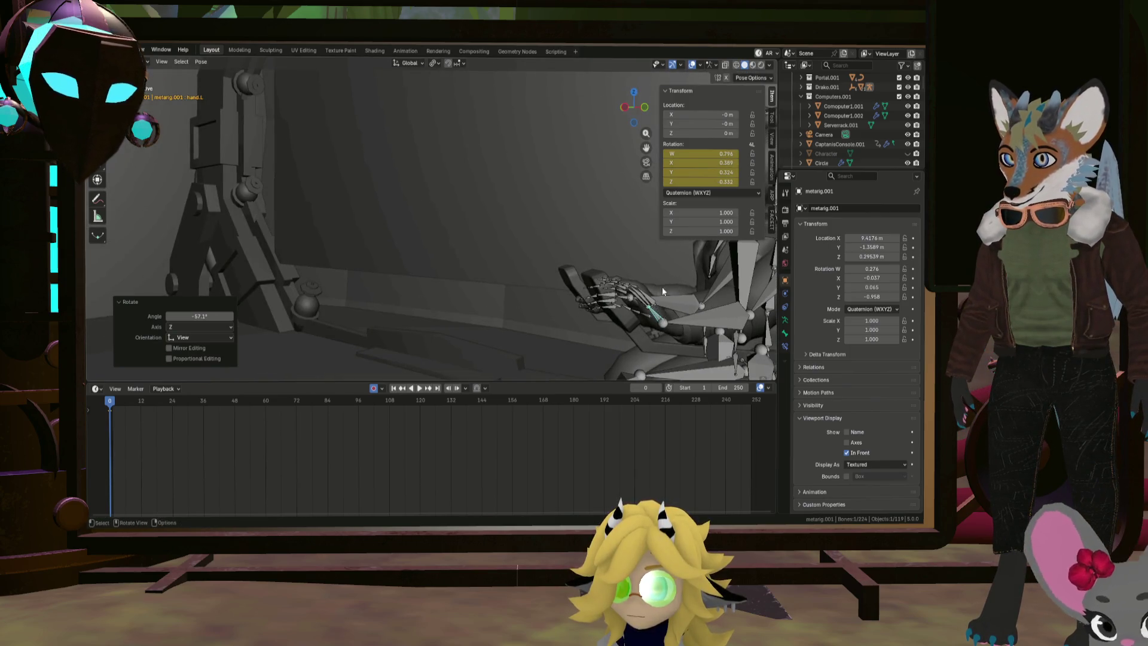
Rotate hand.R toward the console in two adjustments
mouse_move(661, 290)
middle_mouse_down()
mouse_move(586, 328)
mouse_move(553, 250)
mouse_move(579, 279)
middle_mouse_up()
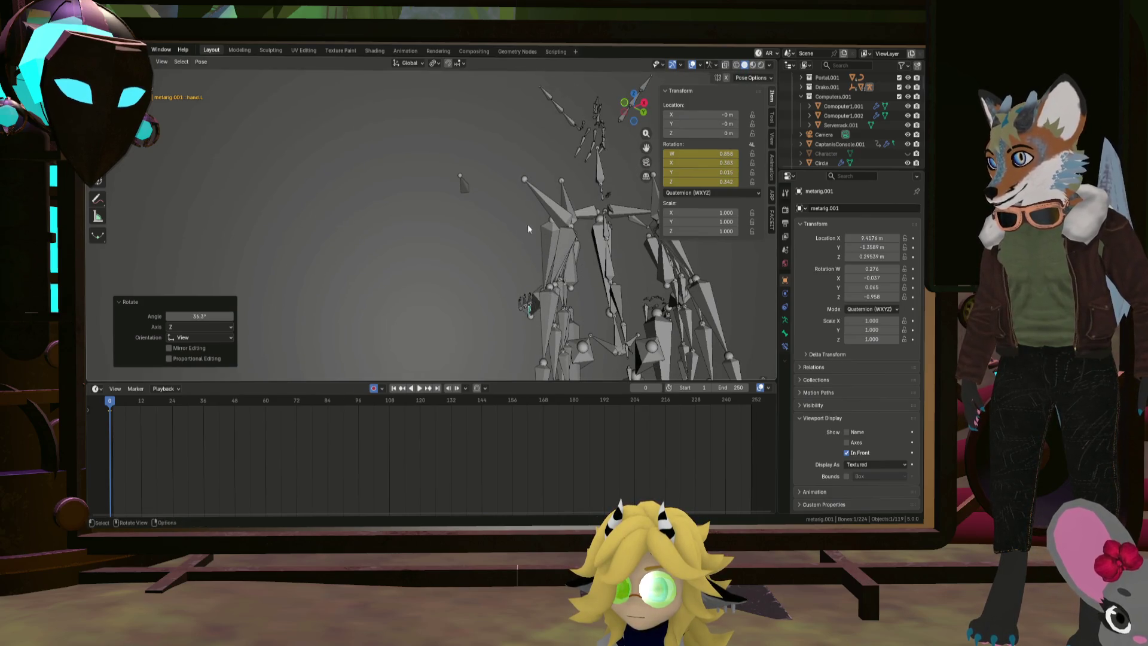
mouse_move(528, 228)
middle_mouse_down()
mouse_move(544, 269)
mouse_move(530, 240)
mouse_move(596, 239)
mouse_move(438, 219)
mouse_move(496, 243)
mouse_move(351, 227)
mouse_move(338, 237)
middle_mouse_up()
scroll(496, 238, "up", 5)
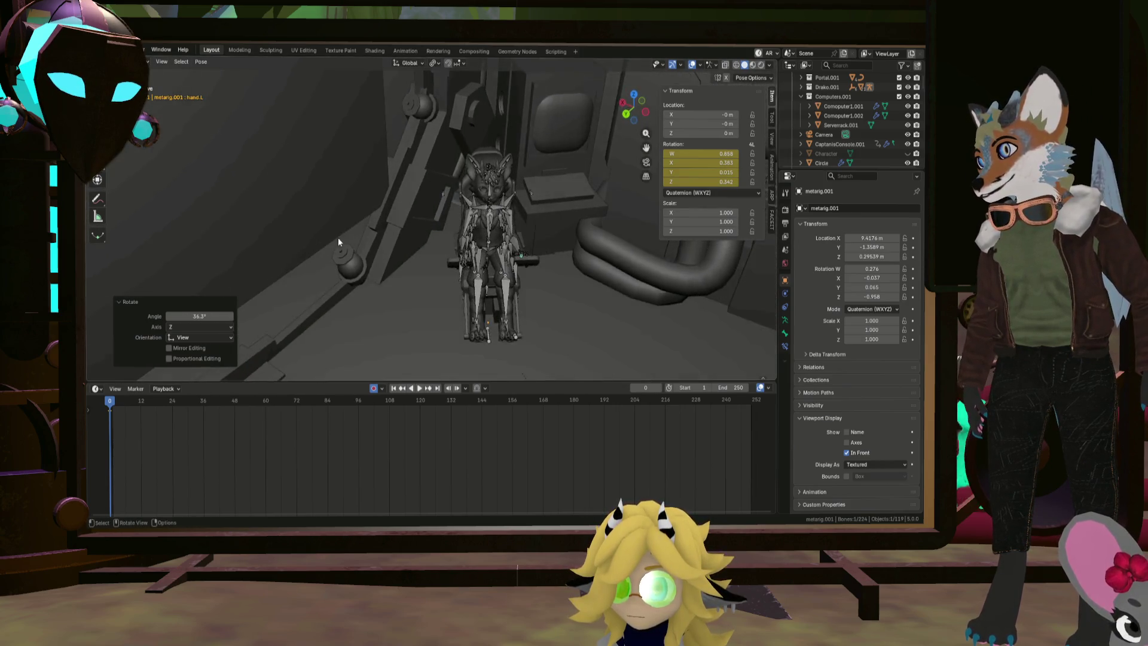
scroll(339, 241, "up", 4)
mouse_move(452, 257)
middle_mouse_down()
mouse_move(373, 254)
mouse_move(523, 284)
mouse_move(590, 245)
mouse_move(581, 242)
middle_mouse_up()
left_click(509, 279)
key("r")
left_click(473, 237)
mouse_move(473, 237)
middle_mouse_down()
mouse_move(459, 318)
mouse_move(443, 317)
mouse_move(531, 258)
mouse_move(538, 269)
middle_mouse_up()
left_click(544, 258)
Twist spine.004 19.4° about global Z to turn the upper body
mouse_move(528, 272)
middle_mouse_down()
mouse_move(556, 269)
mouse_move(530, 266)
middle_mouse_up()
left_click(624, 267)
mouse_move(624, 269)
middle_mouse_down()
mouse_move(652, 289)
mouse_move(529, 274)
mouse_move(545, 283)
middle_mouse_up()
left_click(628, 277)
Turn the head 12.6° about global Z, then add a small 6.79° free rotation
key("r")
key("z")
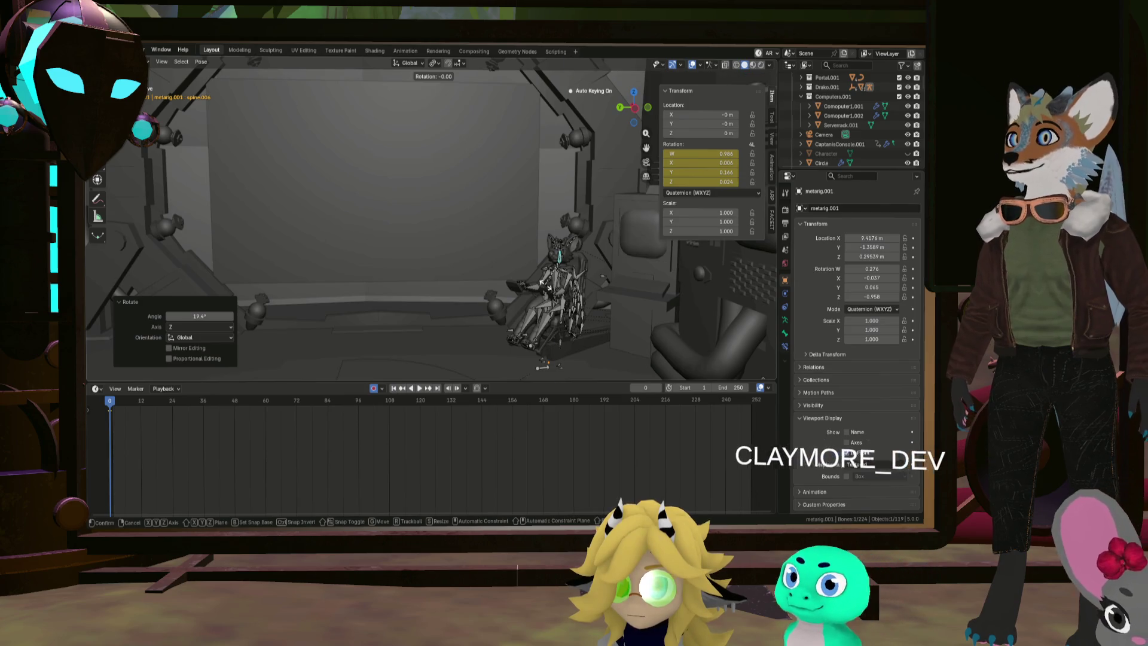
left_click(547, 281)
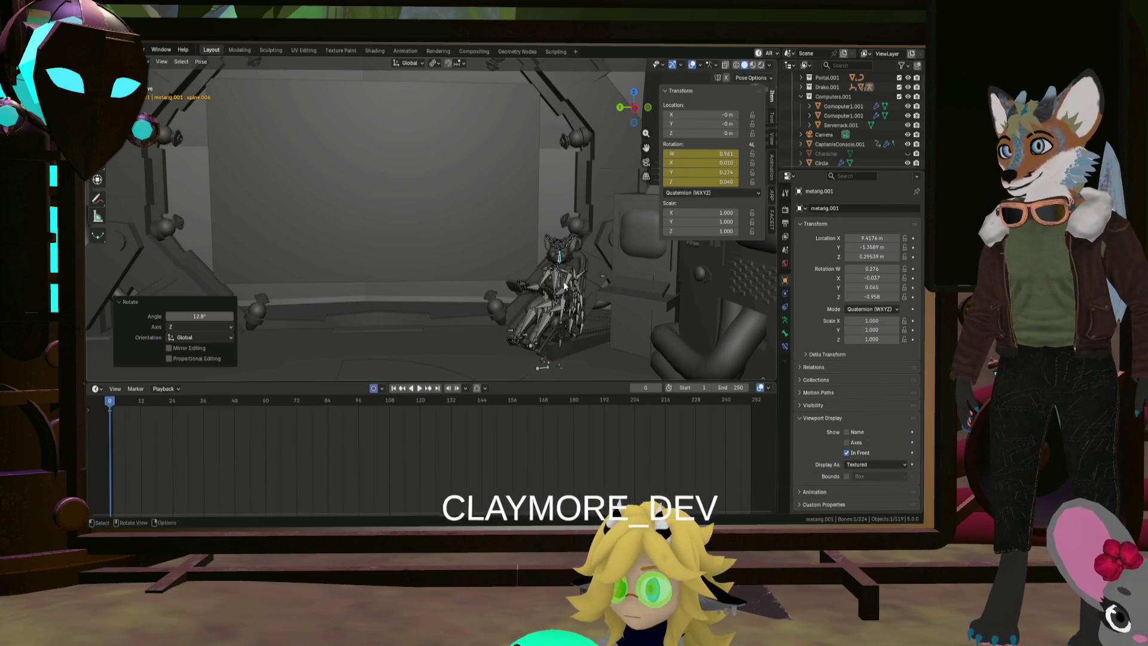
key("r")
left_click(596, 269)
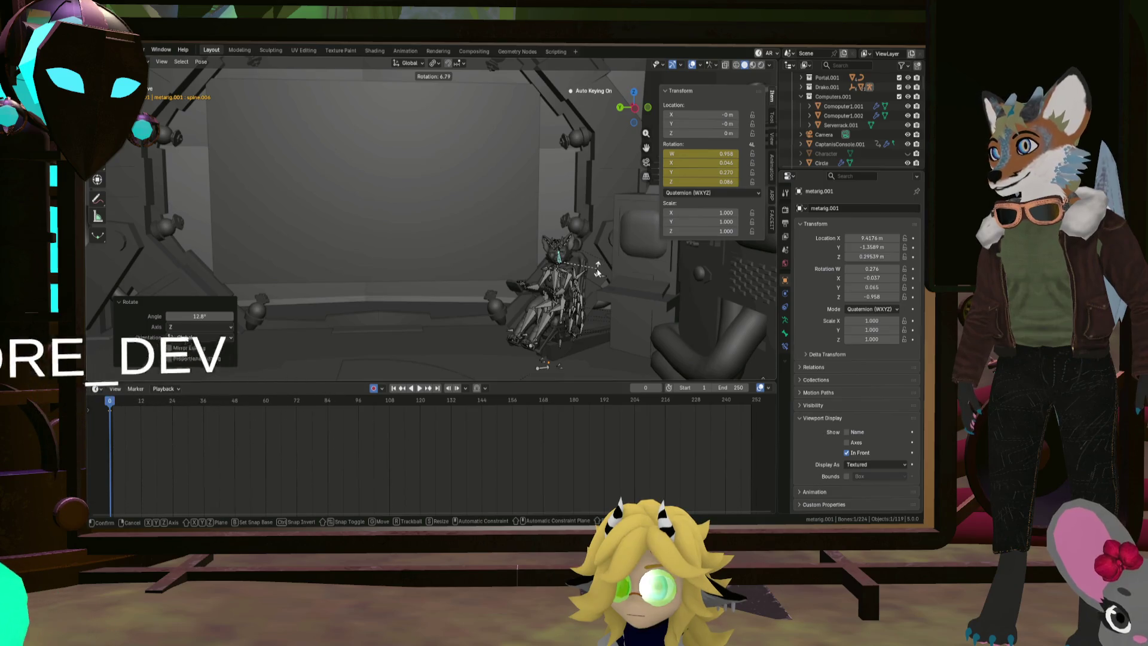
mouse_move(487, 275)
middle_mouse_down()
mouse_move(705, 239)
mouse_move(673, 216)
middle_mouse_up()
scroll(576, 269, "up", 5)
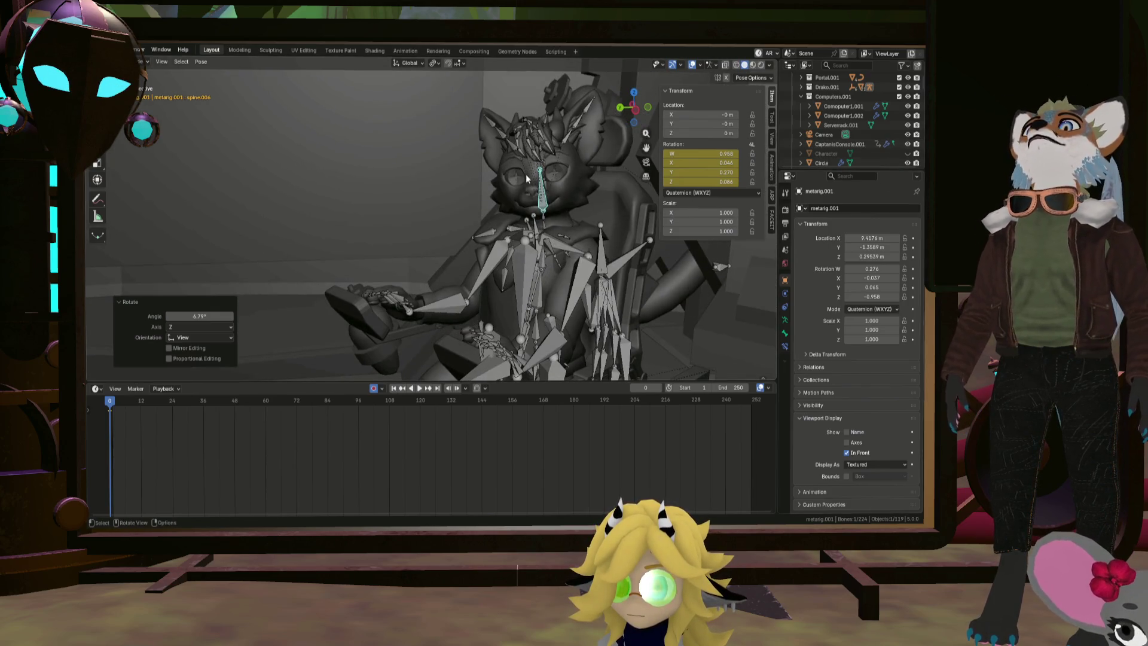
left_click(145, 73)
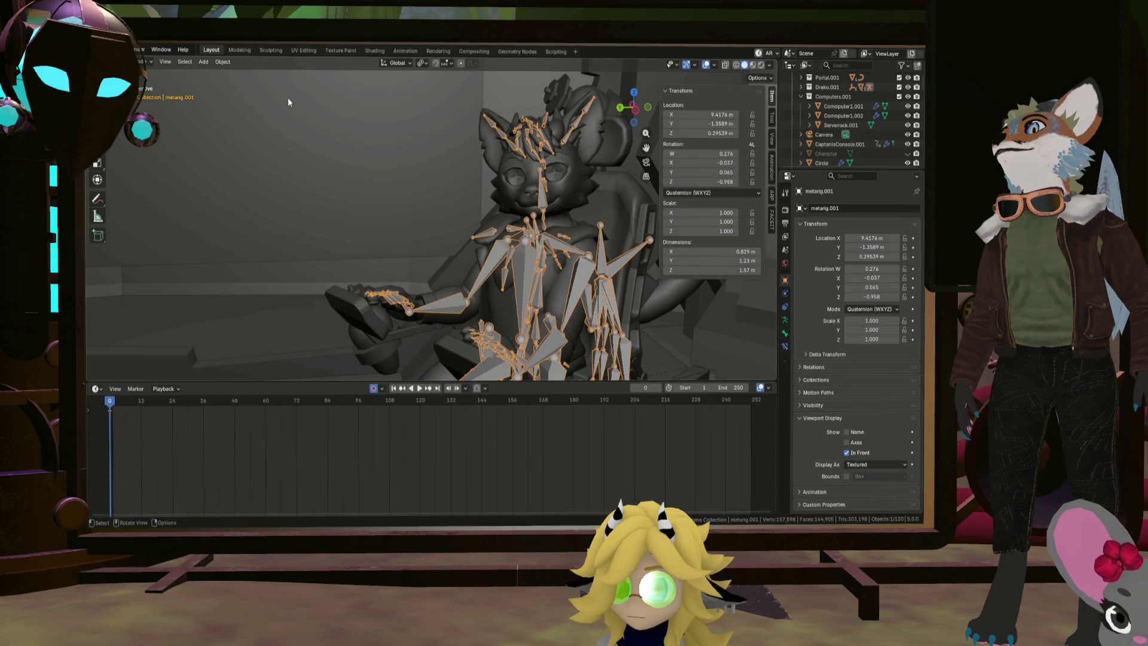
Switch to Object Mode and hide metarig.001 in the Outliner
left_click(323, 136)
left_click(516, 277)
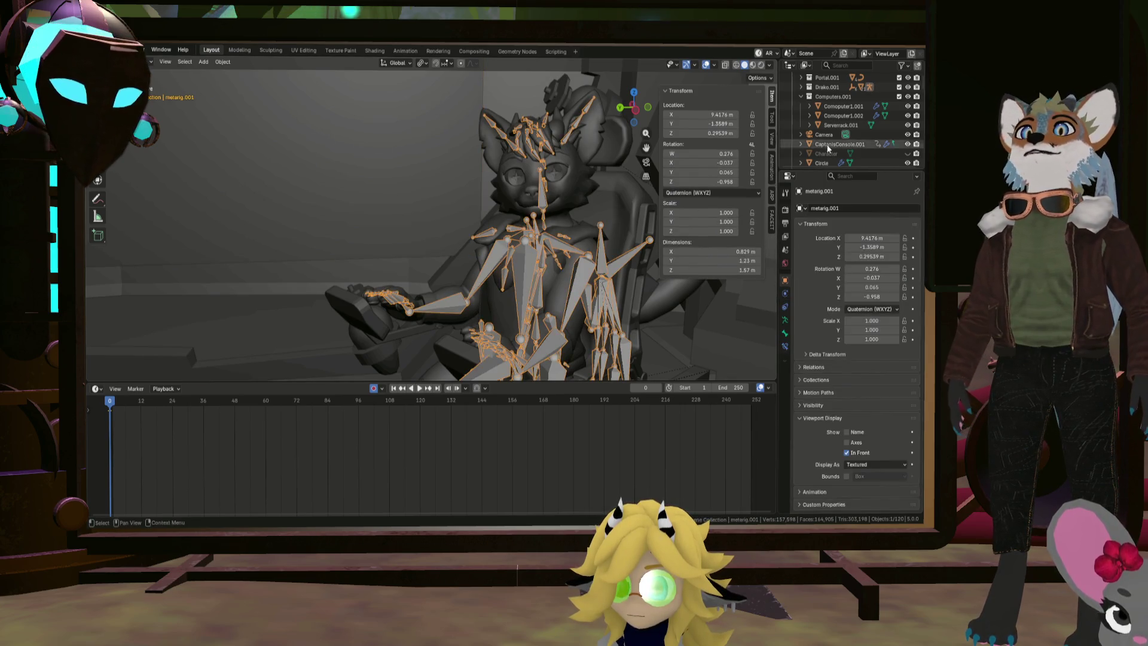
scroll(846, 150, "up", 5)
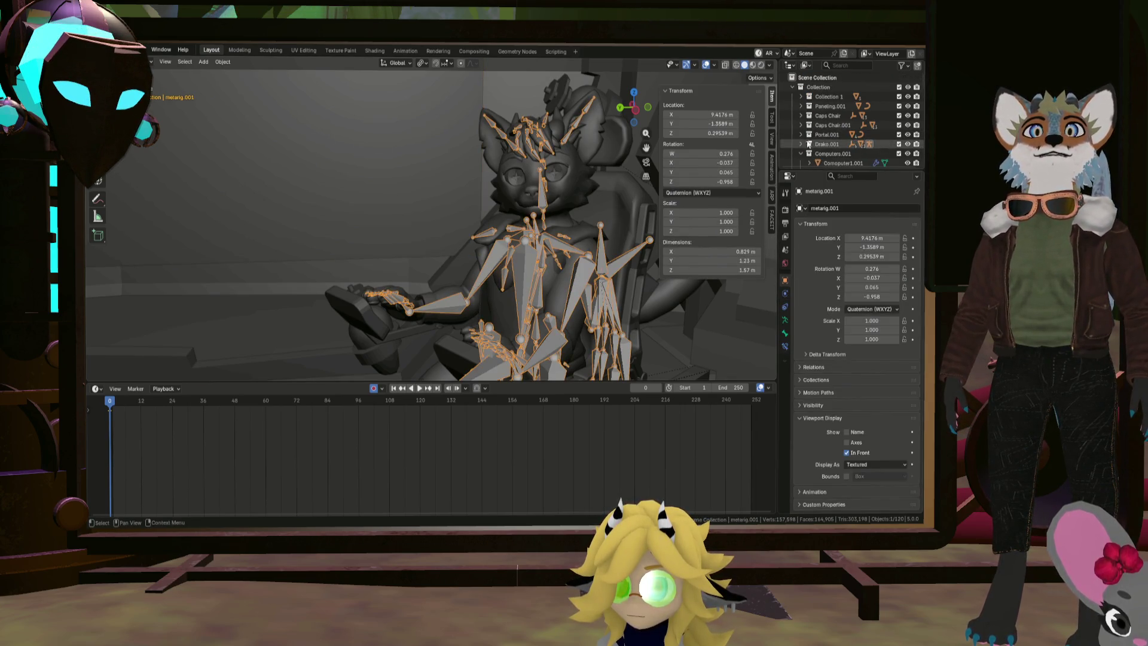
left_click(908, 155)
scroll(538, 210, "down", 4)
mouse_move(538, 209)
middle_mouse_down()
mouse_move(593, 193)
mouse_move(556, 201)
mouse_move(497, 185)
mouse_move(533, 198)
mouse_move(534, 184)
mouse_move(496, 169)
middle_mouse_up()
scroll(541, 192, "up", 4)
Select Pedals.001, shift it, and inspect the pedal-rod edges in Edit Mode
left_click(549, 188)
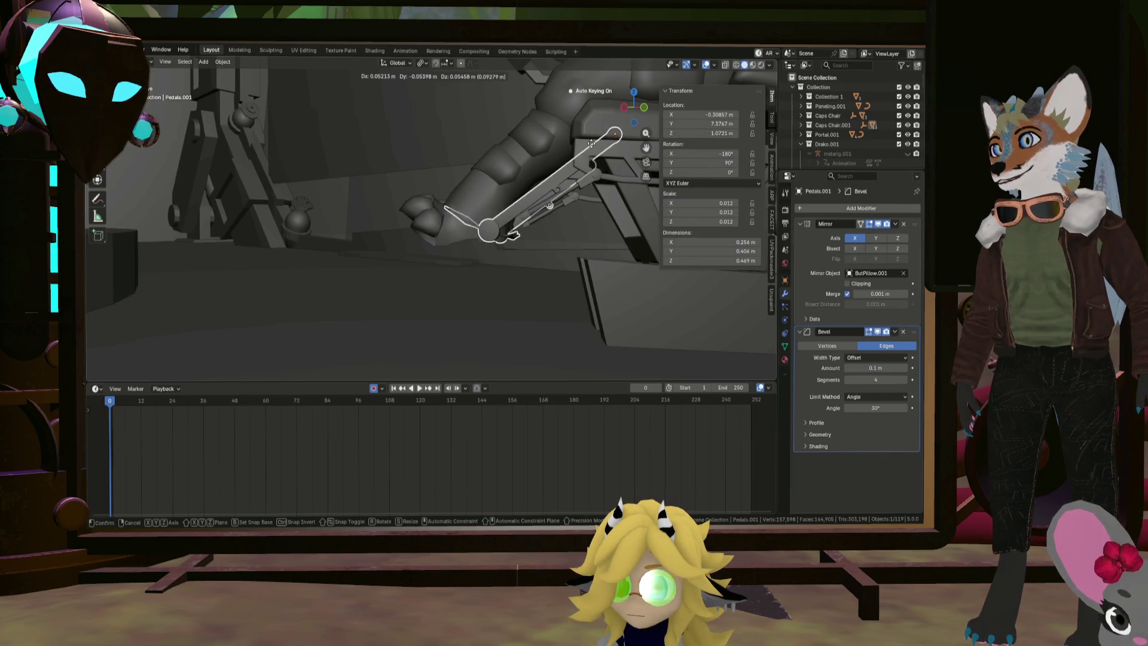
left_click(591, 143)
mouse_move(592, 144)
middle_mouse_down()
mouse_move(605, 153)
mouse_move(564, 164)
middle_mouse_up()
key("Tab")
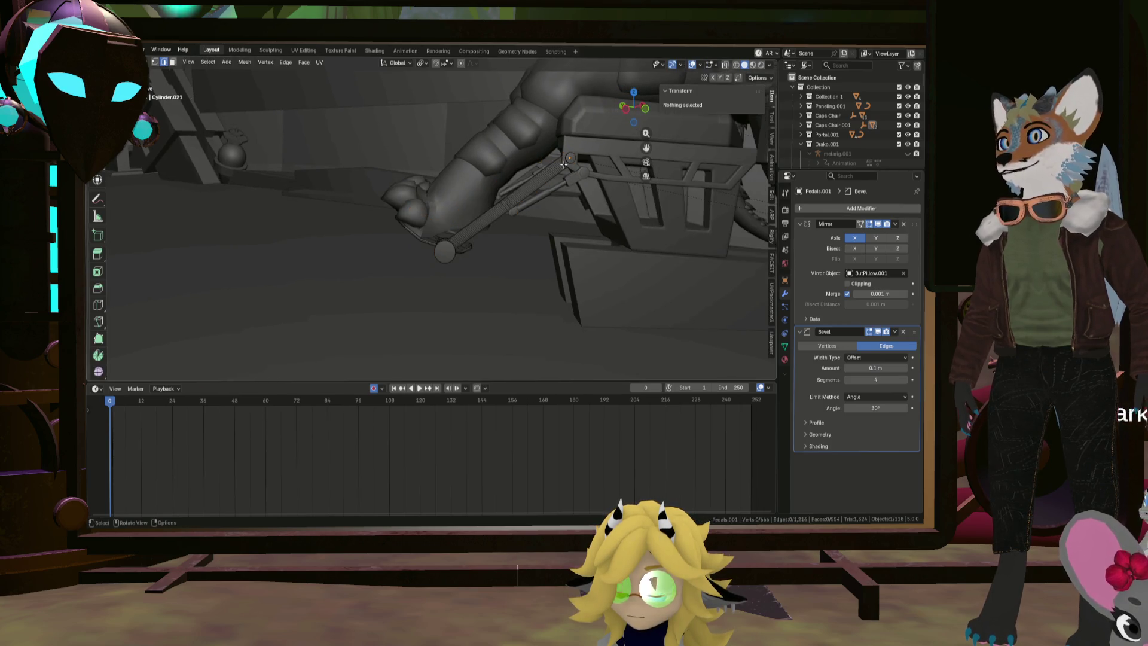
left_click(458, 232)
mouse_move(458, 232)
middle_mouse_down()
mouse_move(578, 169)
mouse_move(510, 193)
mouse_move(529, 185)
mouse_move(509, 161)
mouse_move(543, 182)
mouse_move(515, 178)
middle_mouse_up()
left_click(541, 178)
key("Tab")
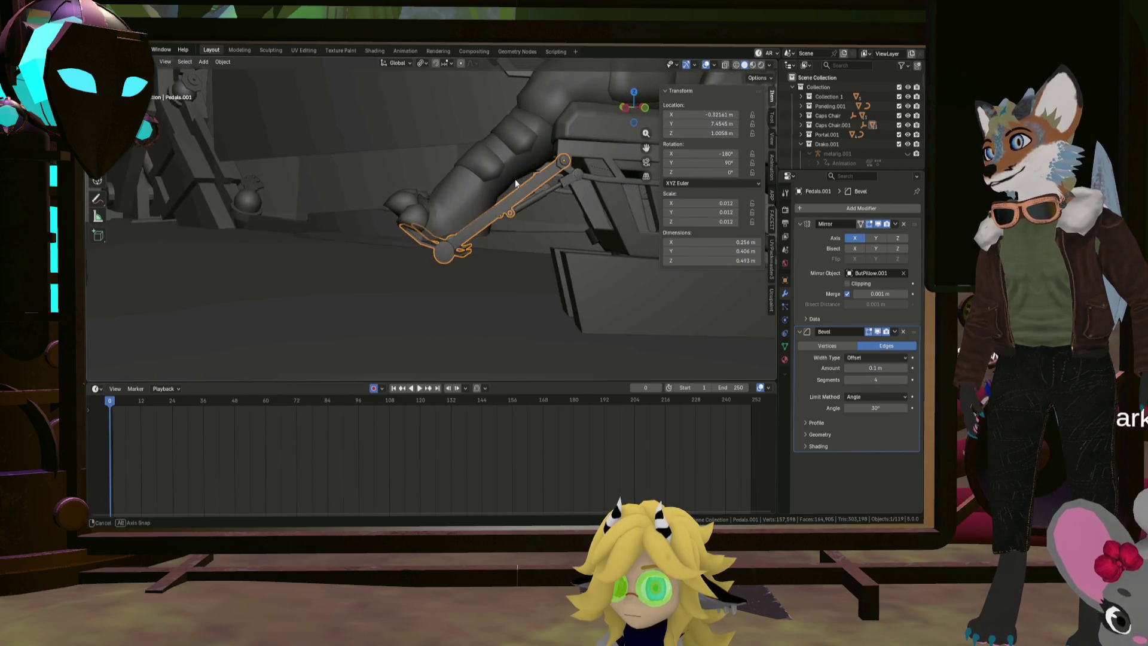
Move Pedals.001 in several nudges until it sits under the feet
key("s")
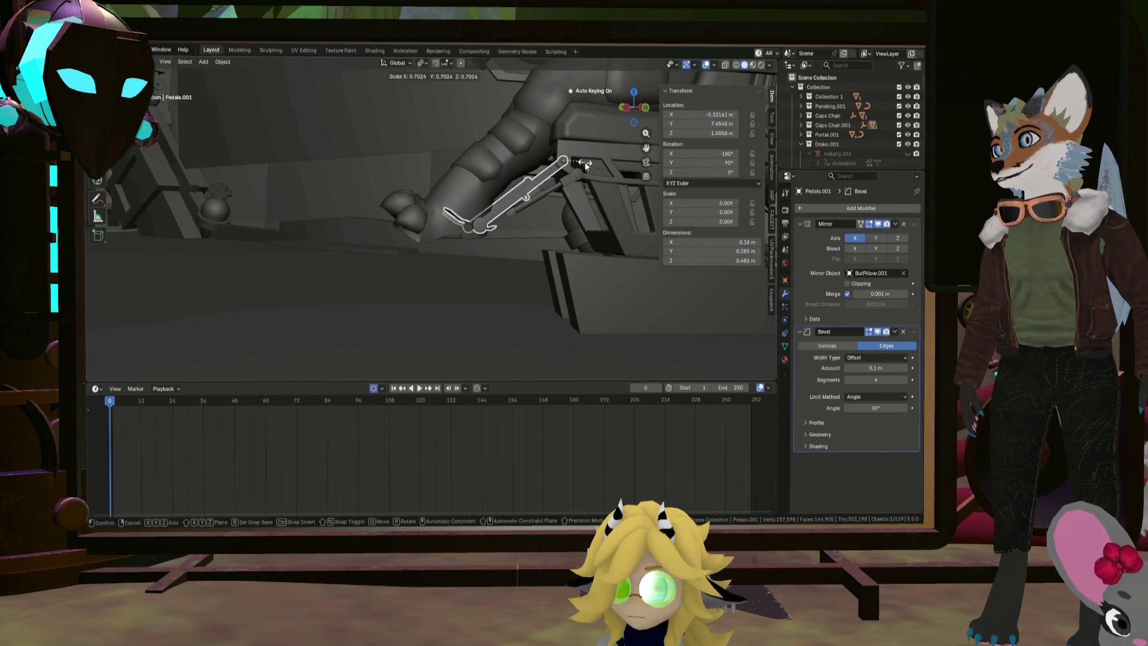
right_click(582, 162)
mouse_move(582, 161)
middle_mouse_down()
mouse_move(586, 181)
mouse_move(572, 149)
mouse_move(589, 129)
mouse_move(638, 117)
mouse_move(587, 181)
mouse_move(626, 181)
middle_mouse_up()
key("g")
left_click(575, 156)
key("g")
left_click(620, 128)
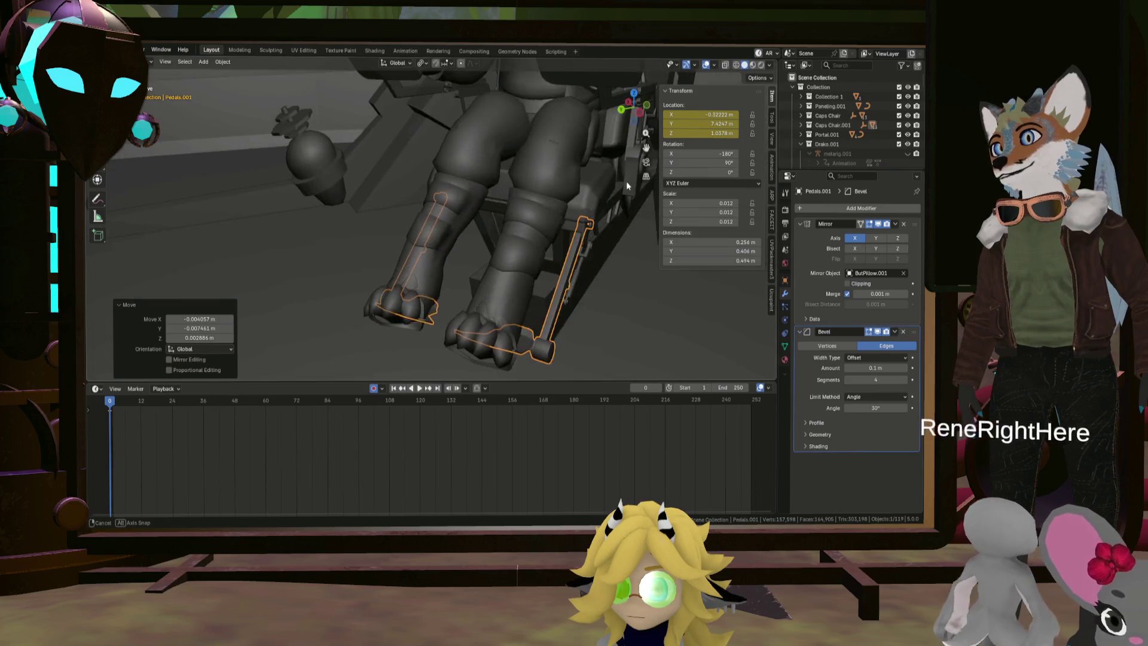
key("g")
left_click(541, 229)
middle_click_drag(542, 229, 528, 231)
left_click(588, 210)
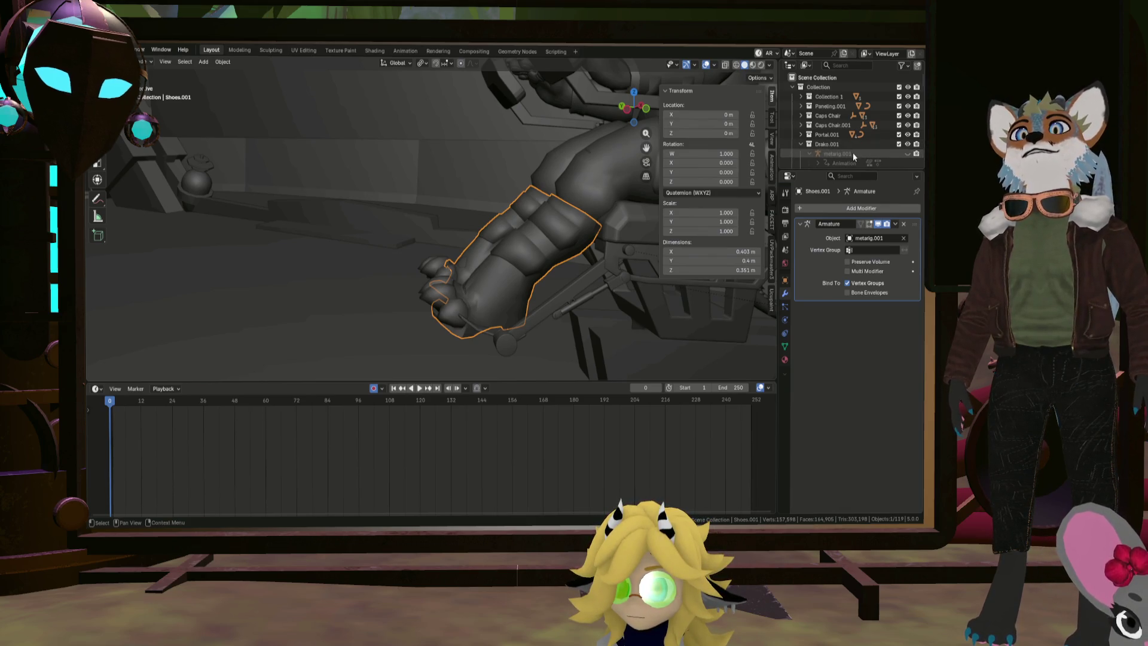
Unhide metarig.001 and switch it into Pose Mode
left_click(836, 154)
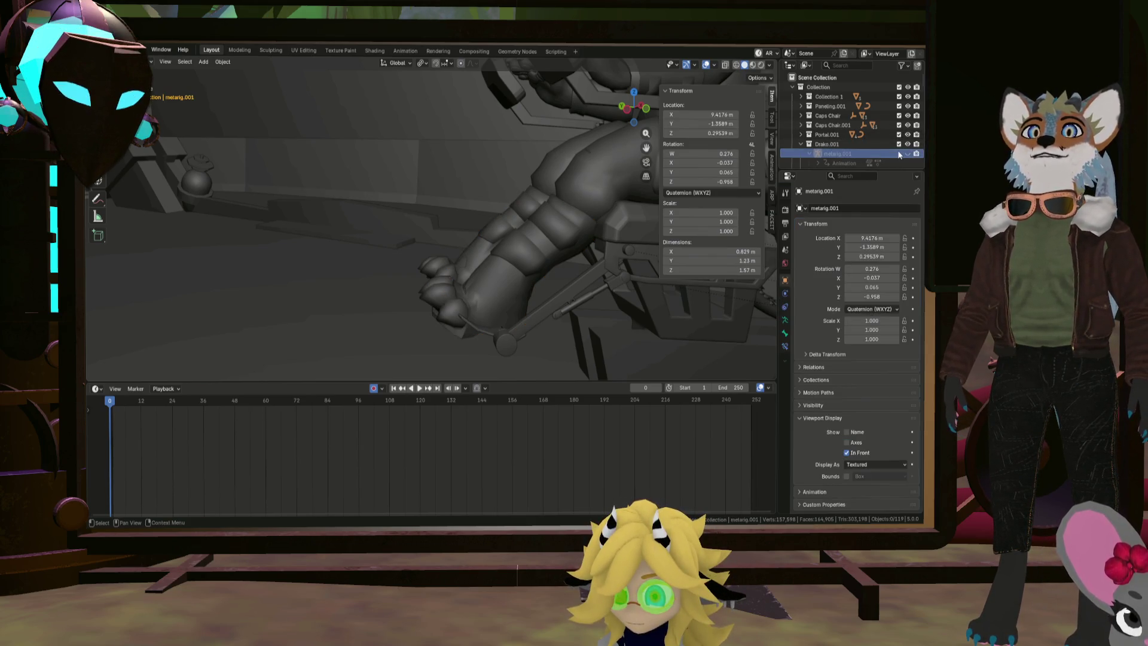
left_click(908, 154)
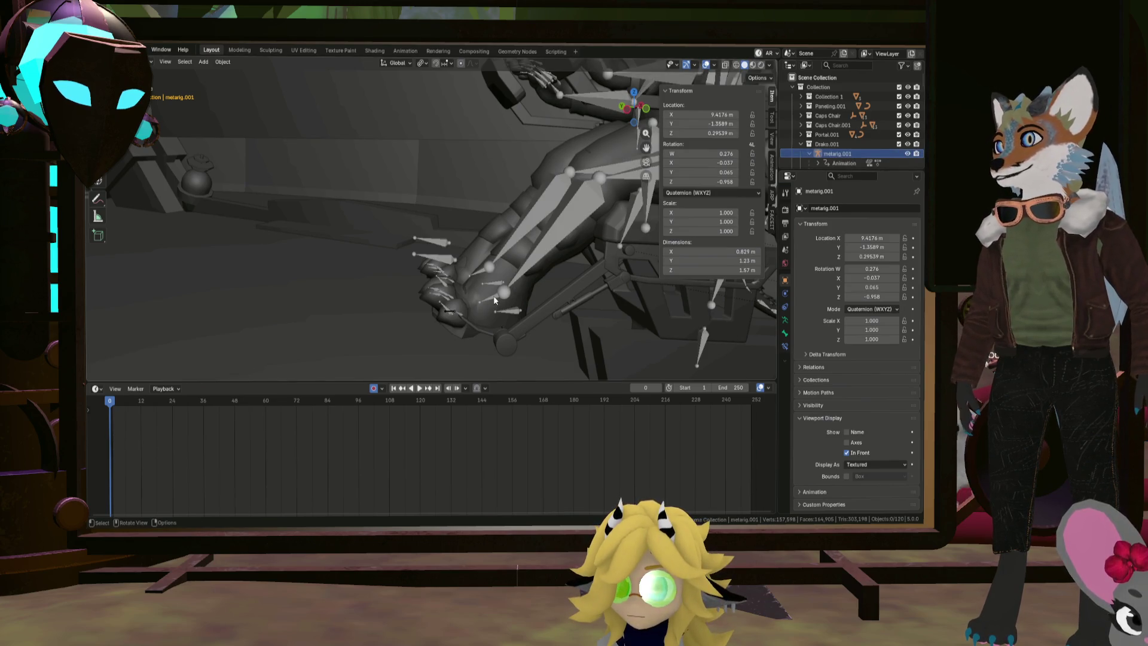
key("Tab")
key("Tab")
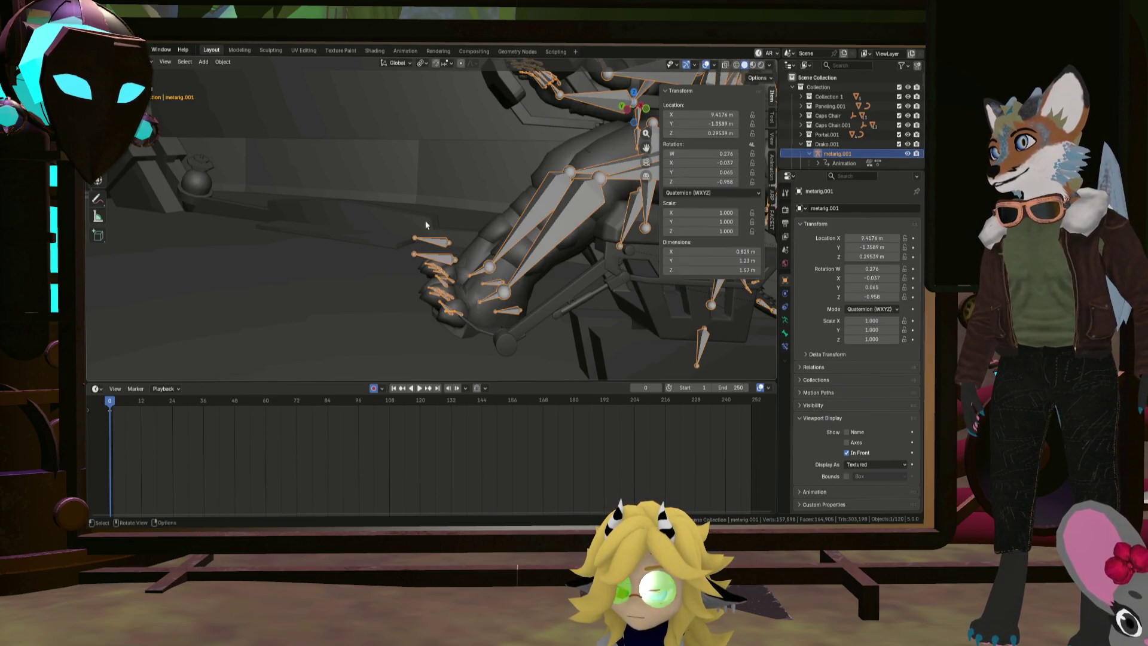
key("ctrl+Tab")
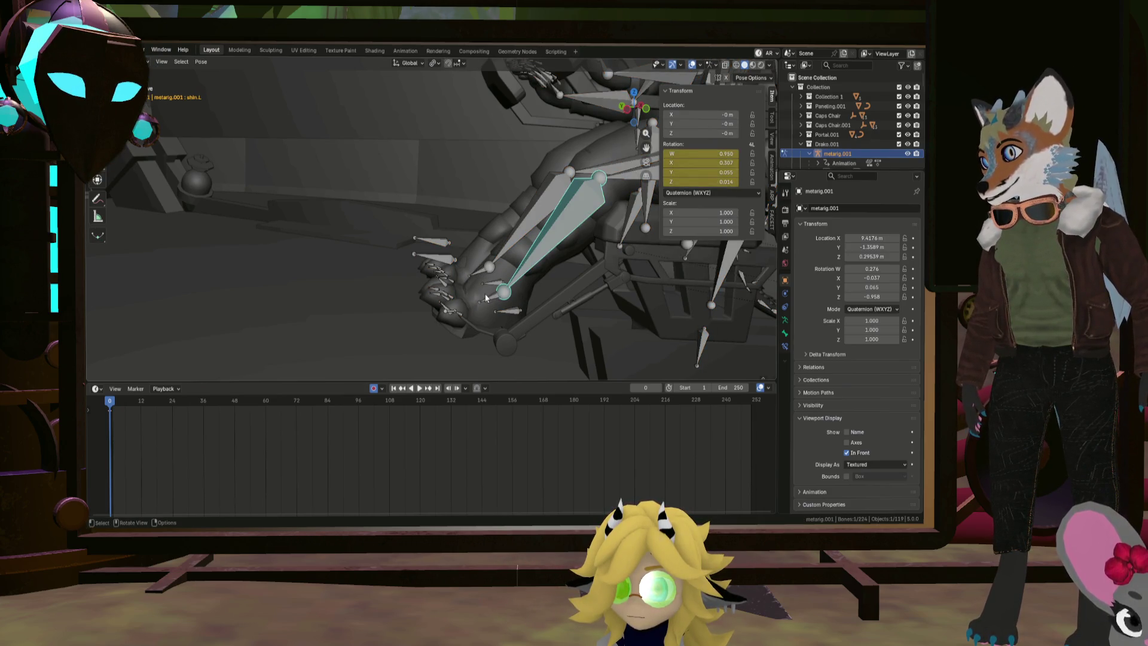
Rotate the left foot to quaternion W 0.995, X 0.069, Y 0.044, Z -0.006, then adjust the toe
left_click(486, 298)
middle_click_drag(474, 279, 485, 244)
key("r")
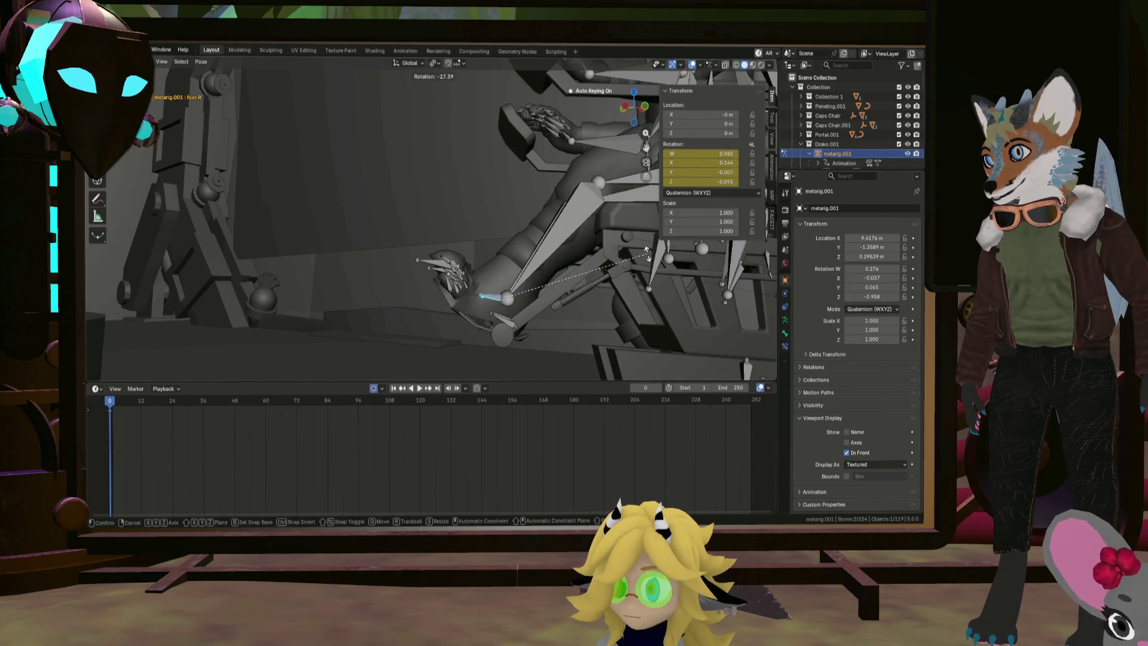
left_click(647, 254)
mouse_move(469, 290)
middle_mouse_down()
mouse_move(472, 313)
mouse_move(639, 284)
mouse_move(407, 267)
mouse_move(580, 291)
middle_mouse_up()
left_click(472, 295)
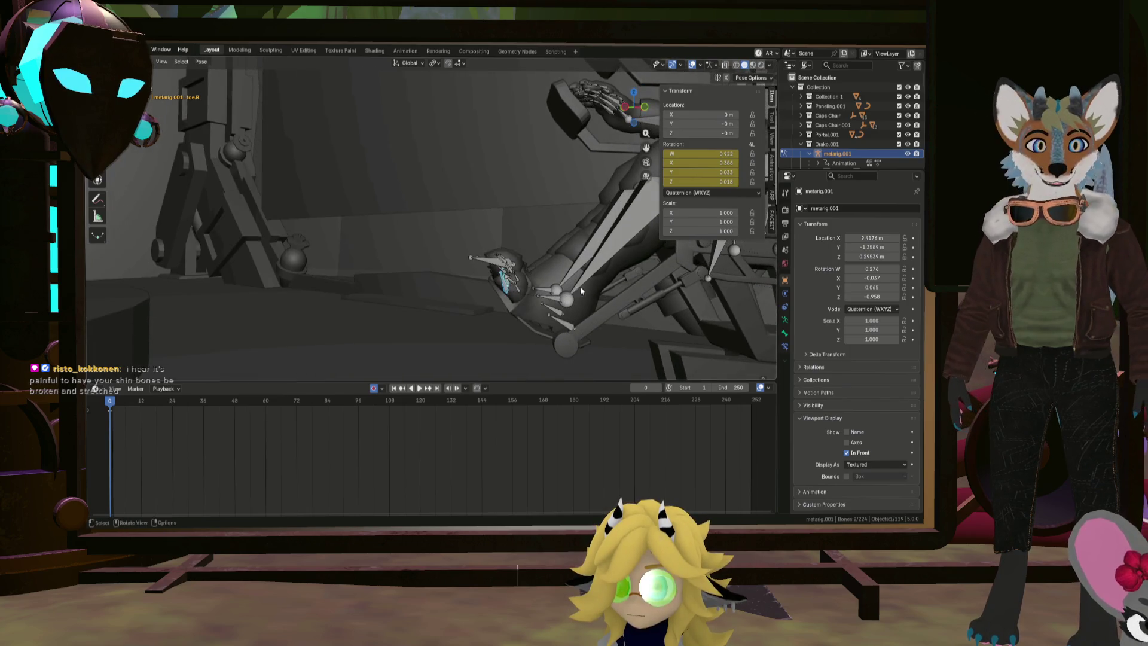
left_click(569, 236)
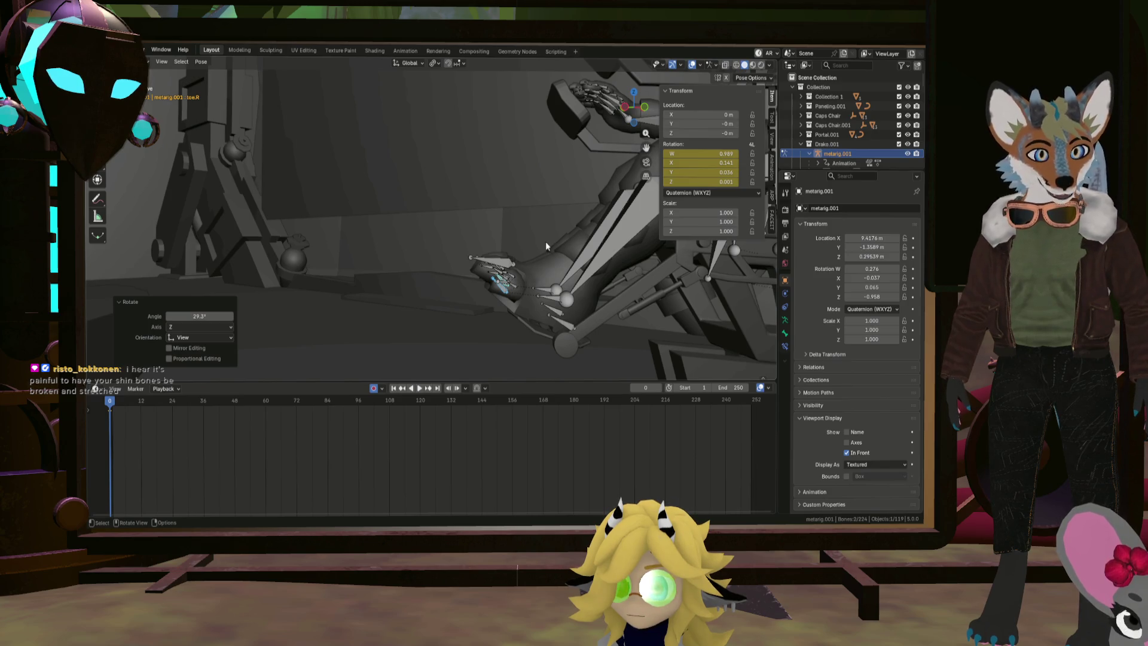
mouse_move(545, 241)
middle_mouse_down()
mouse_move(513, 240)
mouse_move(576, 241)
mouse_move(587, 285)
mouse_move(529, 216)
mouse_move(479, 239)
mouse_move(516, 258)
middle_mouse_up()
key("r")
Deselect the bones, shrink the timeline to enlarge the 3D view, and hide the sidebar
left_click(516, 258)
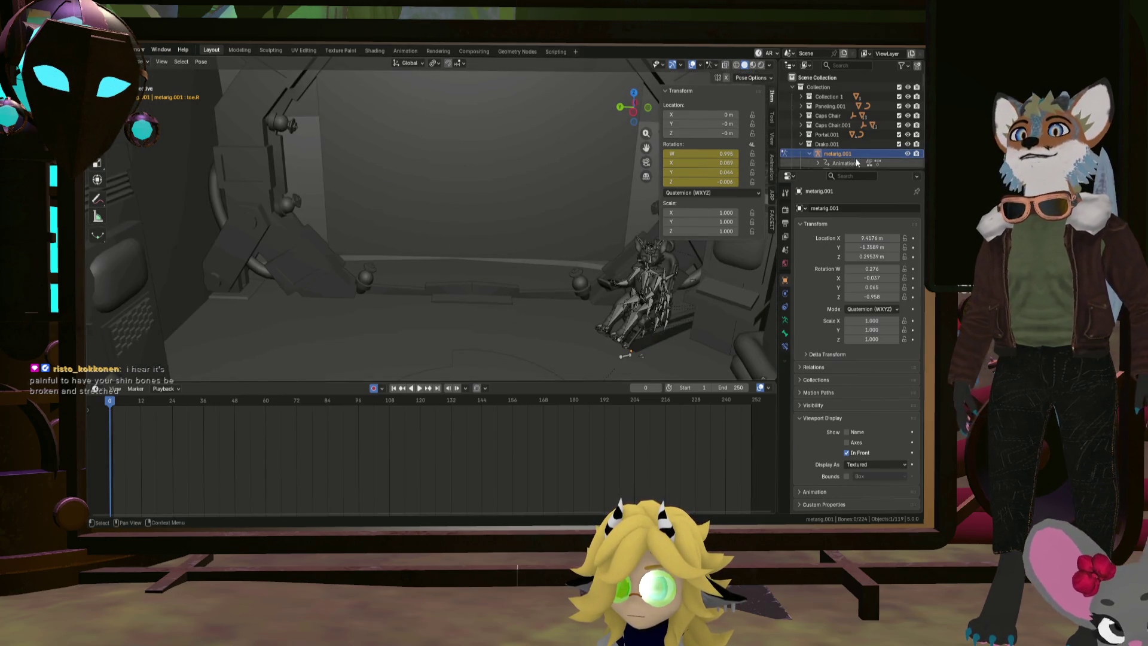
mouse_move(564, 292)
middle_mouse_down()
mouse_move(545, 293)
mouse_move(614, 305)
mouse_move(545, 311)
mouse_move(614, 325)
mouse_move(597, 308)
mouse_move(537, 300)
mouse_move(572, 304)
middle_mouse_up()
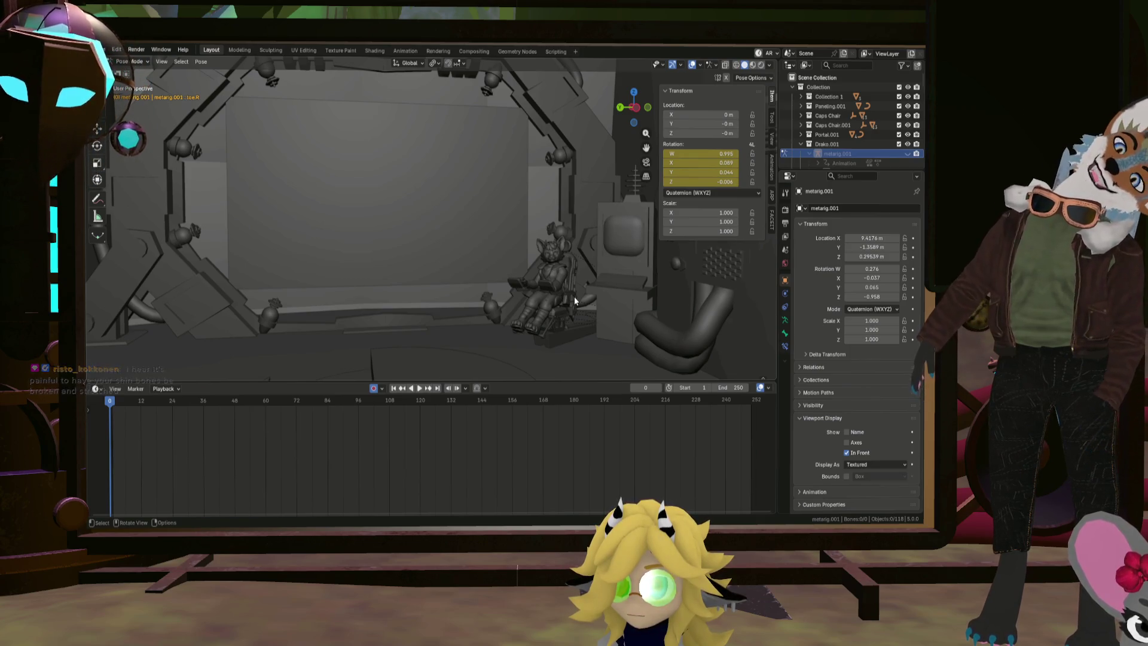
left_click_drag(563, 381, 563, 508)
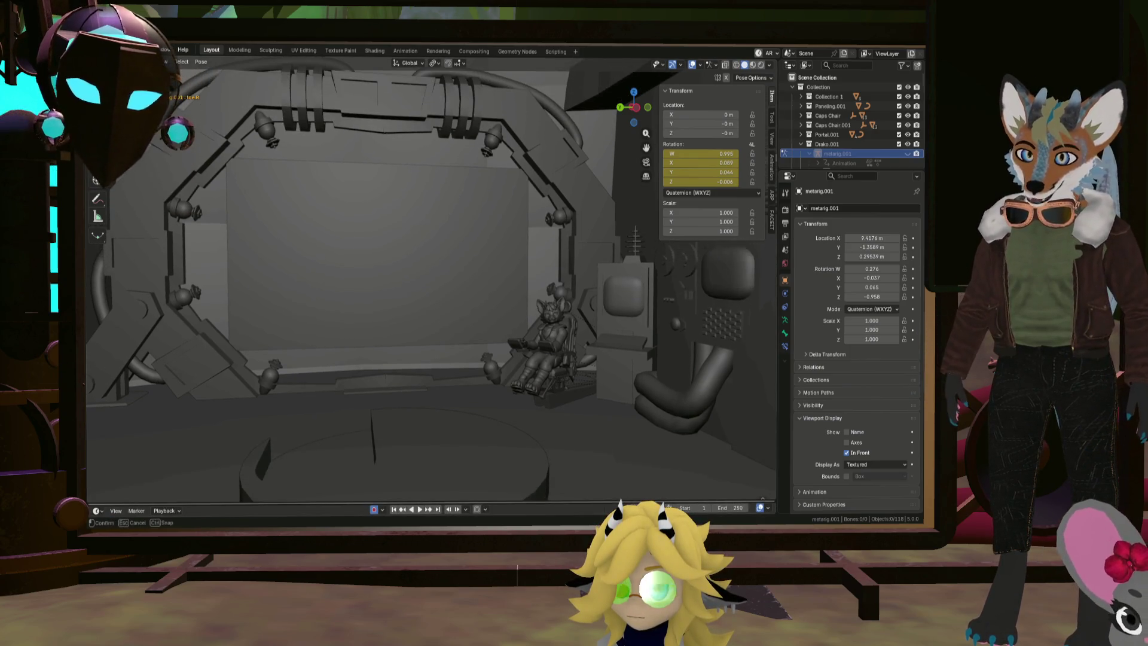
key("n")
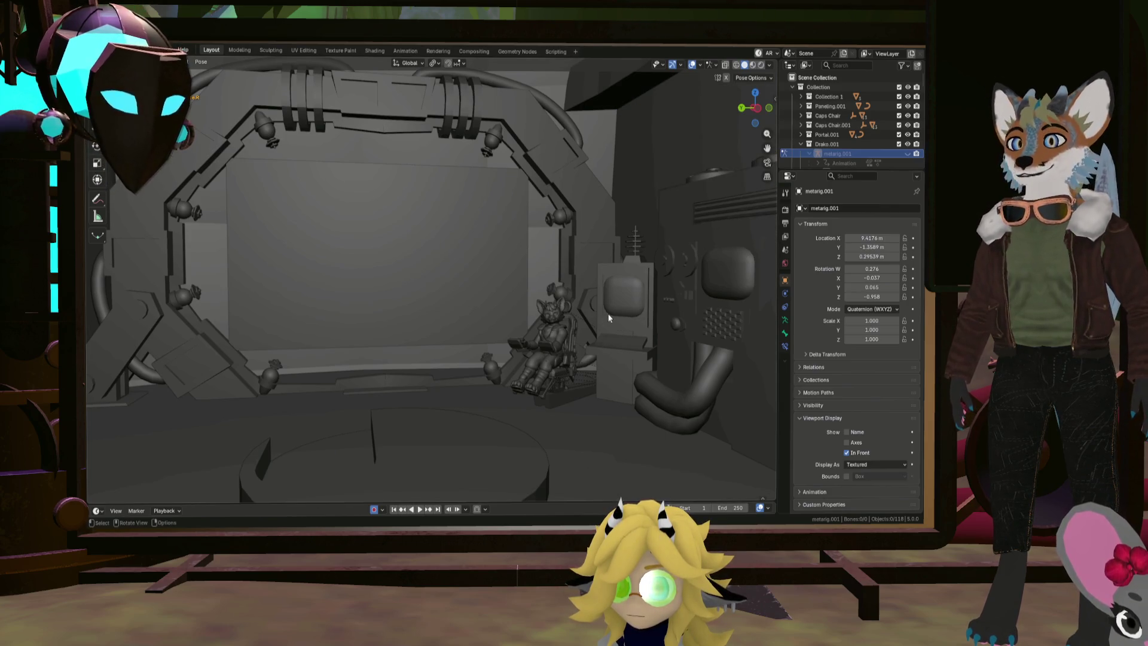
Orbit through the room and sphere interior, then save Greyboxing.blend
scroll(568, 331, "down", 3)
middle_click_drag(567, 338, 547, 347)
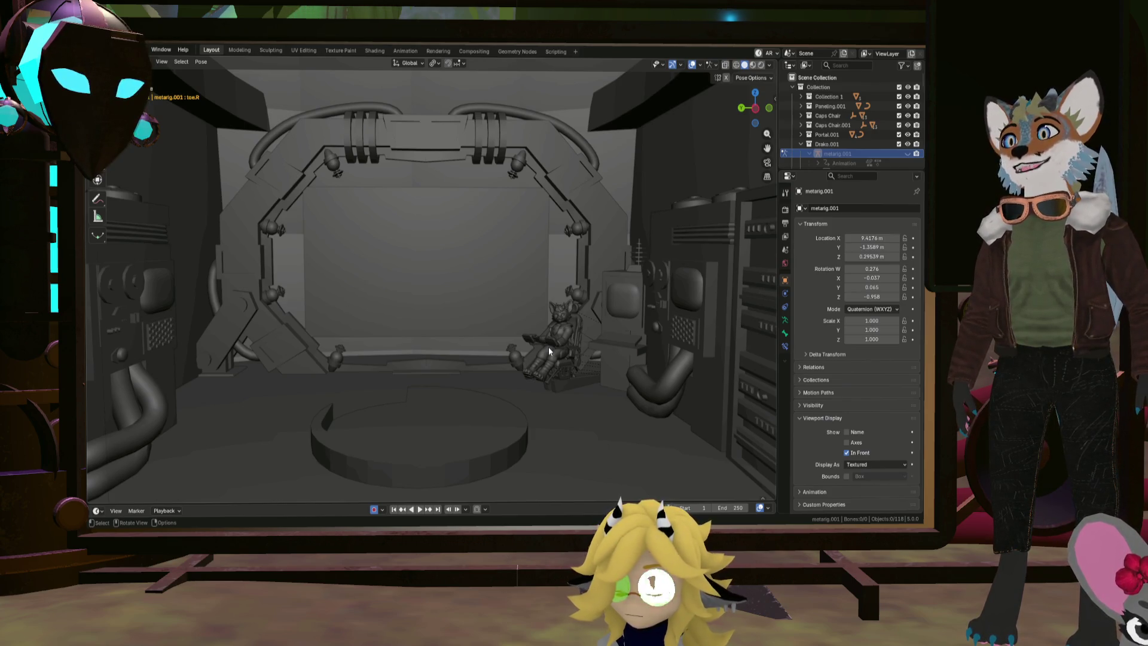
mouse_move(489, 195)
middle_mouse_down()
mouse_move(462, 285)
mouse_move(465, 354)
mouse_move(535, 250)
mouse_move(514, 275)
mouse_move(521, 306)
middle_mouse_up()
scroll(478, 317, "up", 5)
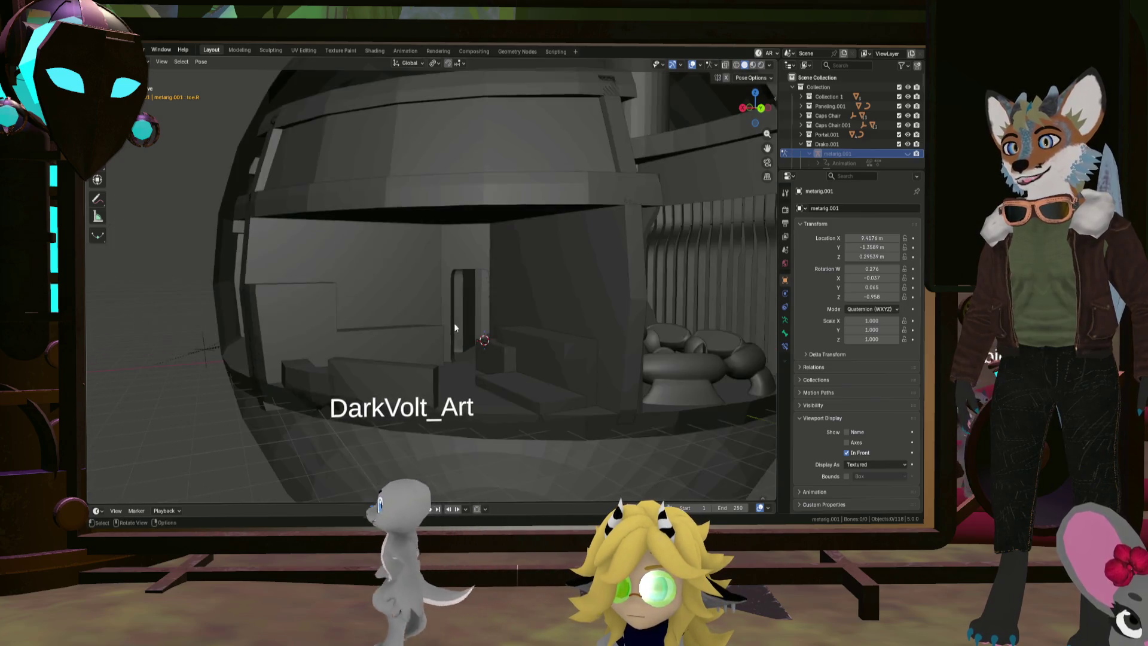
middle_click_drag(454, 323, 495, 348)
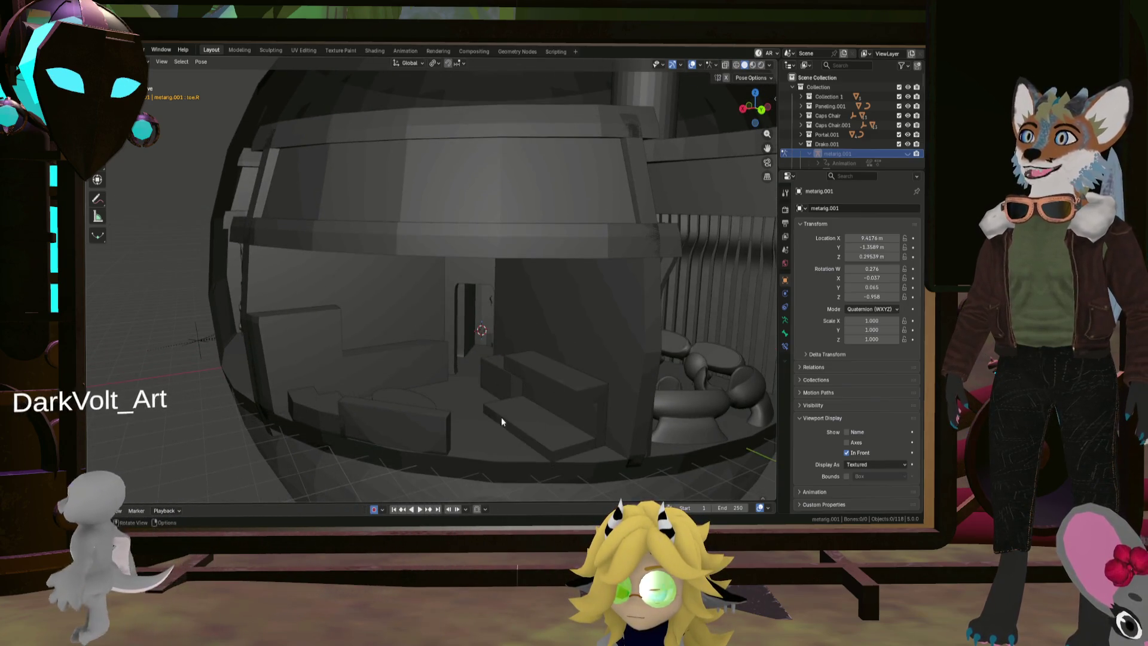
mouse_move(501, 418)
middle_mouse_down()
mouse_move(494, 375)
mouse_move(525, 392)
mouse_move(444, 390)
mouse_move(445, 402)
mouse_move(357, 418)
middle_mouse_up()
middle_click_drag(382, 342, 433, 333)
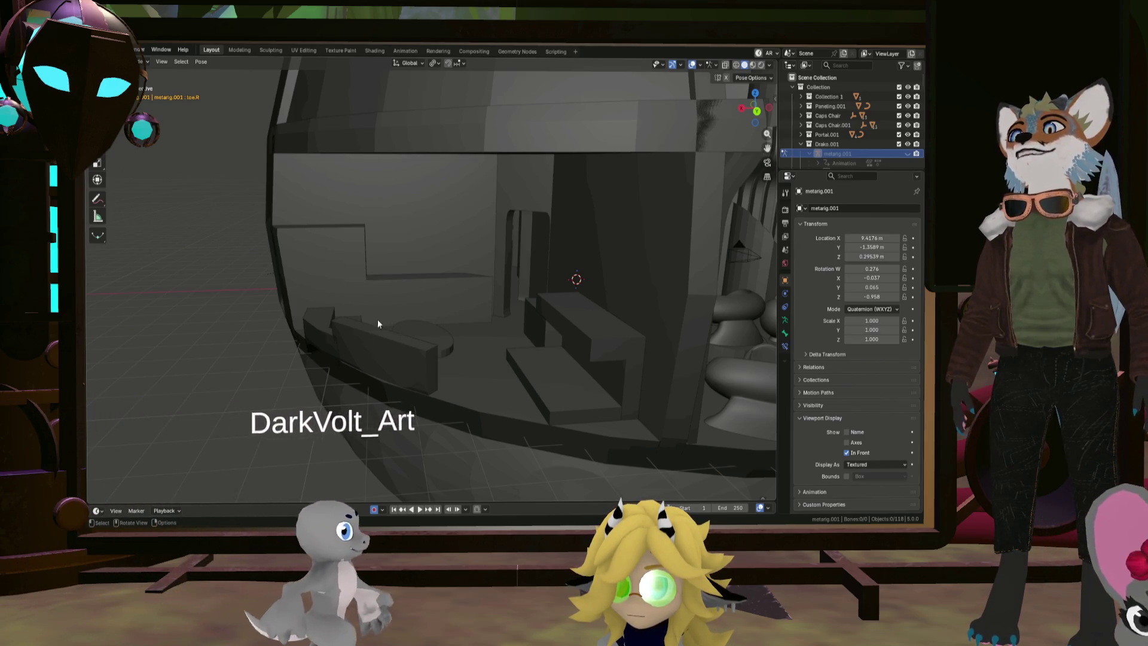
mouse_move(434, 324)
middle_mouse_down()
mouse_move(415, 343)
mouse_move(348, 343)
mouse_move(417, 382)
mouse_move(450, 366)
mouse_move(440, 365)
mouse_move(510, 370)
mouse_move(361, 357)
mouse_move(287, 363)
mouse_move(439, 354)
mouse_move(408, 350)
mouse_move(446, 374)
mouse_move(474, 364)
mouse_move(446, 364)
mouse_move(464, 358)
mouse_move(556, 349)
mouse_move(612, 365)
mouse_move(581, 360)
mouse_move(601, 363)
mouse_move(520, 385)
mouse_move(520, 343)
mouse_move(558, 404)
mouse_move(513, 390)
mouse_move(501, 364)
middle_mouse_up()
key("ctrl+s")
Orbit and zoom to frame the seated character beside the consoles and server rack
scroll(596, 357, "up", 3)
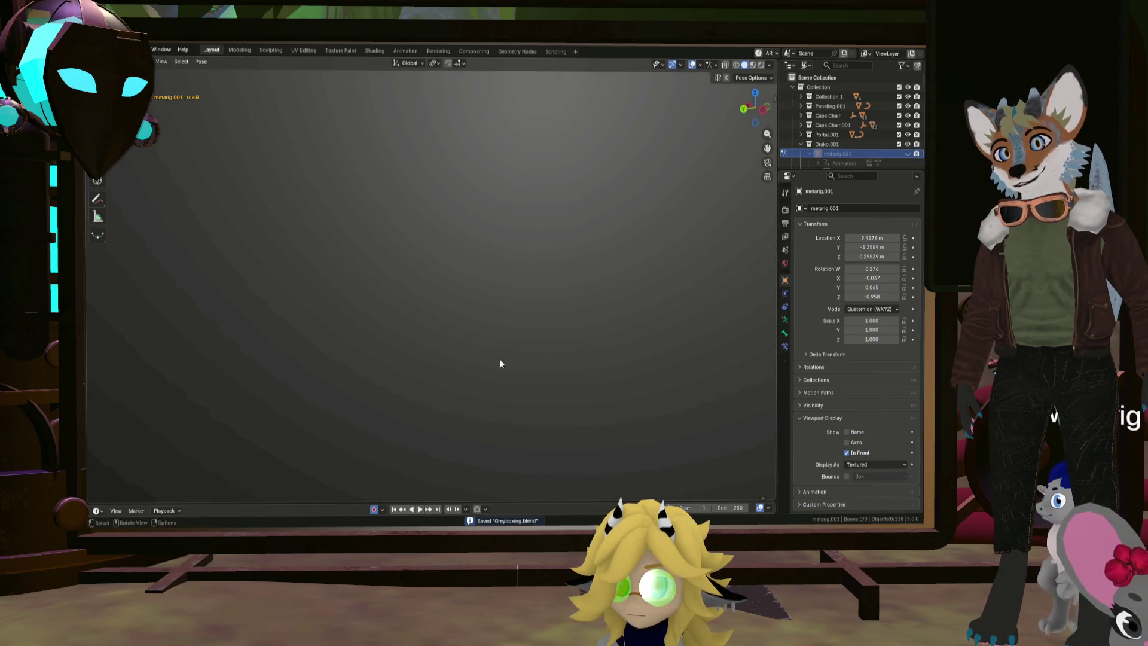
mouse_move(618, 385)
middle_mouse_down()
mouse_move(405, 372)
mouse_move(491, 353)
mouse_move(411, 331)
mouse_move(486, 344)
mouse_move(466, 351)
mouse_move(510, 329)
mouse_move(535, 362)
mouse_move(566, 370)
mouse_move(591, 343)
mouse_move(612, 364)
mouse_move(597, 375)
mouse_move(567, 337)
mouse_move(461, 377)
mouse_move(422, 338)
mouse_move(398, 367)
mouse_move(492, 350)
mouse_move(511, 334)
mouse_move(498, 372)
middle_mouse_up()
scroll(405, 374, "down", 3)
scroll(412, 375, "down", 5)
mouse_move(498, 364)
middle_mouse_down()
mouse_move(521, 366)
mouse_move(475, 336)
mouse_move(490, 351)
mouse_move(560, 358)
middle_mouse_up()
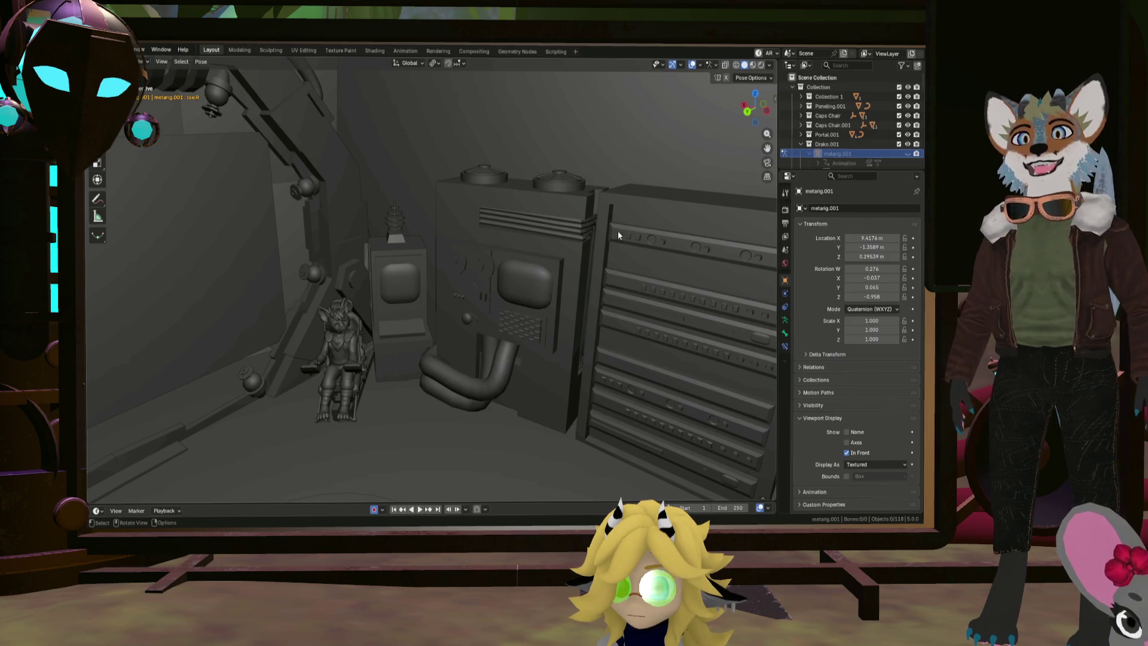
mouse_move(608, 234)
middle_mouse_down()
mouse_move(552, 220)
mouse_move(567, 233)
mouse_move(571, 217)
mouse_move(552, 224)
mouse_move(555, 211)
mouse_move(570, 226)
mouse_move(556, 292)
mouse_move(568, 301)
mouse_move(444, 271)
mouse_move(487, 259)
mouse_move(411, 272)
mouse_move(420, 268)
middle_mouse_up()
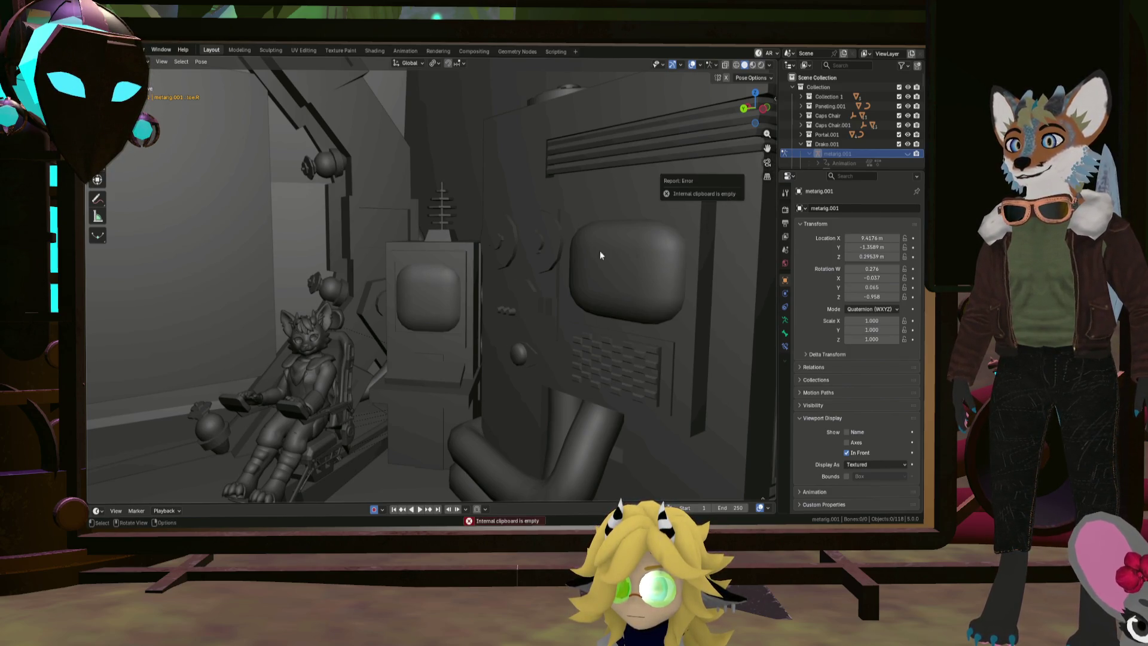
Lock the camera to the view and reframe the camera shot toward the captain's chair
left_click(768, 164)
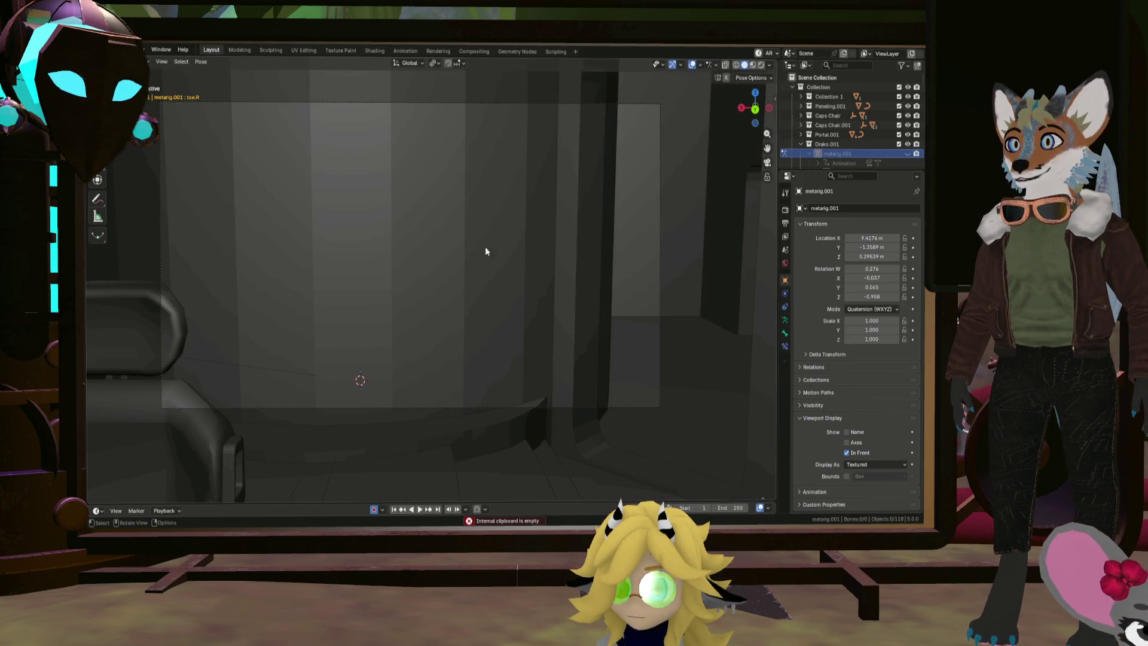
middle_click_drag(485, 251, 381, 245)
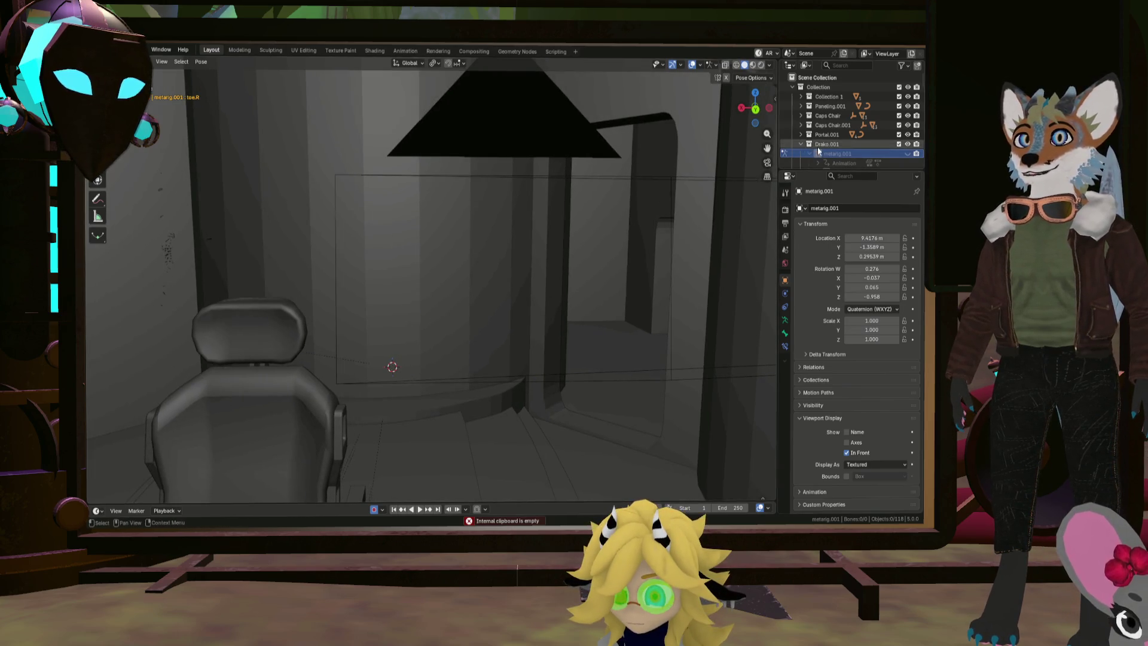
left_click(768, 166)
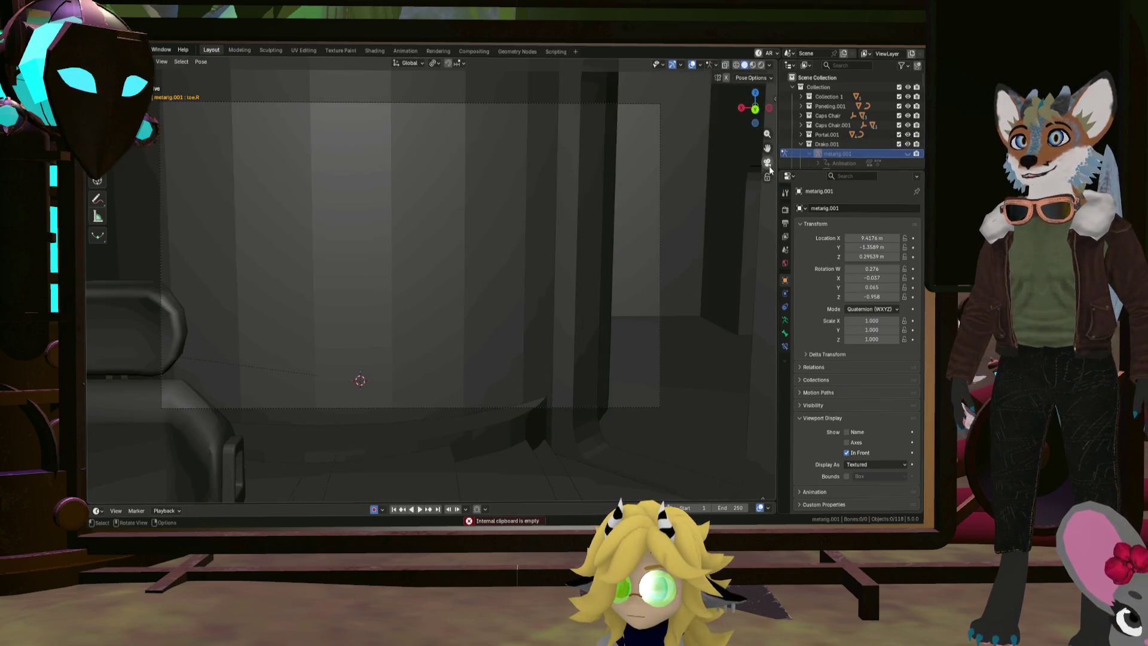
left_click(768, 178)
mouse_move(508, 290)
middle_mouse_down()
mouse_move(361, 294)
mouse_move(554, 292)
mouse_move(568, 330)
mouse_move(565, 307)
middle_mouse_up()
scroll(562, 310, "up", 3)
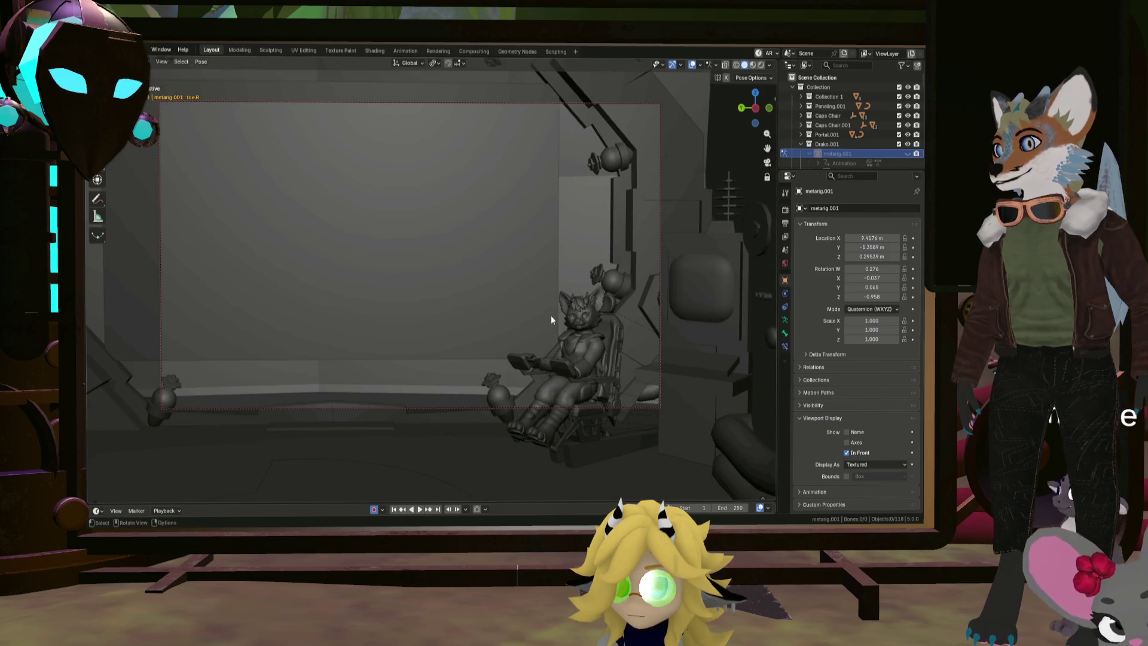
scroll(548, 323, "down", 3)
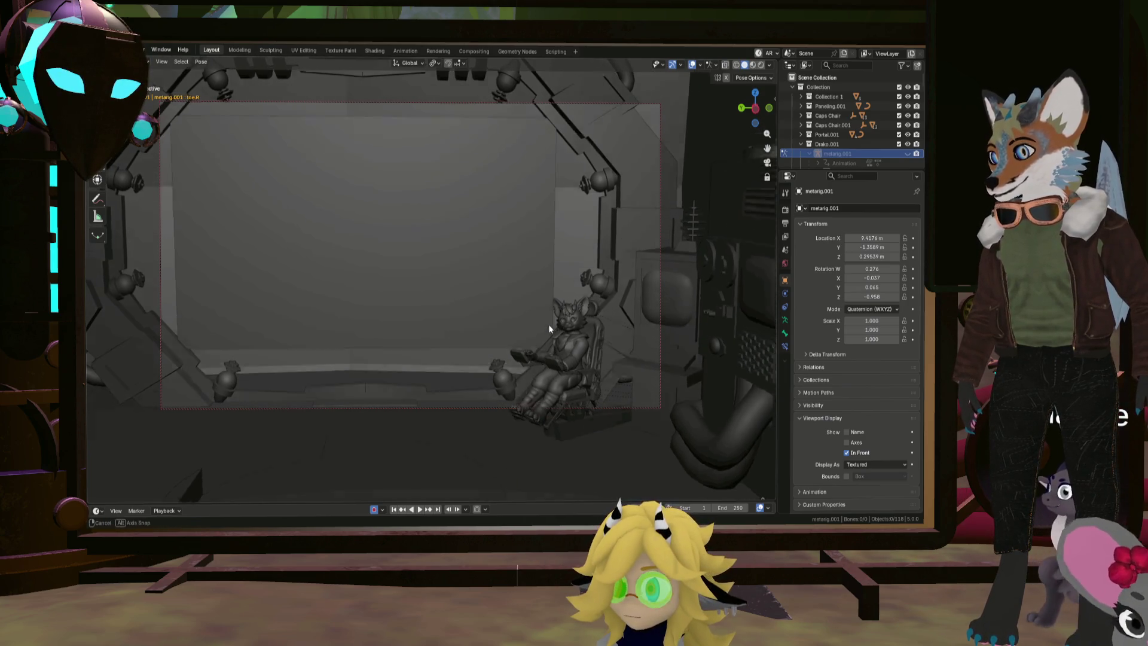
mouse_move(549, 326)
middle_mouse_down("shift")
mouse_move(548, 305)
mouse_move(519, 303)
mouse_move(532, 297)
middle_mouse_up("shift")
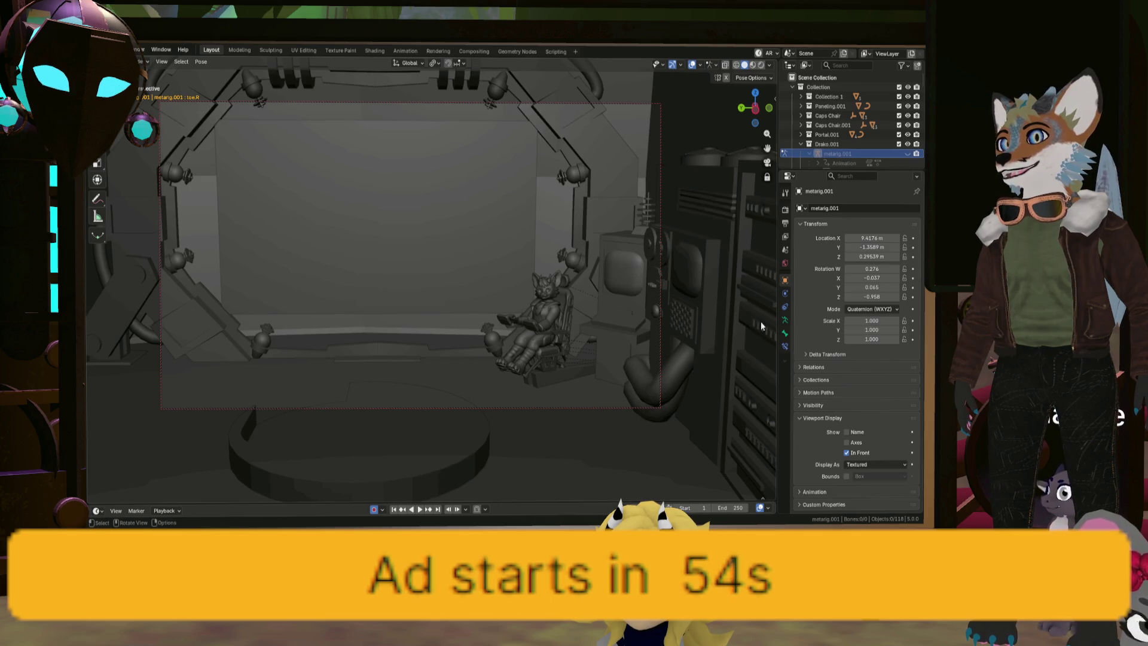
Orbit through the sphere room, then return to the camera view and refine its framing around the chair
mouse_move(741, 208)
middle_mouse_down()
mouse_move(580, 256)
mouse_move(639, 278)
mouse_move(528, 275)
mouse_move(548, 249)
mouse_move(525, 250)
mouse_move(604, 267)
mouse_move(507, 256)
mouse_move(492, 234)
mouse_move(581, 236)
mouse_move(561, 228)
mouse_move(548, 242)
middle_mouse_up()
mouse_move(428, 254)
middle_mouse_down("shift")
mouse_move(521, 251)
mouse_move(500, 288)
mouse_move(735, 201)
middle_mouse_up("shift")
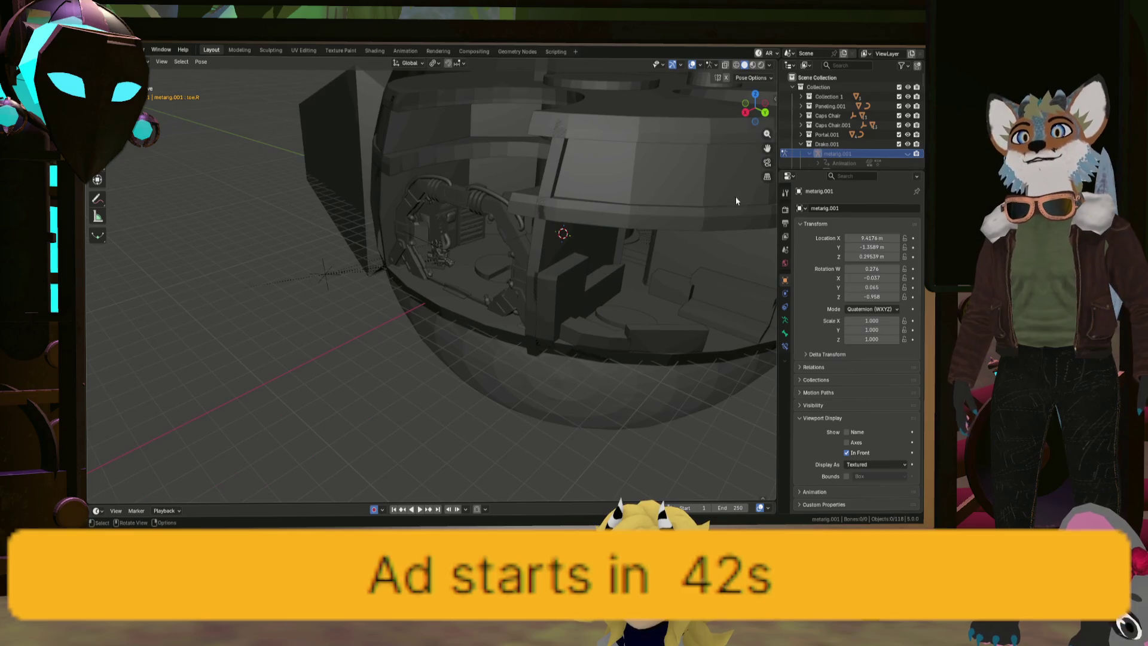
left_click(767, 163)
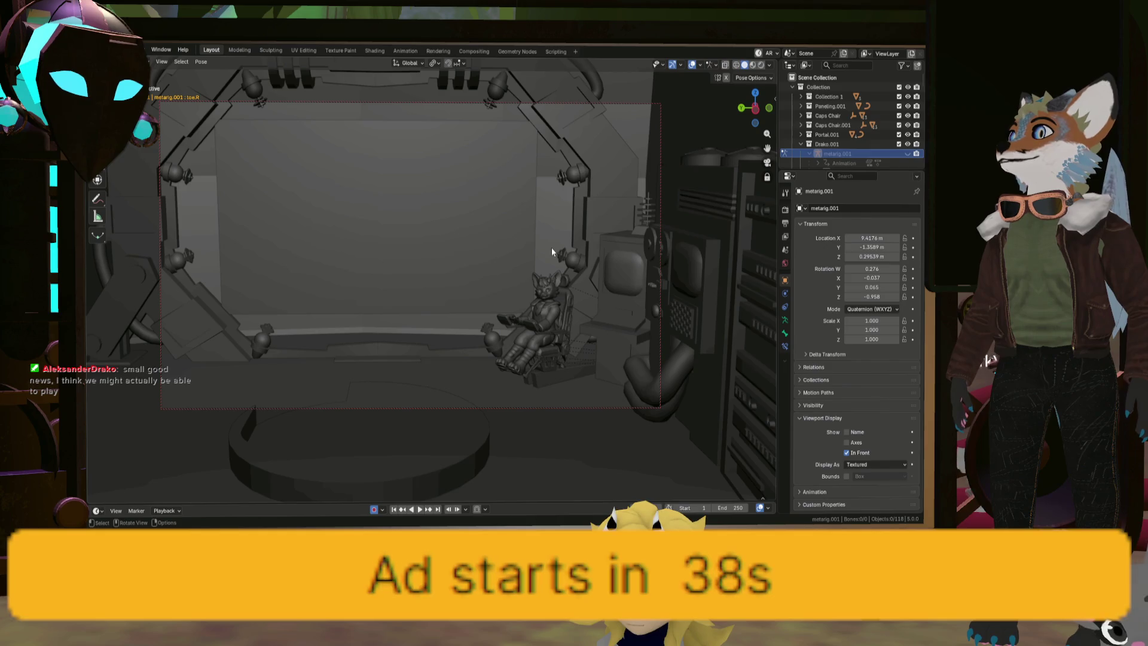
middle_click_drag(551, 247, 544, 238, "shift")
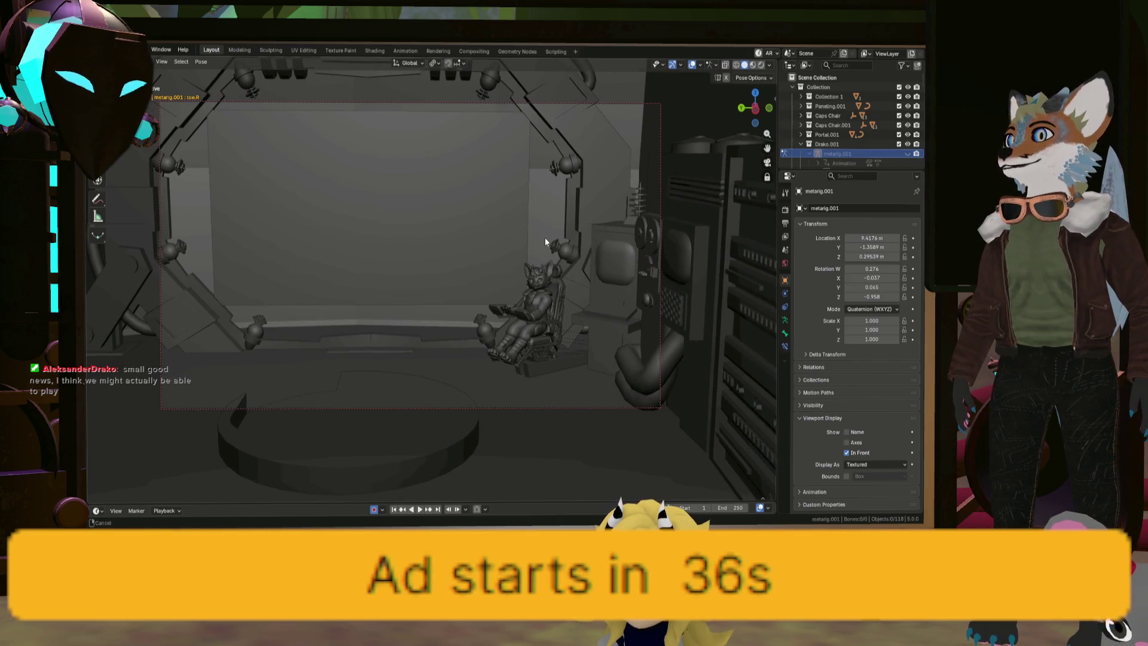
scroll(545, 242, "up", 3)
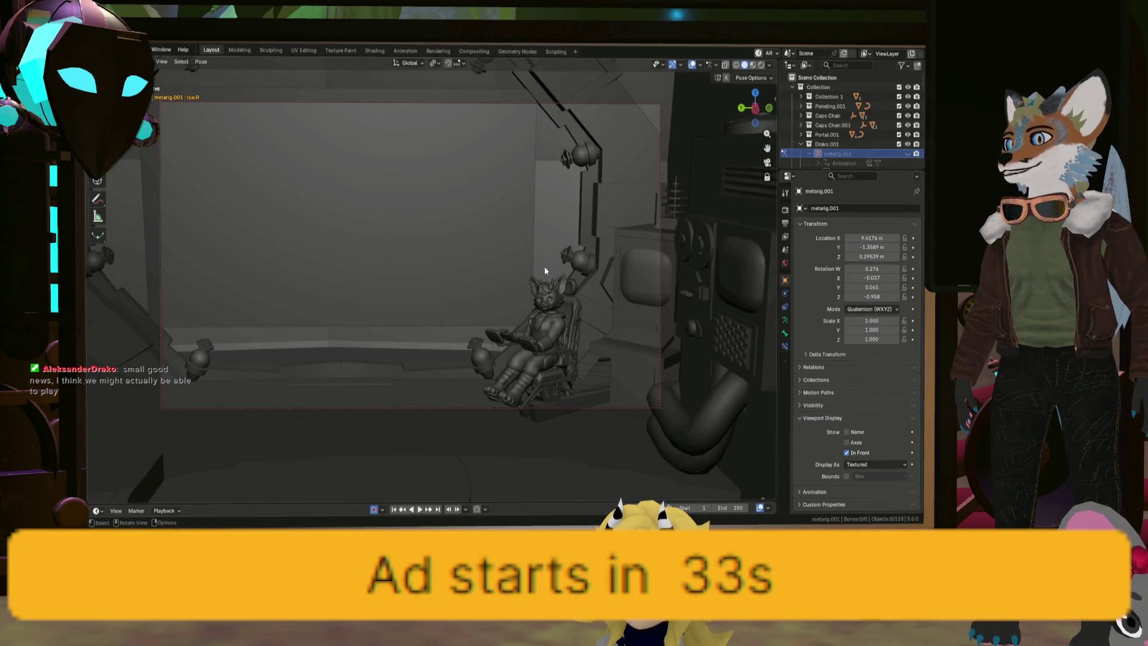
mouse_move(532, 283)
middle_mouse_down("ctrl")
mouse_move(524, 264)
mouse_move(528, 281)
middle_mouse_up("ctrl")
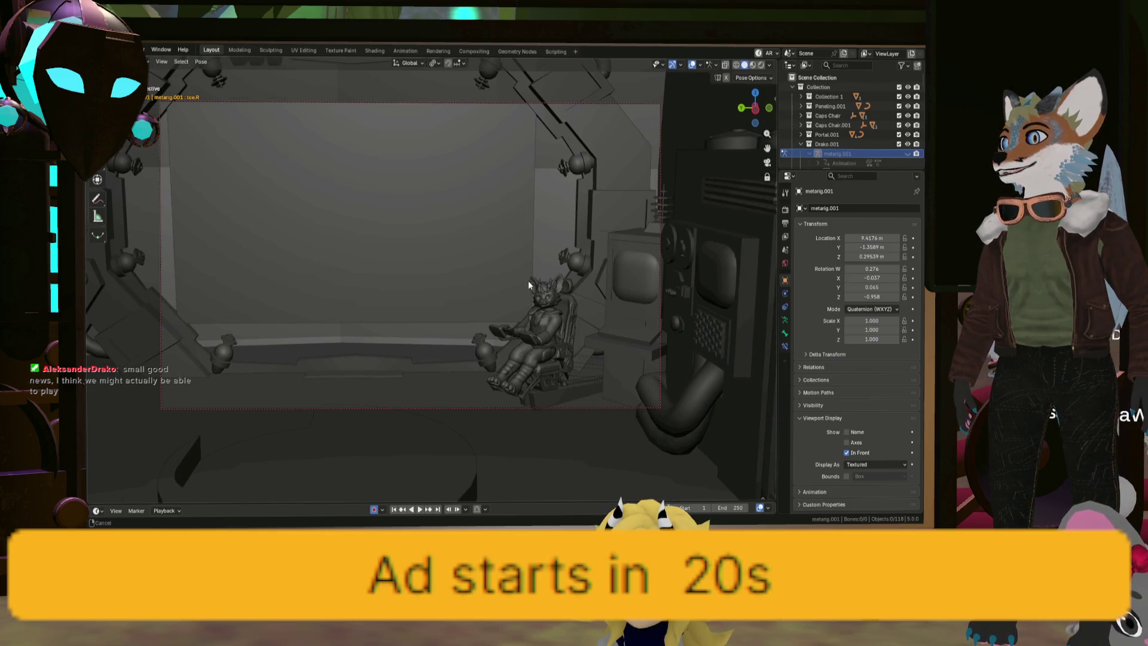
middle_click_drag(421, 296, 425, 295)
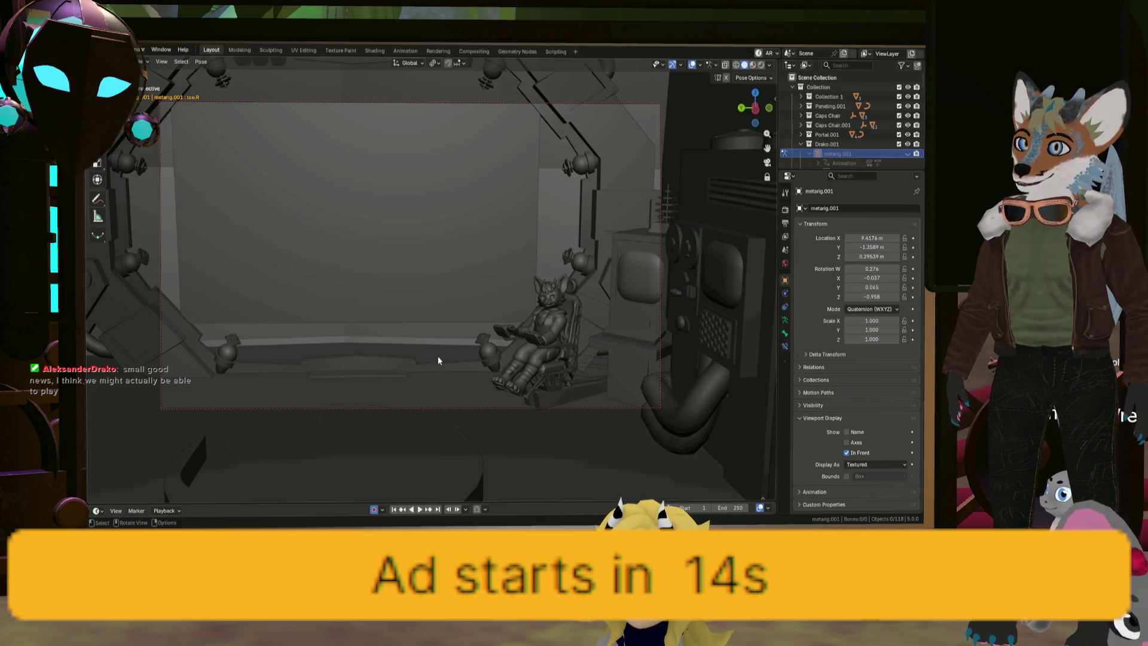
Zoom and orbit around the portal and chair to a close view of the seated character
scroll(436, 361, "down", 5)
scroll(436, 371, "up", 3)
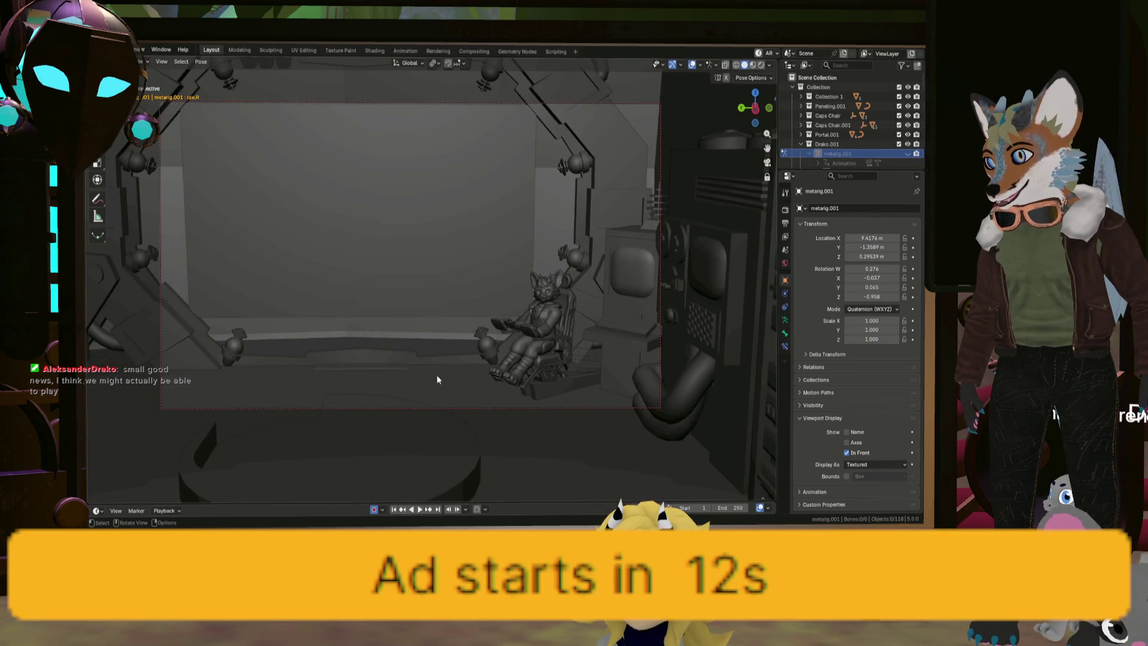
scroll(437, 374, "down", 5)
scroll(434, 392, "down", 2)
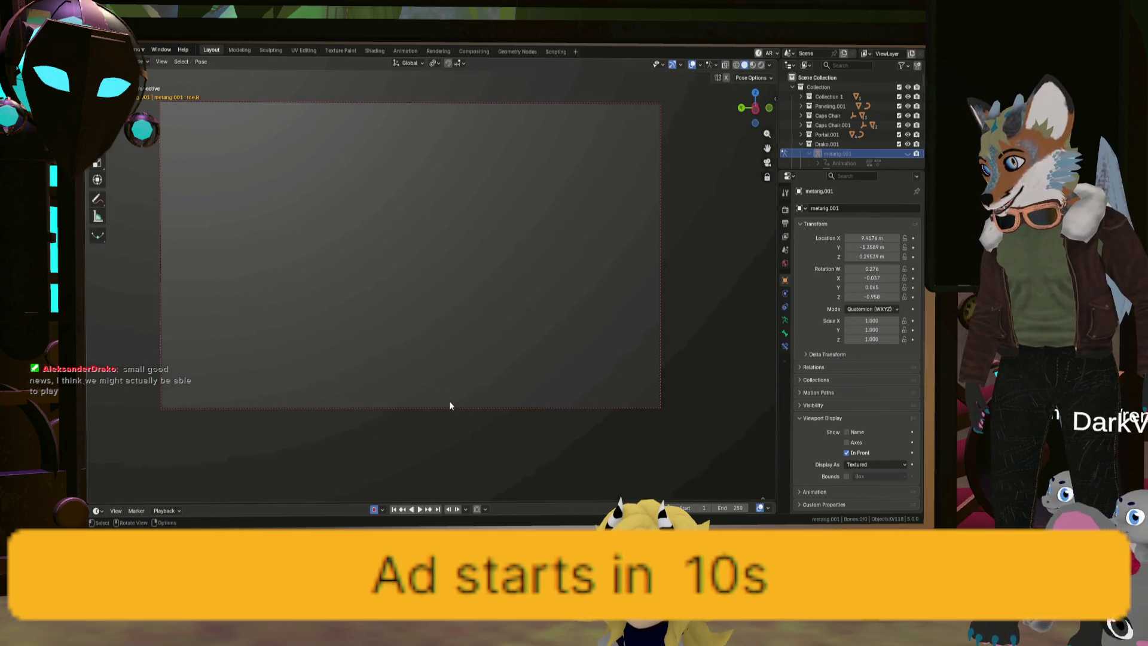
scroll(519, 342, "up", 2)
scroll(503, 354, "down", 2)
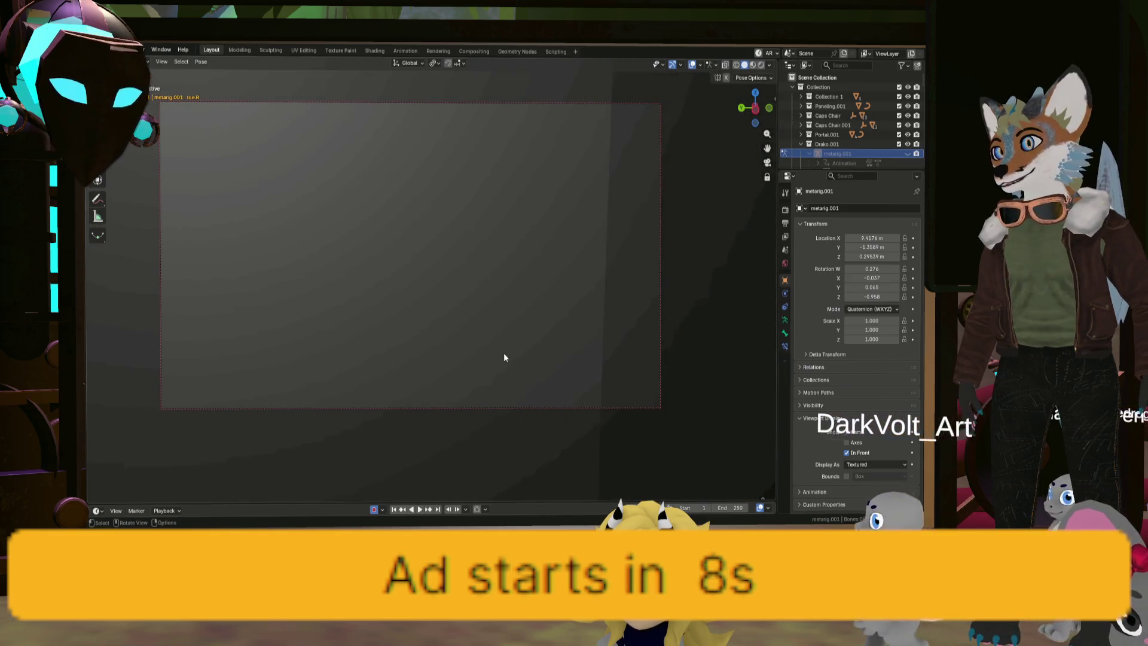
scroll(498, 355, "up", 3)
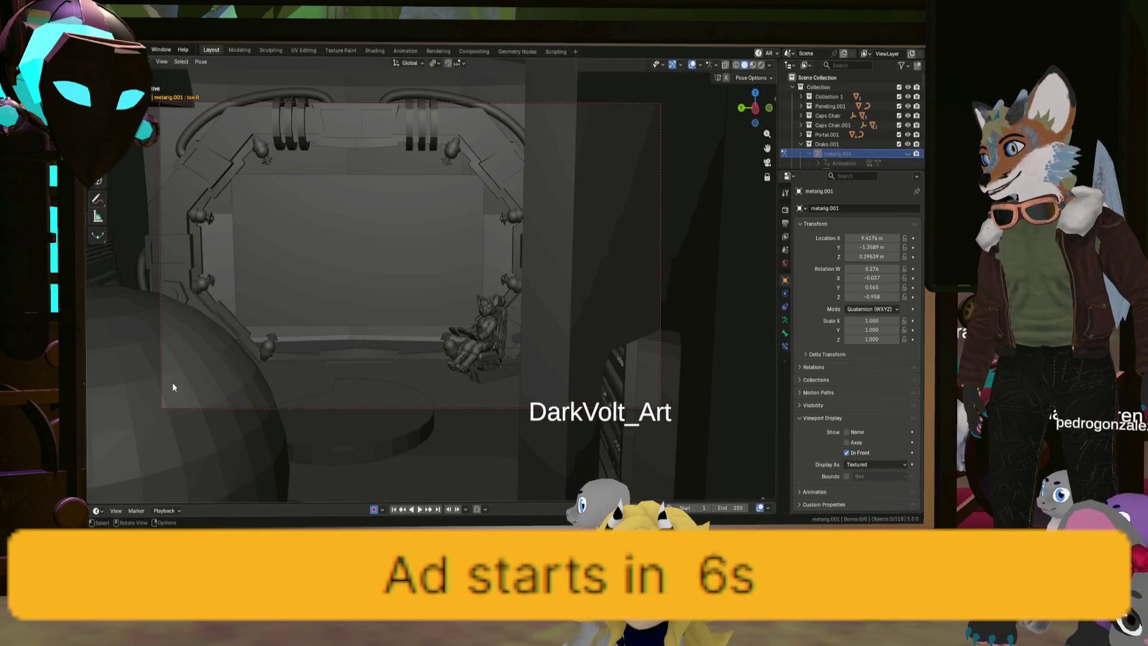
scroll(418, 388, "up", 2)
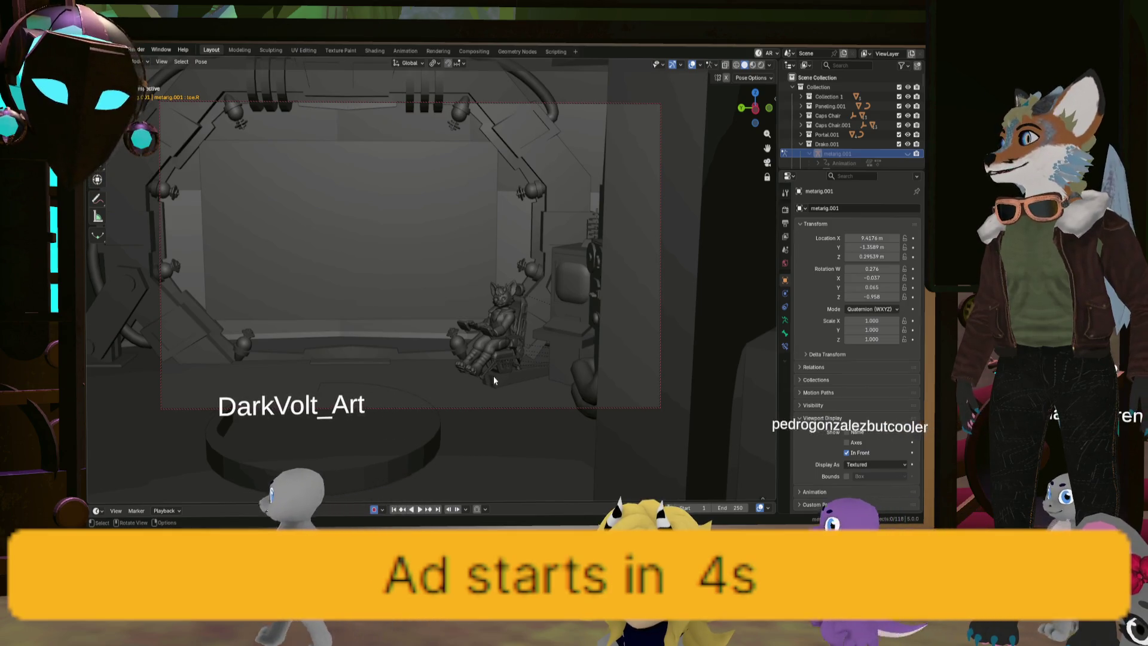
mouse_move(480, 368)
middle_mouse_down()
mouse_move(491, 363)
mouse_move(487, 339)
mouse_move(504, 338)
middle_mouse_up()
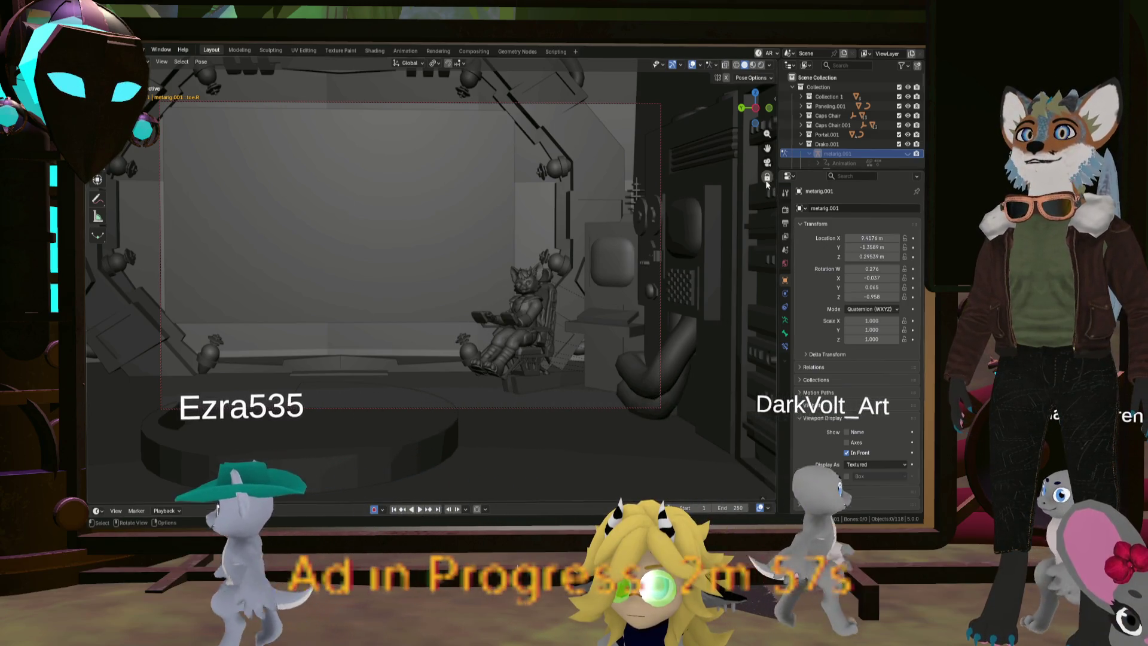
mouse_move(638, 235)
middle_mouse_down()
mouse_move(625, 257)
mouse_move(538, 288)
mouse_move(559, 291)
middle_mouse_up()
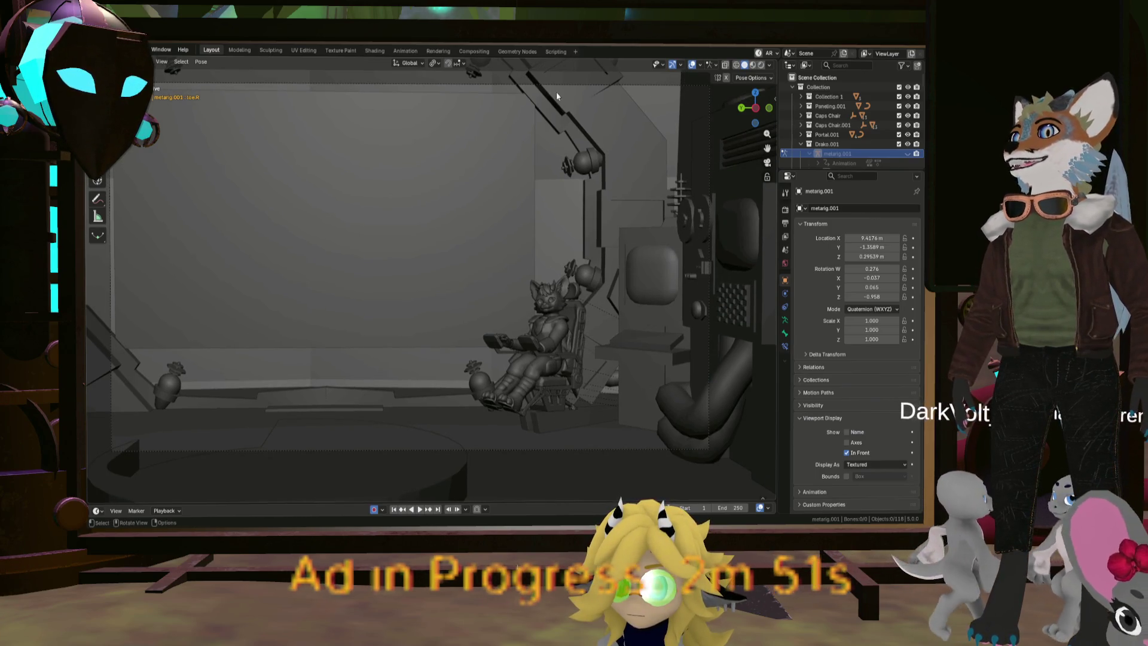
key("shift+grave")
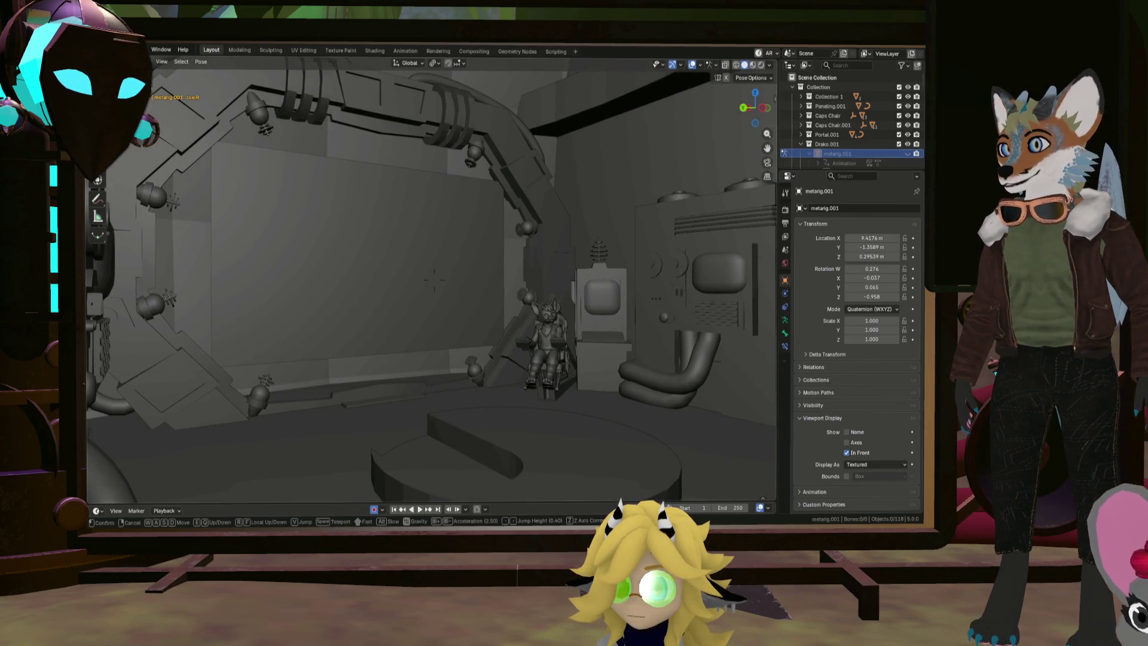
Walk forward toward the arch and chair, then rise to a high overhead view of the cockpit
key("w")
key("w")
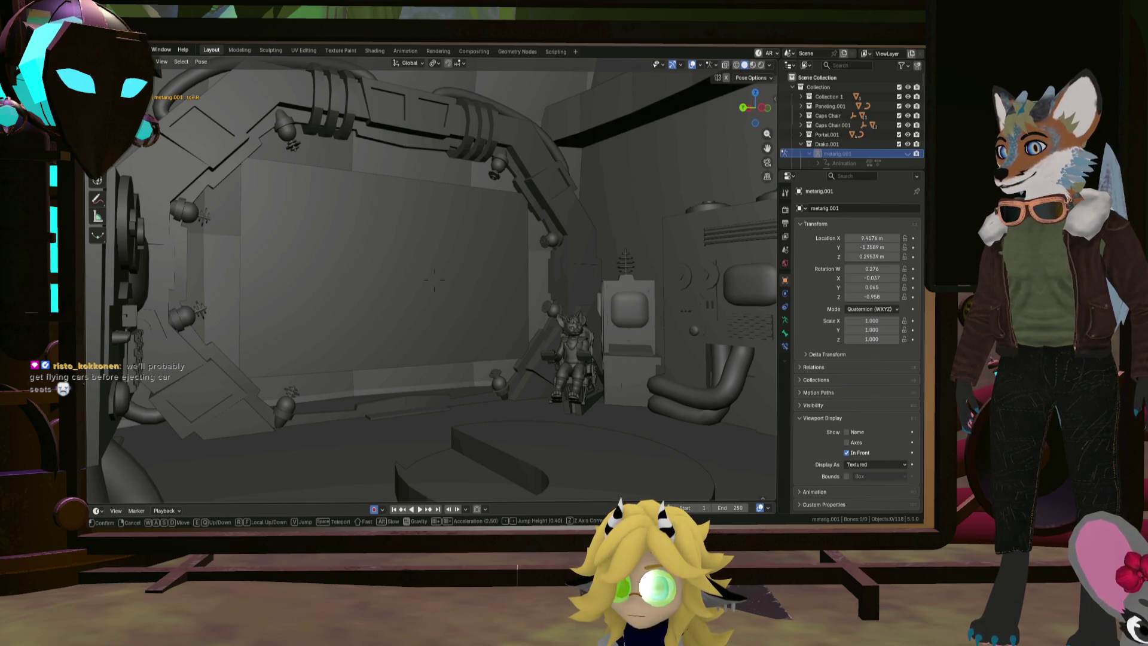
key("w")
left_click(562, 358)
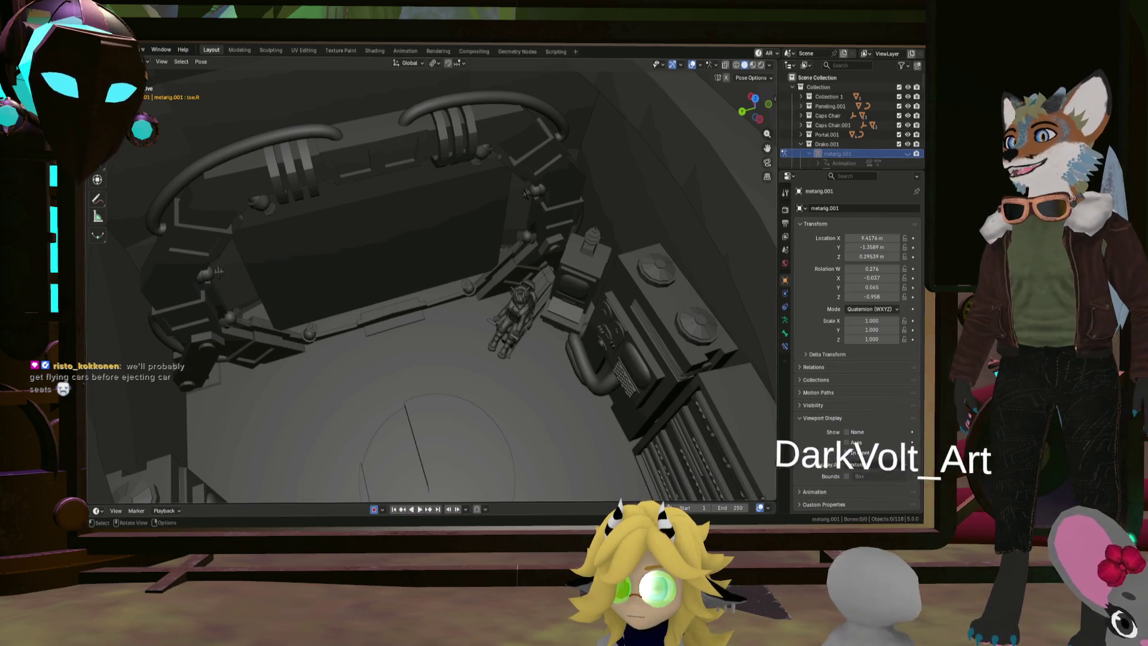
Orbit and zoom from a low side view around the seated character to a wide room view, then switch to Object Mode
scroll(425, 375, "up", 3)
mouse_move(424, 375)
middle_mouse_down()
mouse_move(424, 296)
mouse_move(432, 307)
mouse_move(408, 339)
mouse_move(347, 341)
middle_mouse_up()
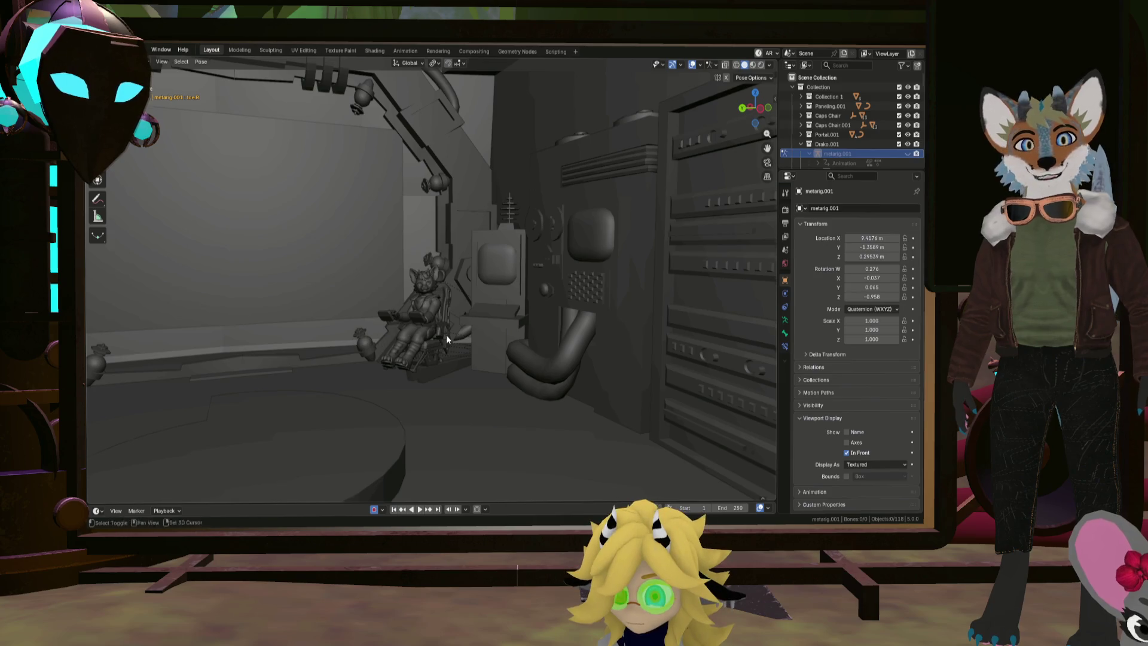
mouse_move(446, 336)
middle_mouse_down()
mouse_move(540, 357)
mouse_move(528, 371)
mouse_move(554, 358)
mouse_move(430, 324)
mouse_move(510, 332)
mouse_move(489, 339)
mouse_move(541, 364)
mouse_move(538, 338)
mouse_move(449, 325)
mouse_move(548, 351)
mouse_move(519, 327)
mouse_move(543, 321)
mouse_move(479, 313)
mouse_move(485, 325)
mouse_move(464, 315)
mouse_move(383, 329)
mouse_move(345, 318)
mouse_move(437, 327)
mouse_move(454, 310)
mouse_move(403, 335)
mouse_move(361, 320)
mouse_move(433, 338)
mouse_move(356, 304)
mouse_move(407, 362)
mouse_move(520, 351)
mouse_move(313, 338)
mouse_move(464, 369)
mouse_move(339, 352)
mouse_move(506, 366)
mouse_move(396, 338)
middle_mouse_up()
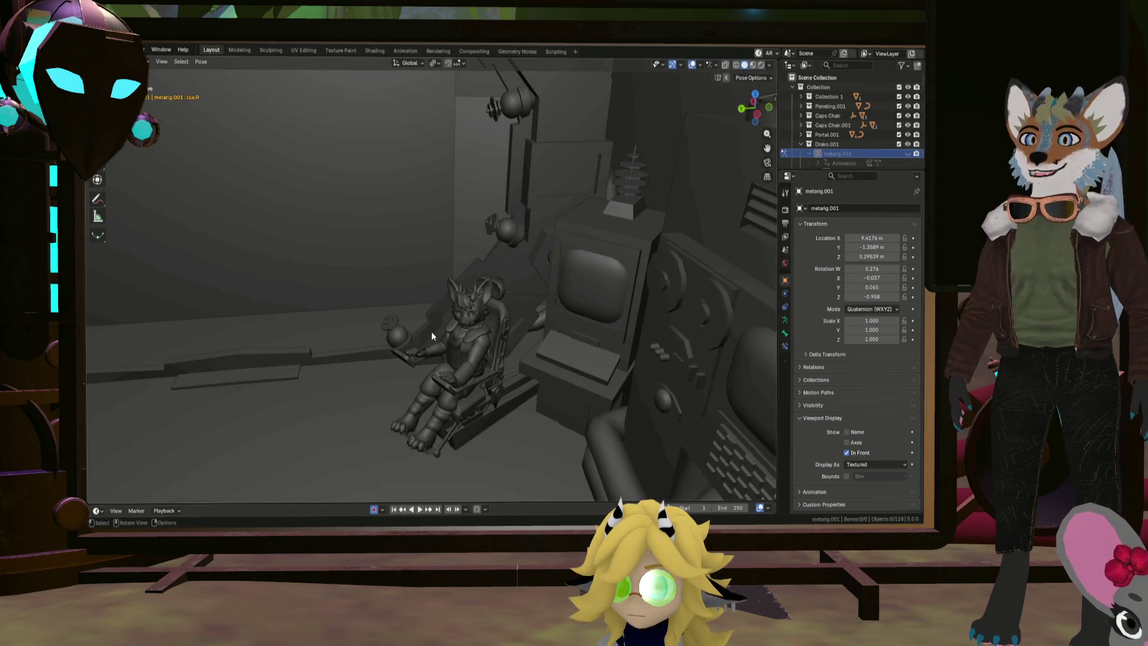
mouse_move(453, 299)
middle_mouse_down()
mouse_move(521, 295)
mouse_move(436, 304)
mouse_move(512, 334)
mouse_move(619, 321)
mouse_move(575, 361)
mouse_move(577, 290)
mouse_move(560, 245)
mouse_move(580, 202)
mouse_move(556, 170)
mouse_move(550, 244)
middle_mouse_up()
scroll(550, 244, "up", 4)
scroll(548, 246, "down", 1)
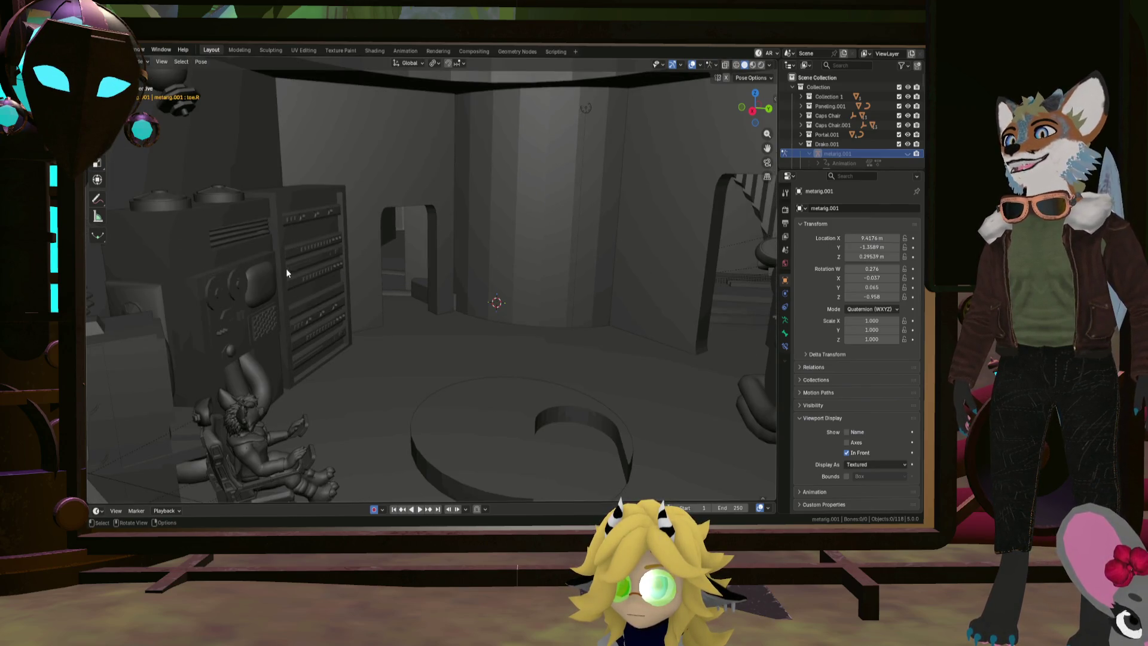
scroll(286, 268, "down", 5)
mouse_move(374, 293)
middle_mouse_down()
mouse_move(536, 326)
mouse_move(626, 319)
middle_mouse_up()
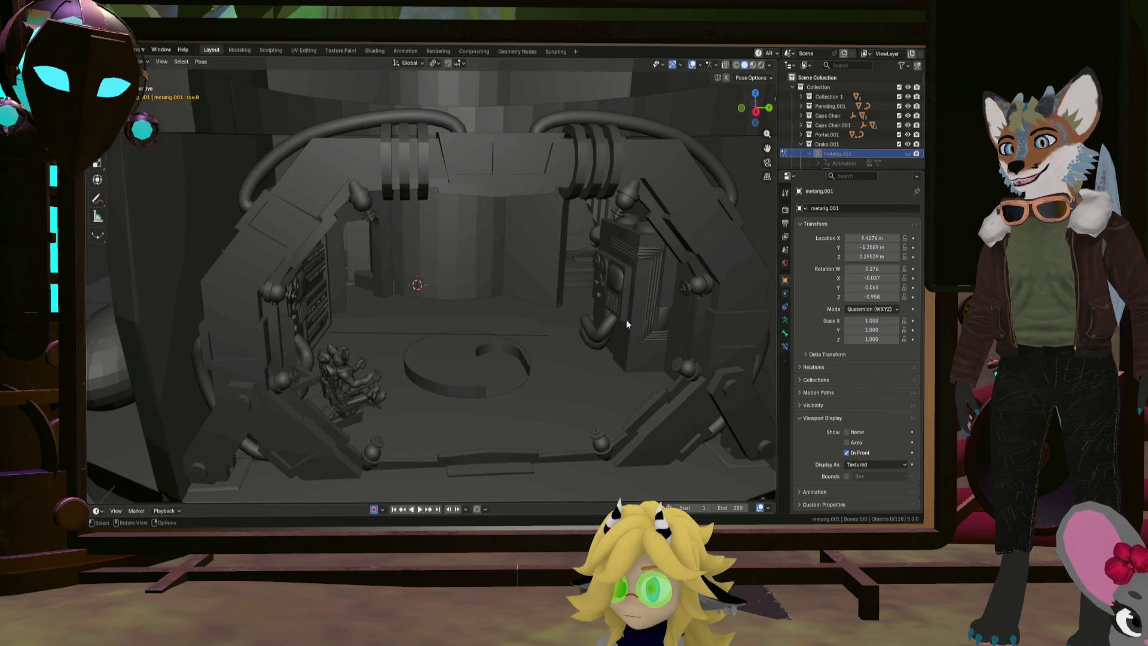
scroll(510, 318, "up", 3)
scroll(472, 325, "down", 1)
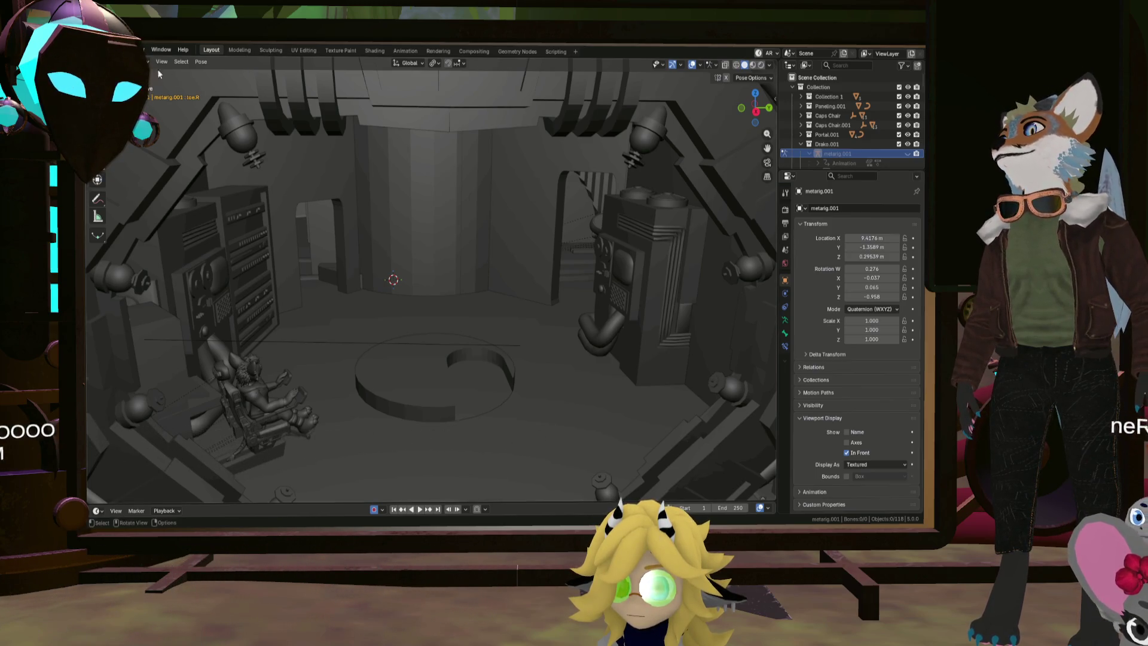
key("ctrl+Tab")
Start Walk Navigation from F3 search and walk past the pillar, down the corridor and through the arched doorway
mouse_move(328, 227)
middle_mouse_down()
mouse_move(345, 214)
mouse_move(339, 191)
mouse_move(340, 262)
mouse_move(337, 224)
mouse_move(472, 251)
mouse_move(500, 271)
mouse_move(500, 261)
middle_mouse_up()
key("F3")
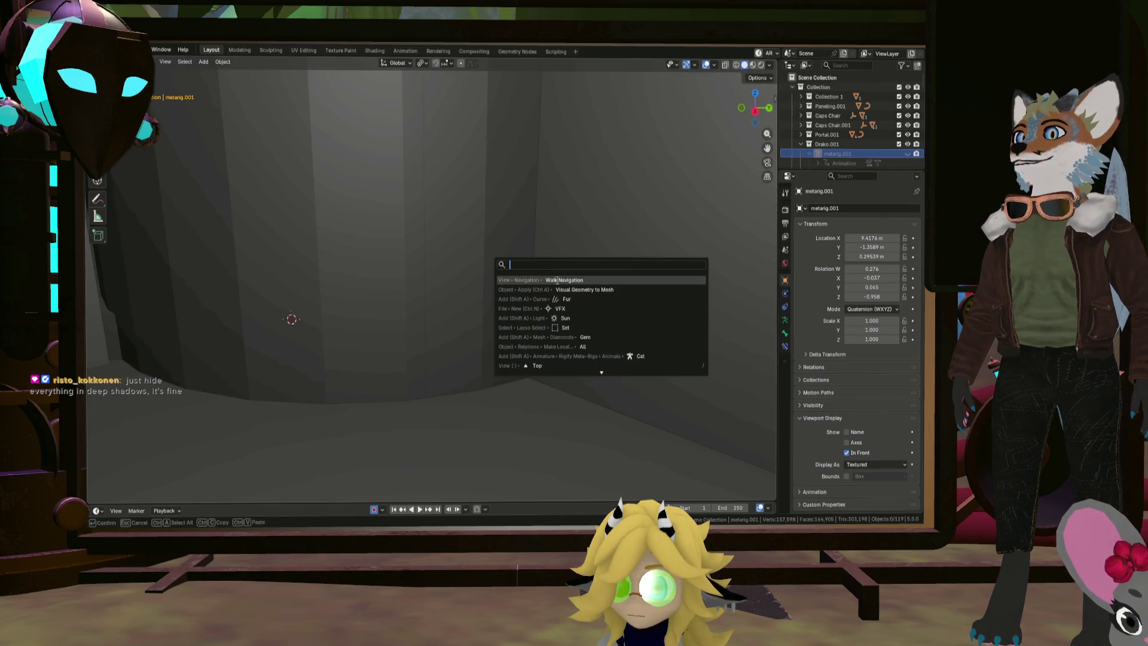
left_click(556, 280)
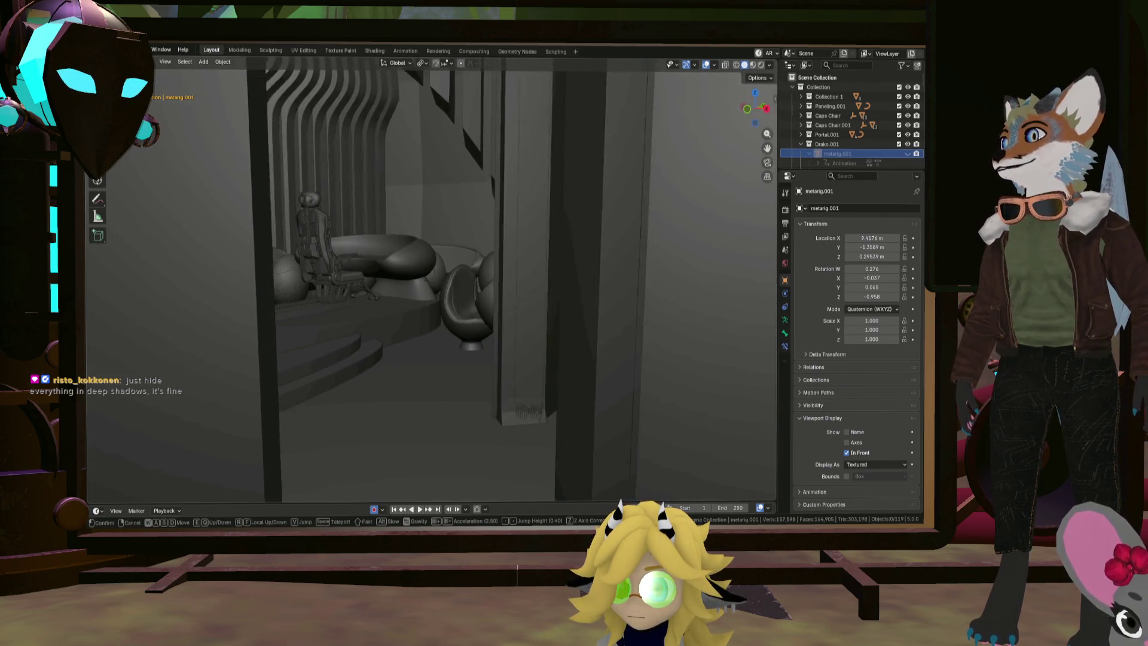
key("w")
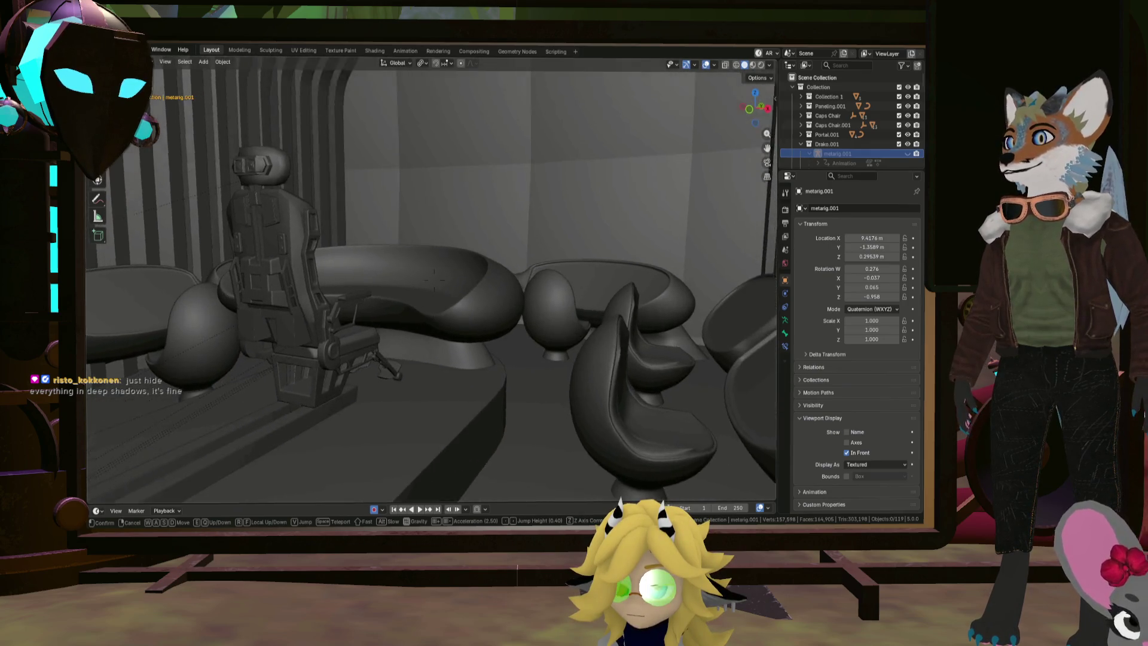
key("s")
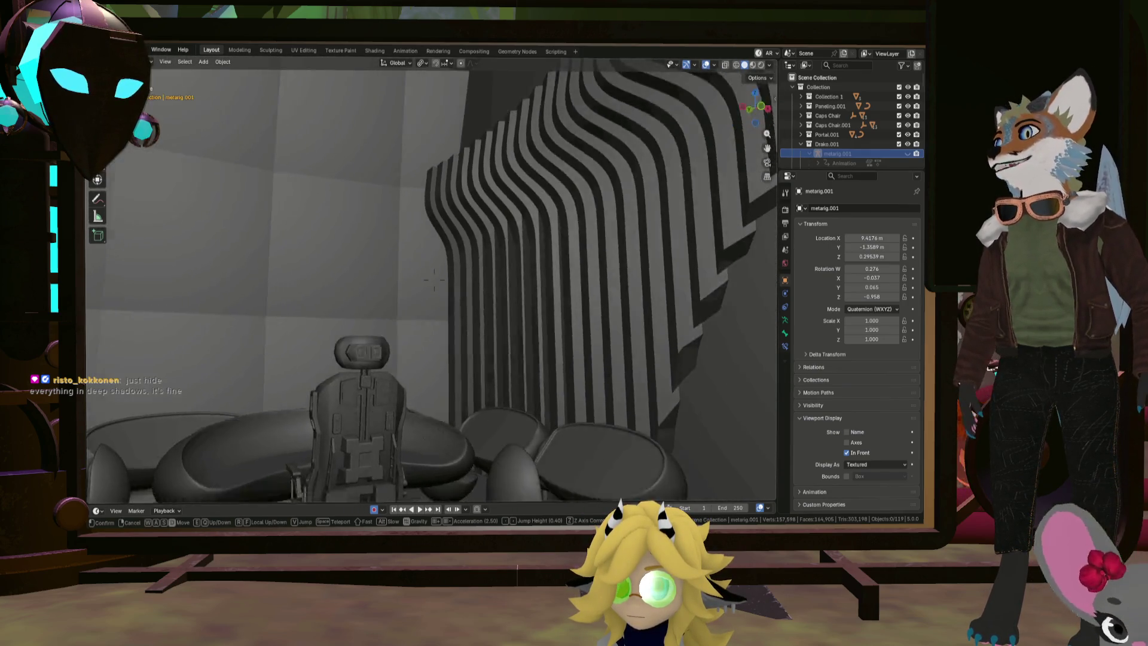
key("w")
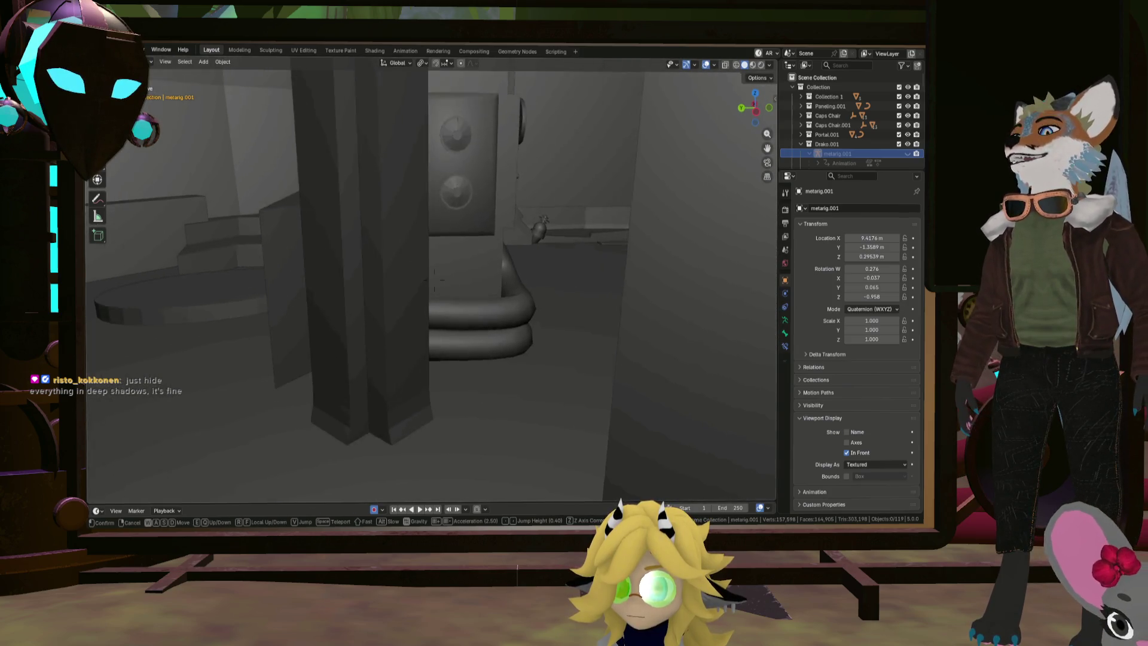
key("w")
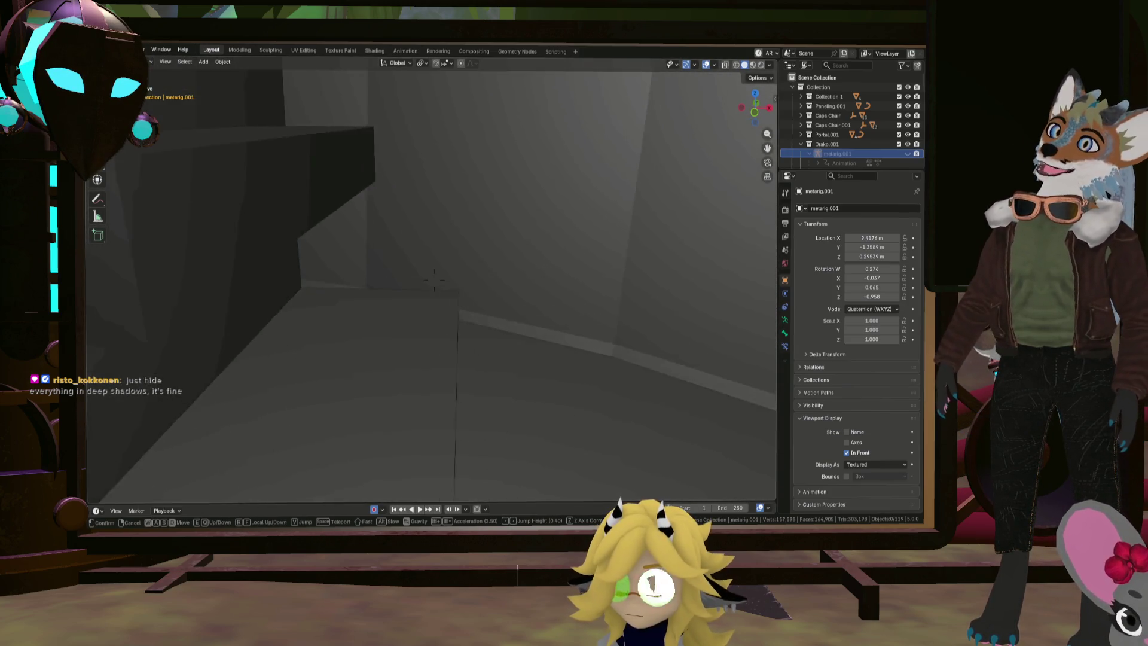
key("w")
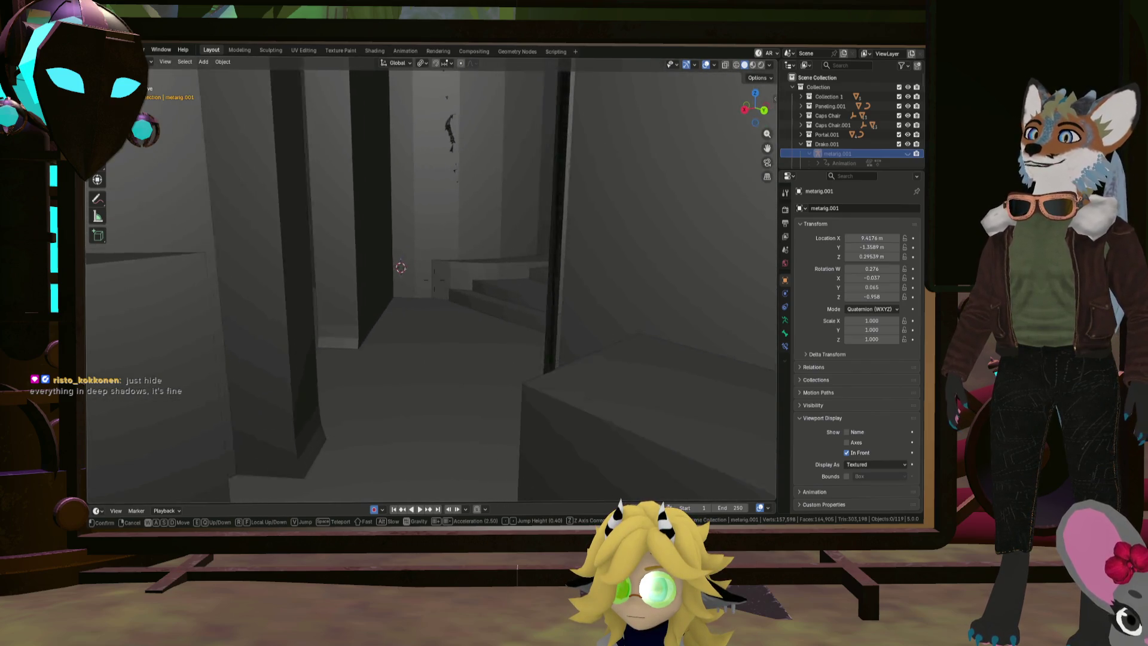
key("w")
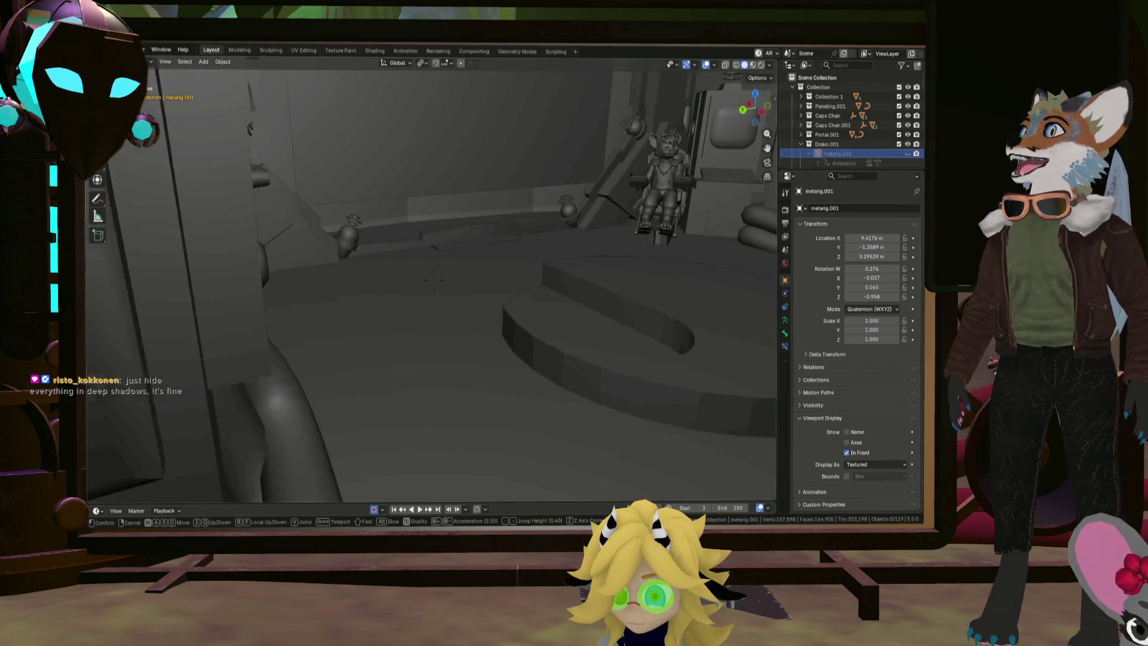
key("w")
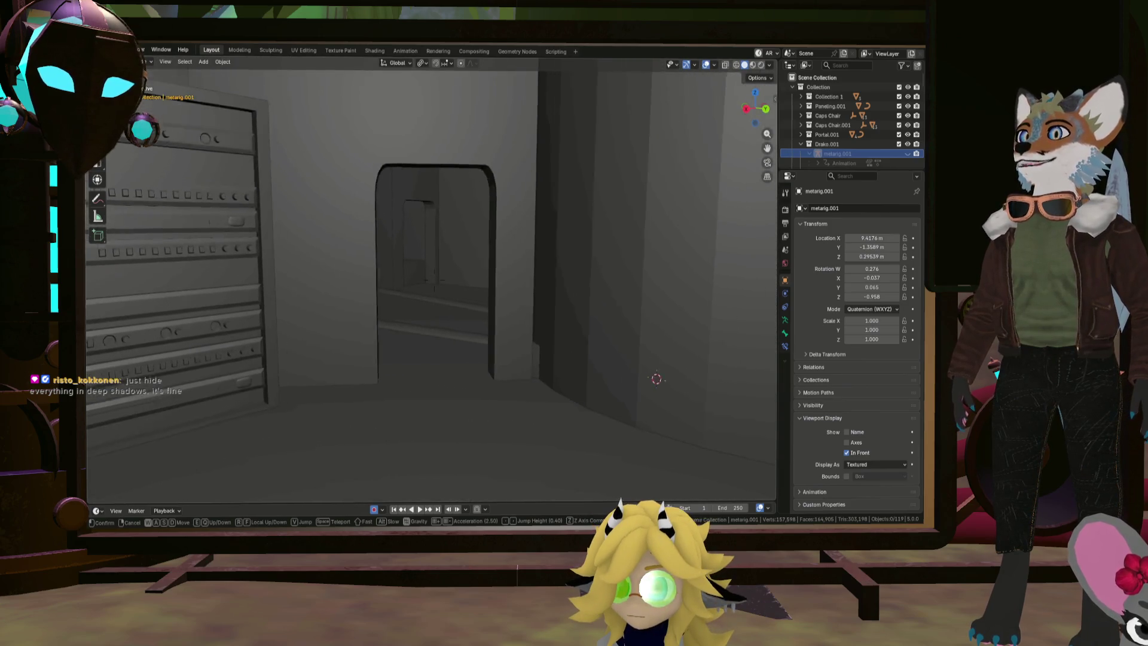
key("w")
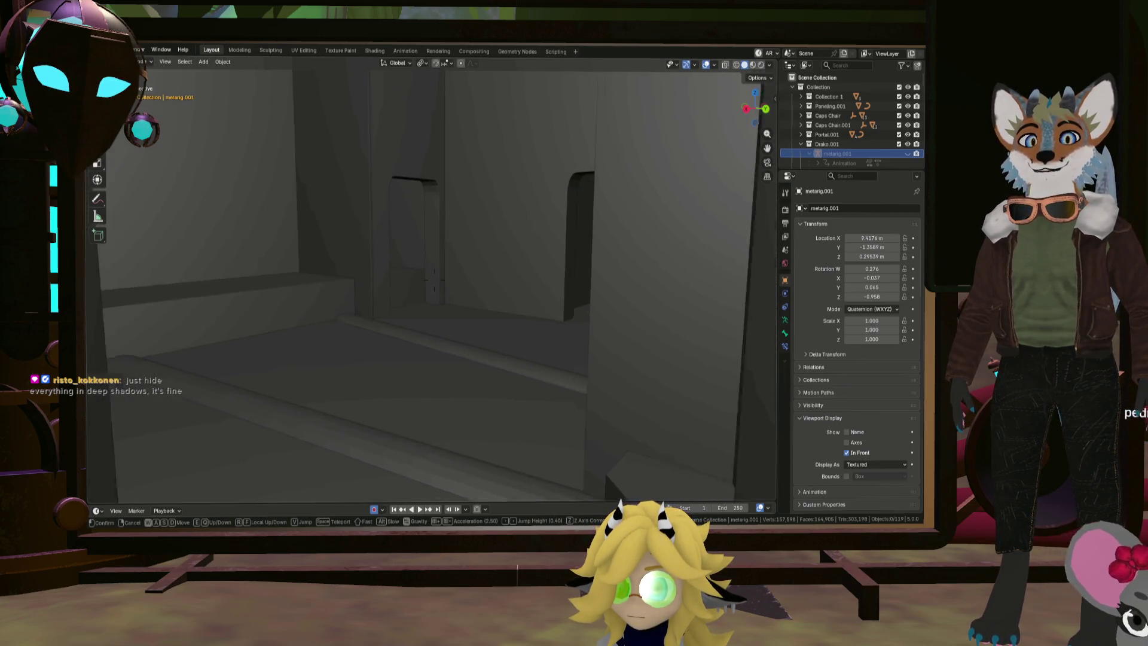
key("w")
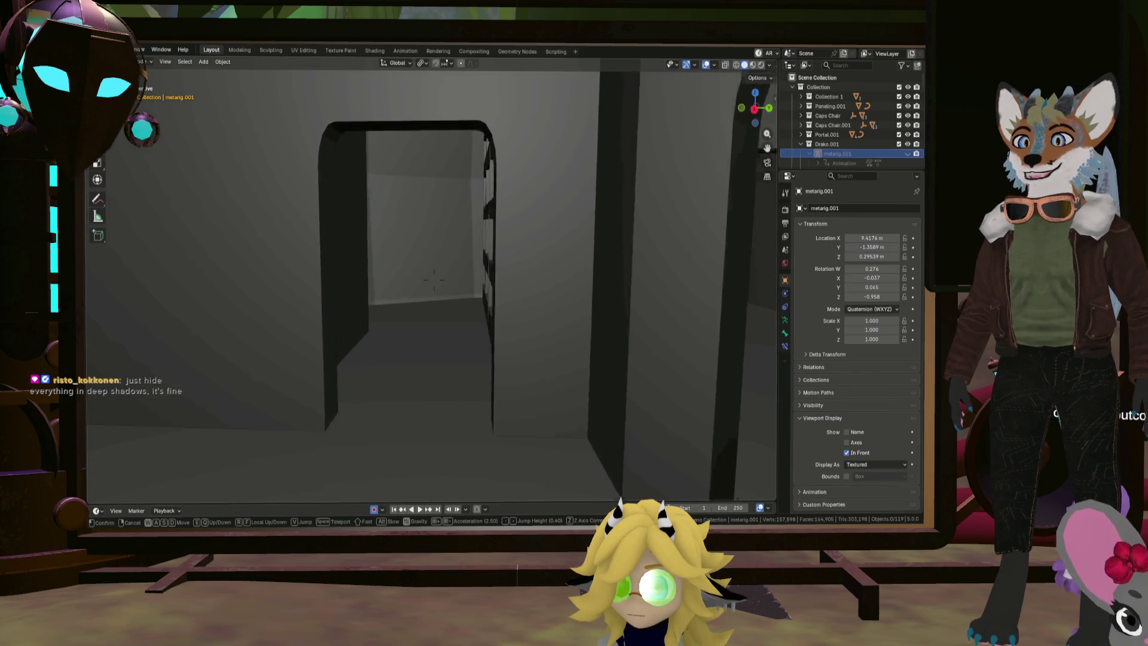
key("w")
key("w")
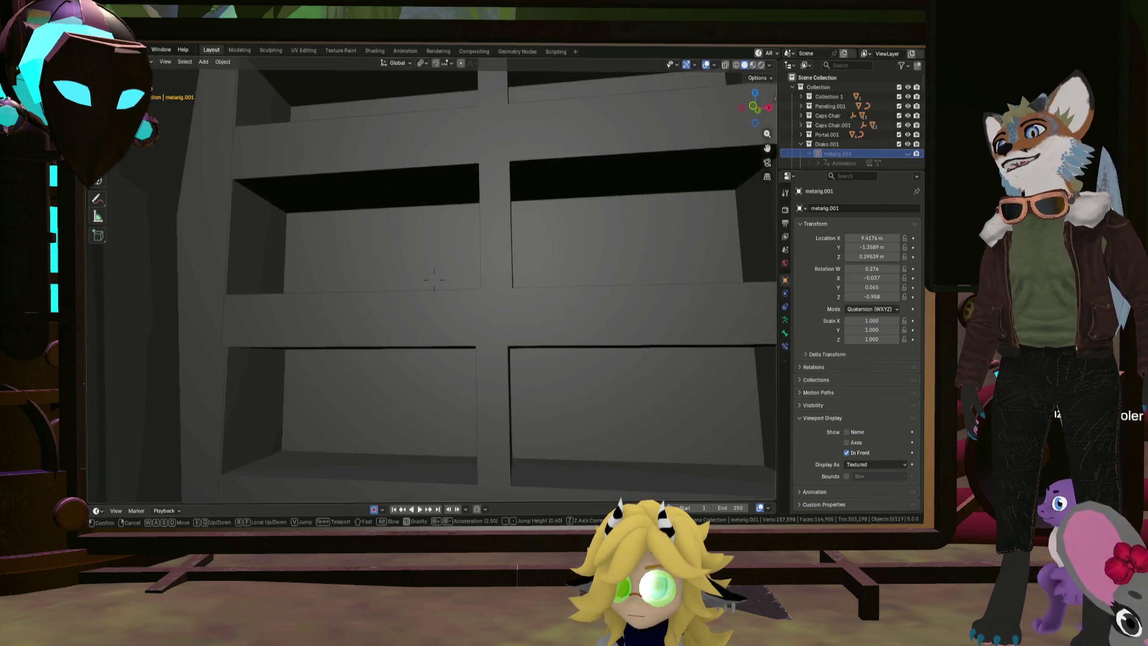
Walk past the shelves and the seat, circle the seated character, and stop facing the grey wall
key("s")
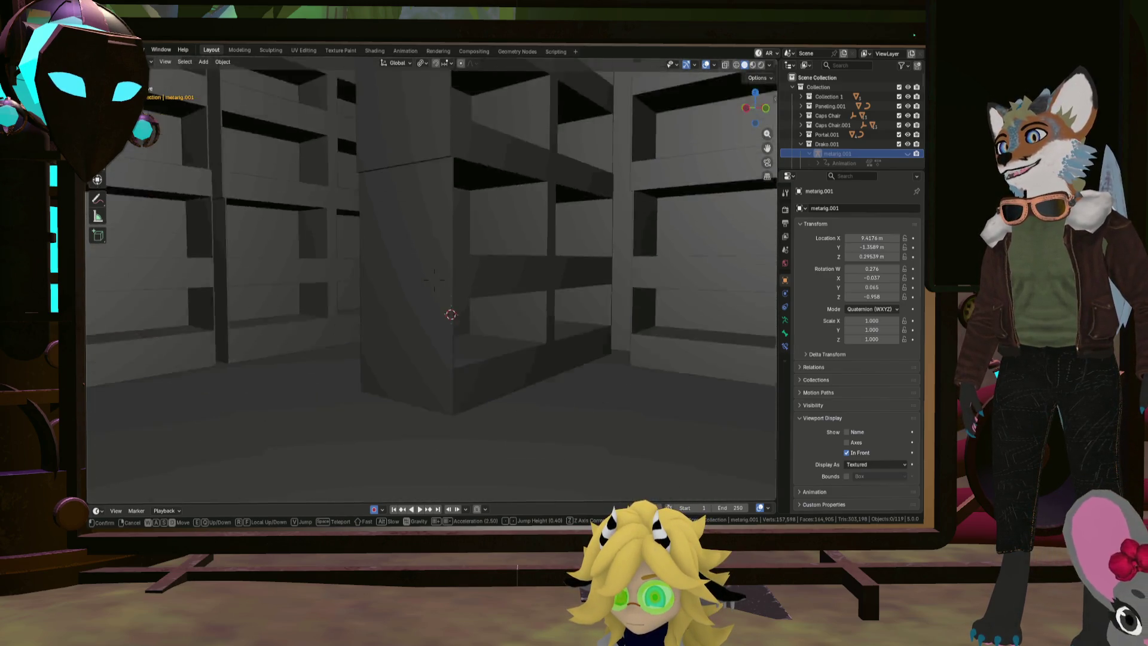
key("w")
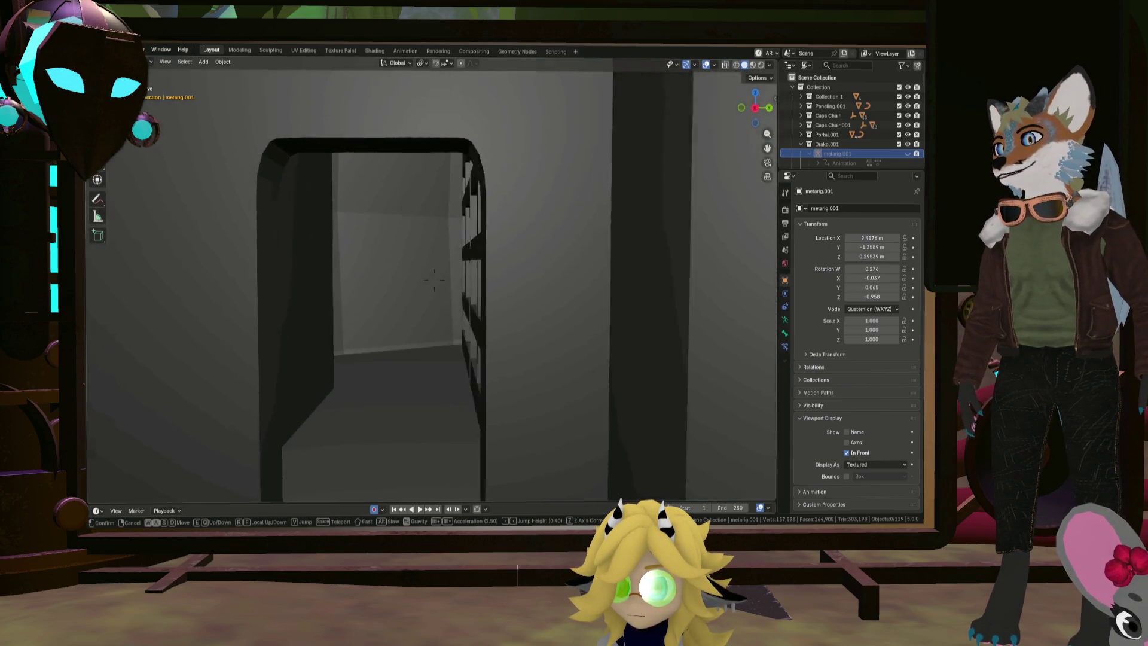
key("w")
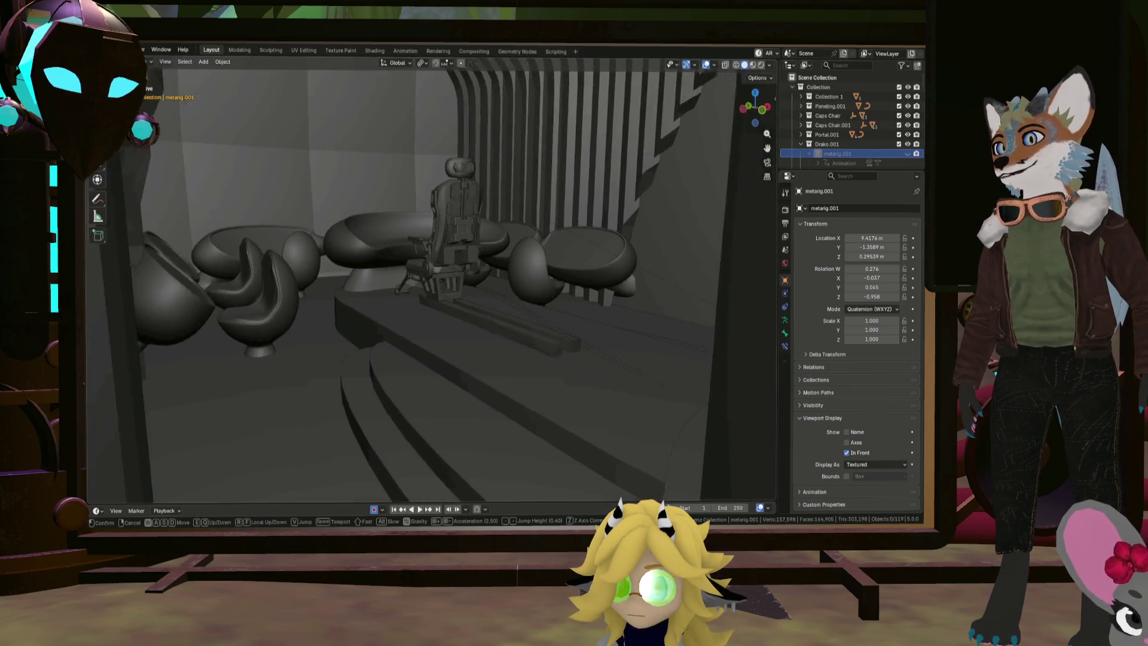
key("w")
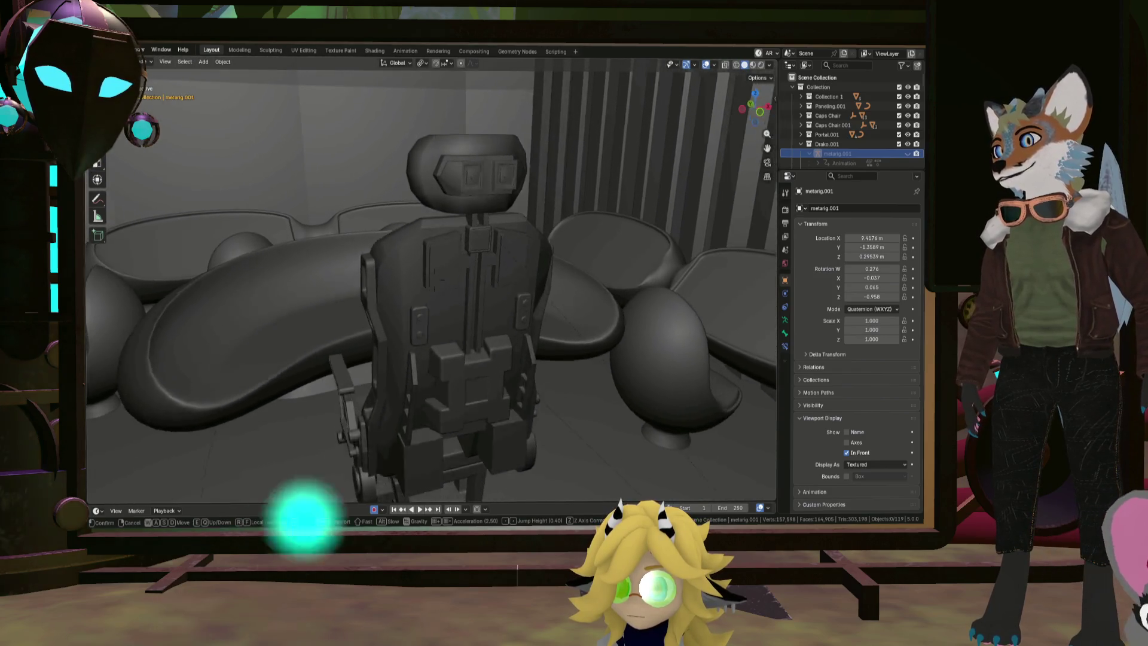
key("w")
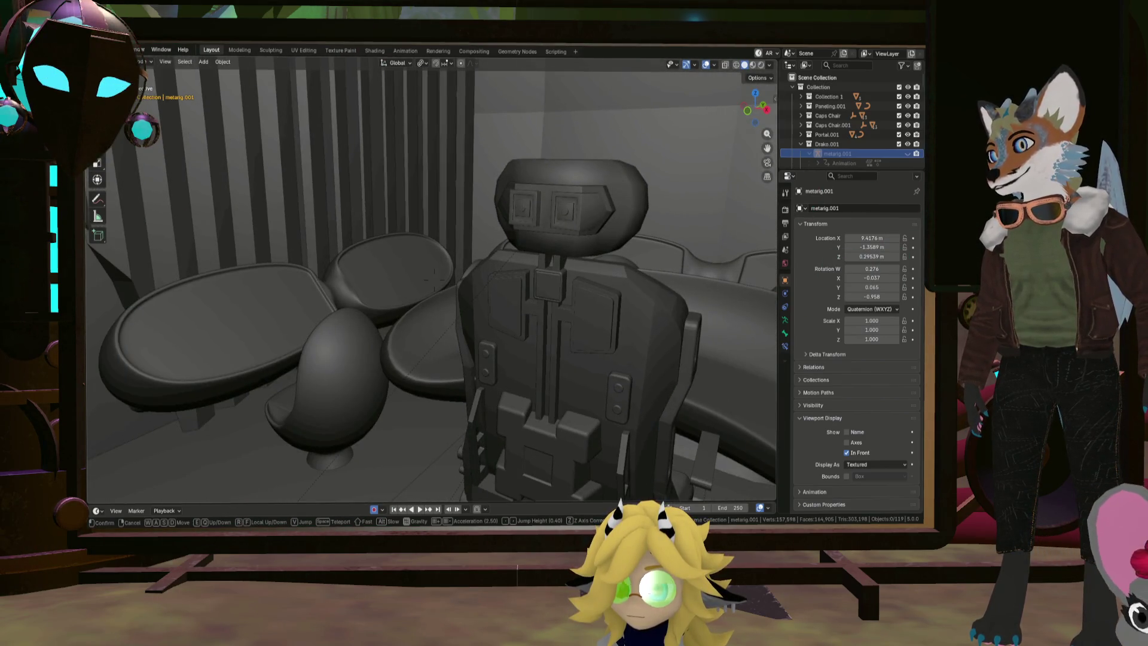
key("w")
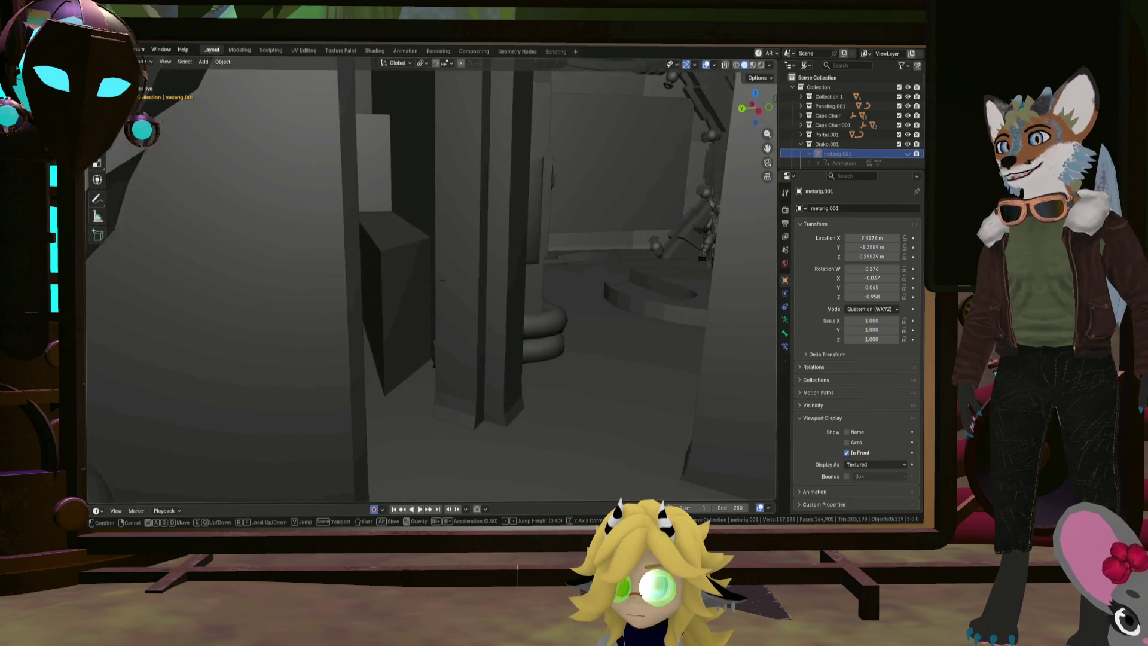
key("s")
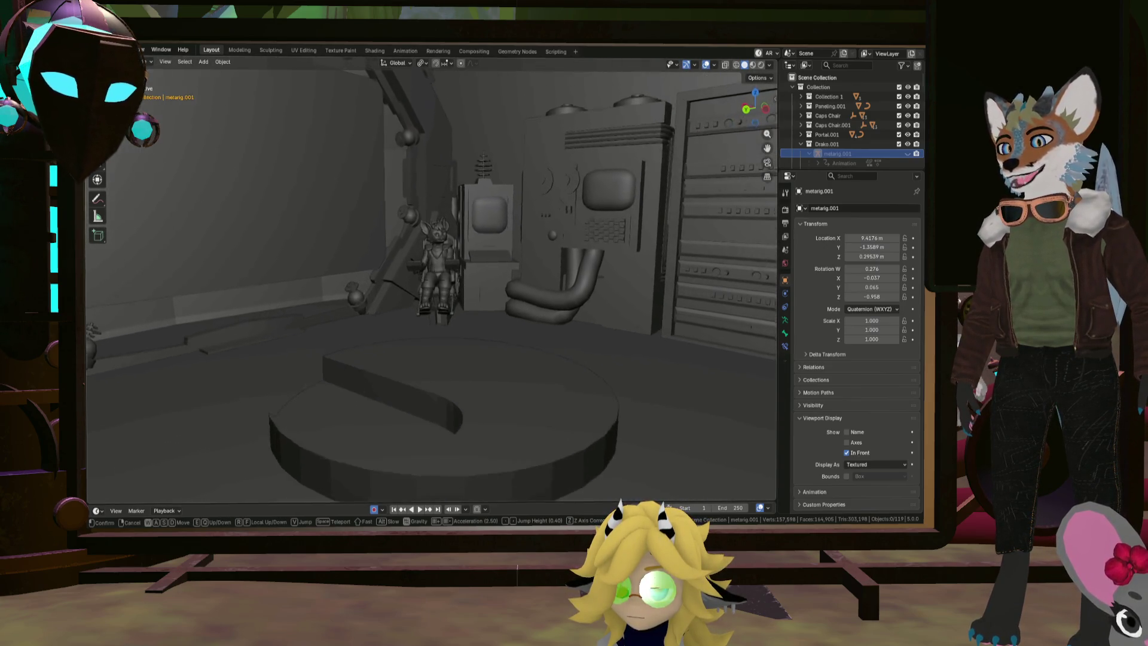
key("w")
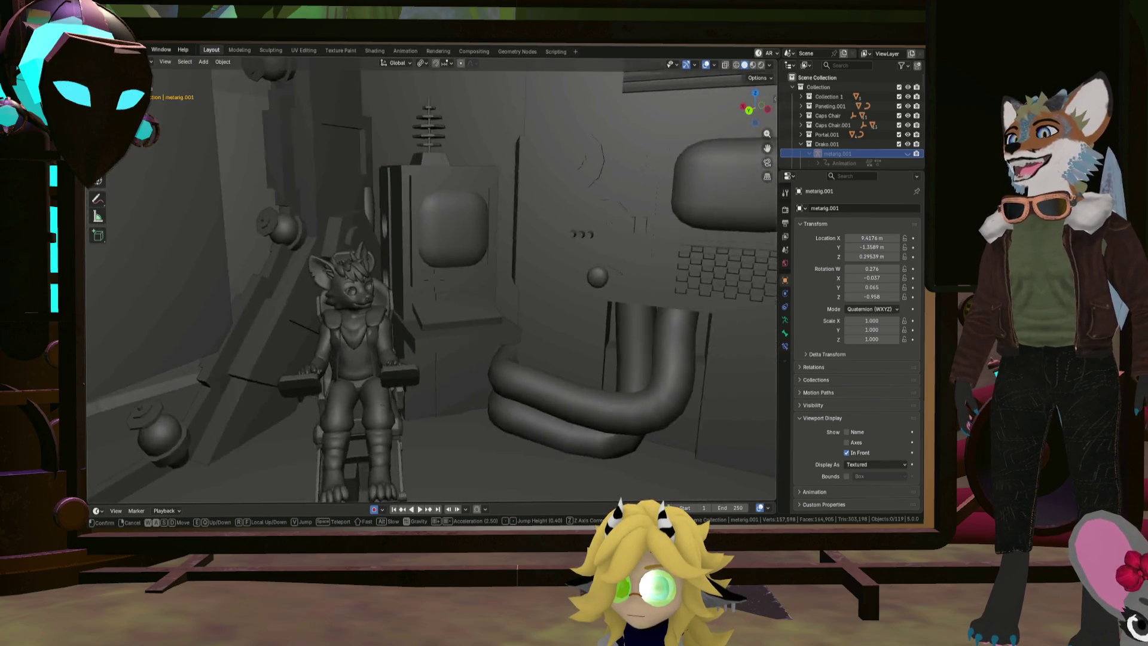
key("w")
key("s")
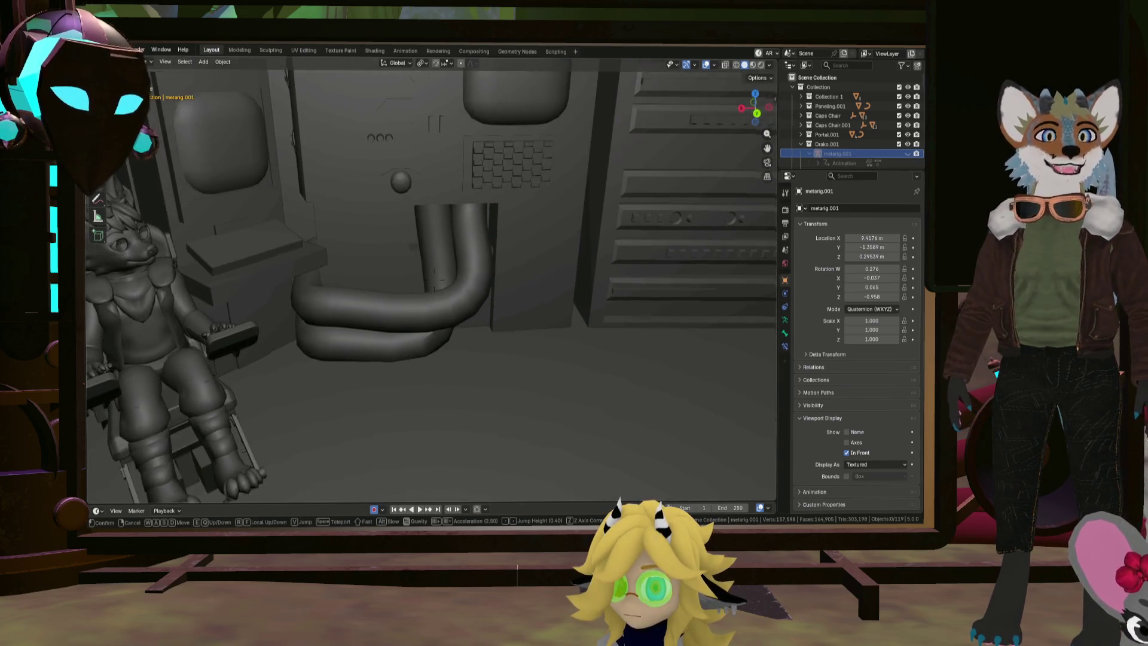
key("w")
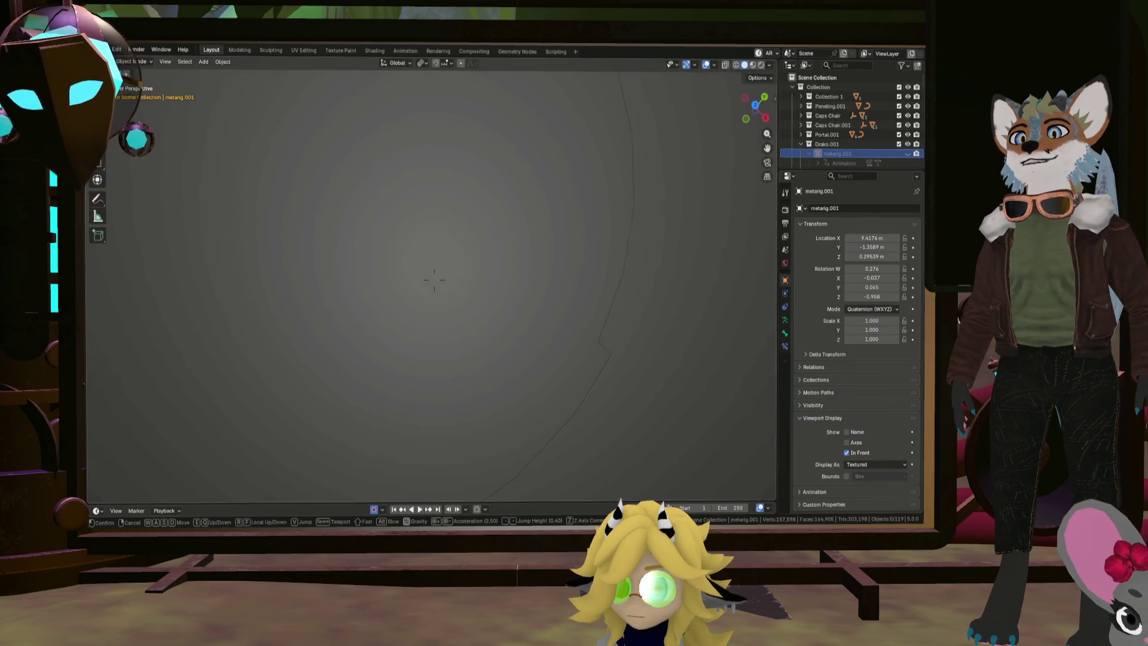
left_click(551, 271)
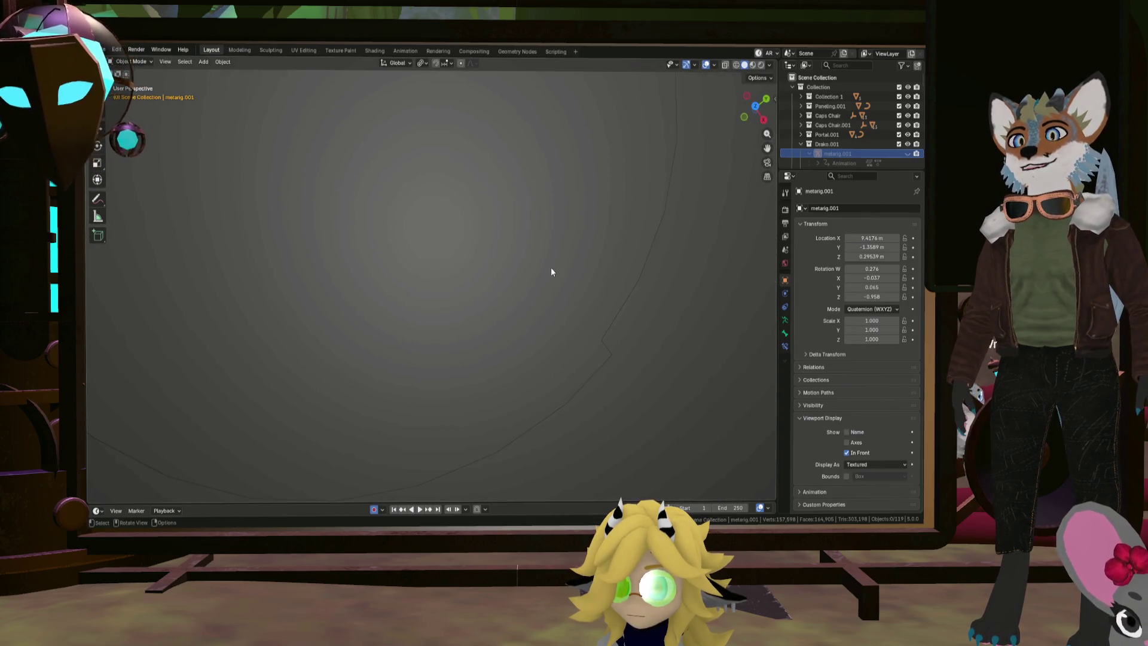
Orbit from the round arena past the chair and equipment rack to a wide portal-room view
right_click(586, 307)
mouse_move(536, 322)
middle_mouse_down()
mouse_move(526, 338)
mouse_move(511, 298)
mouse_move(505, 361)
mouse_move(490, 321)
mouse_move(535, 339)
mouse_move(480, 326)
mouse_move(469, 300)
mouse_move(556, 323)
mouse_move(523, 323)
middle_mouse_up()
mouse_move(443, 308)
middle_mouse_down()
mouse_move(424, 329)
mouse_move(377, 313)
mouse_move(598, 251)
middle_mouse_up()
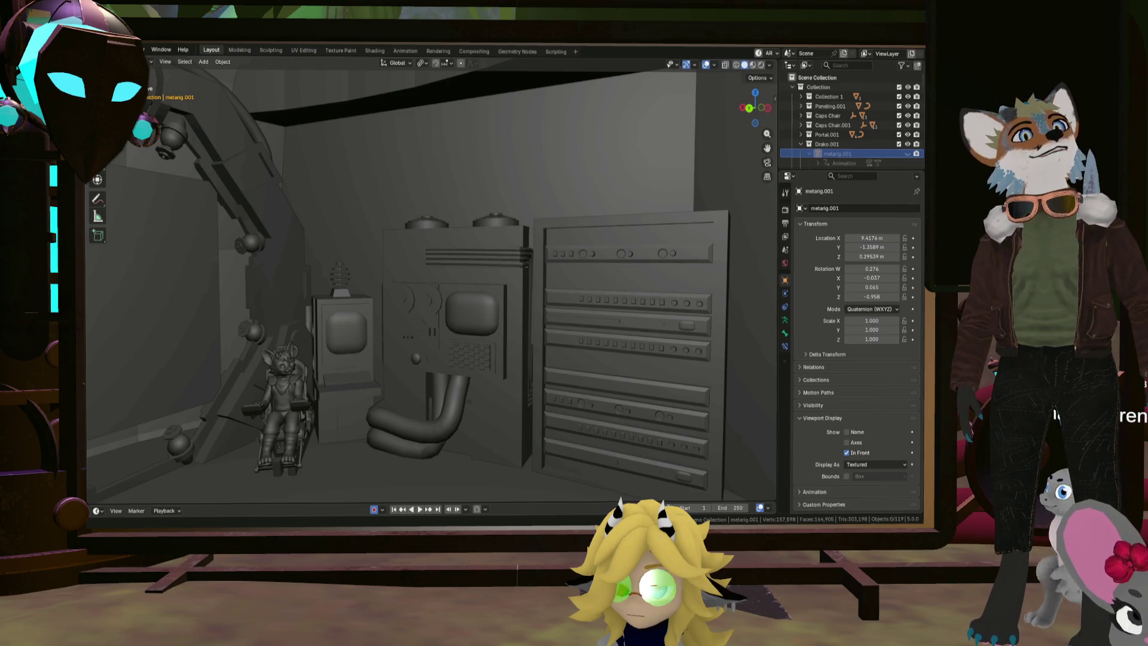
mouse_move(747, 209)
middle_mouse_down()
mouse_move(529, 281)
mouse_move(590, 272)
mouse_move(568, 274)
middle_mouse_up()
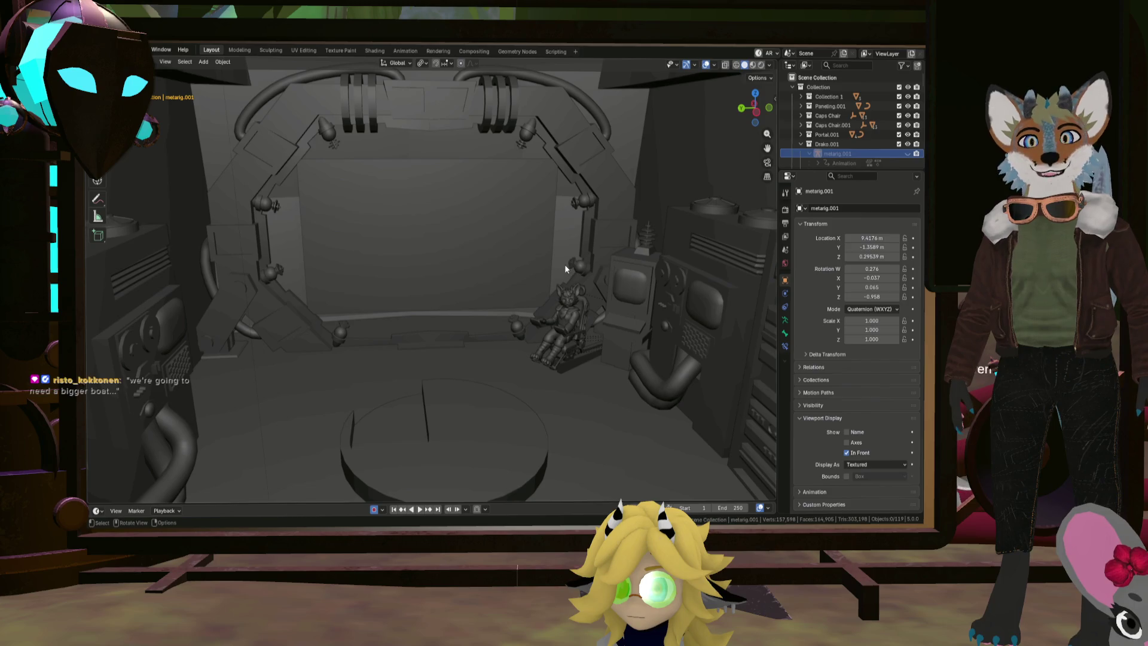
mouse_move(504, 275)
middle_mouse_down()
mouse_move(492, 274)
mouse_move(499, 280)
middle_mouse_up()
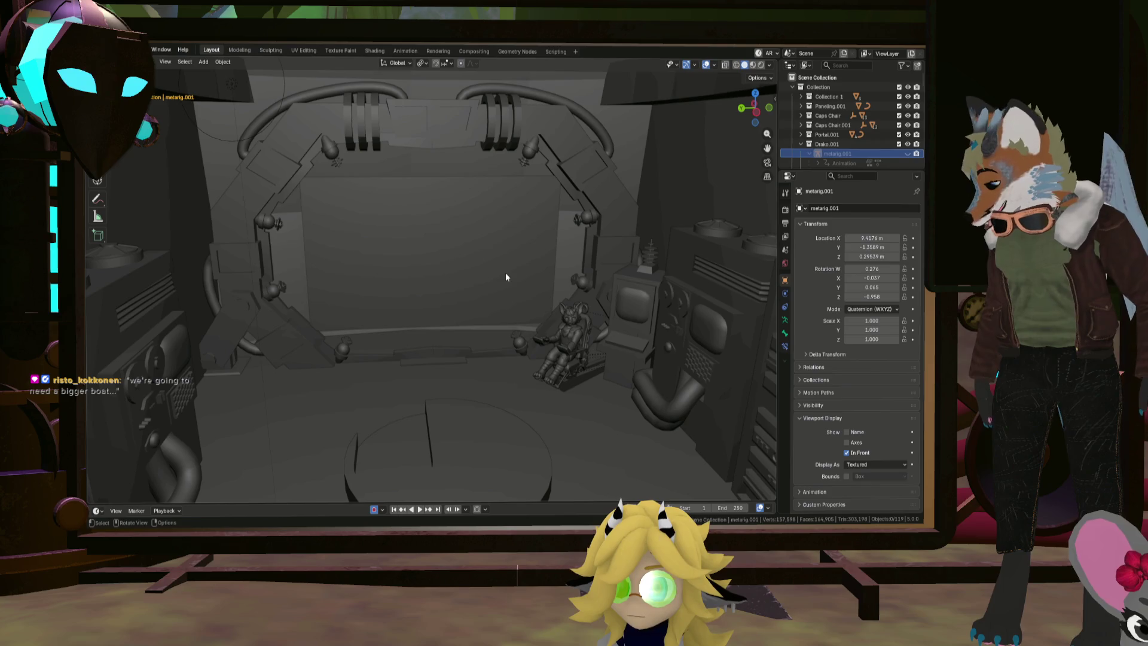
Select the Computer1.001 console and orbit, zoom and pan around it toward the server rack and doorway
left_click(682, 315)
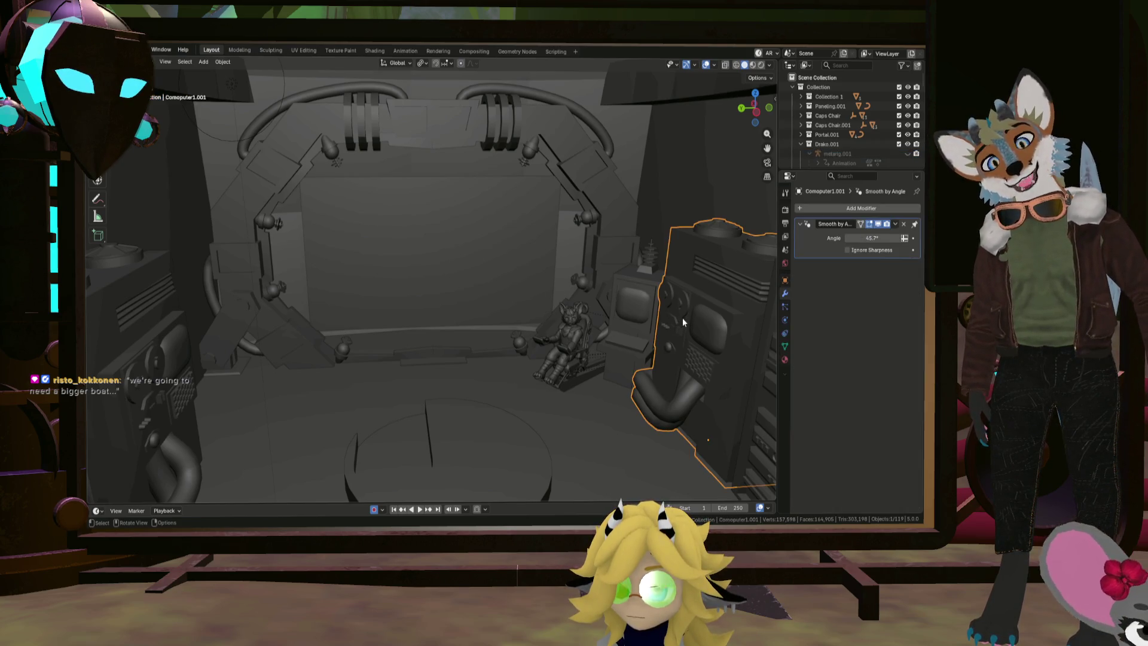
mouse_move(682, 318)
middle_mouse_down()
mouse_move(691, 327)
mouse_move(620, 317)
mouse_move(461, 346)
mouse_move(480, 325)
mouse_move(512, 351)
mouse_move(507, 225)
middle_mouse_up()
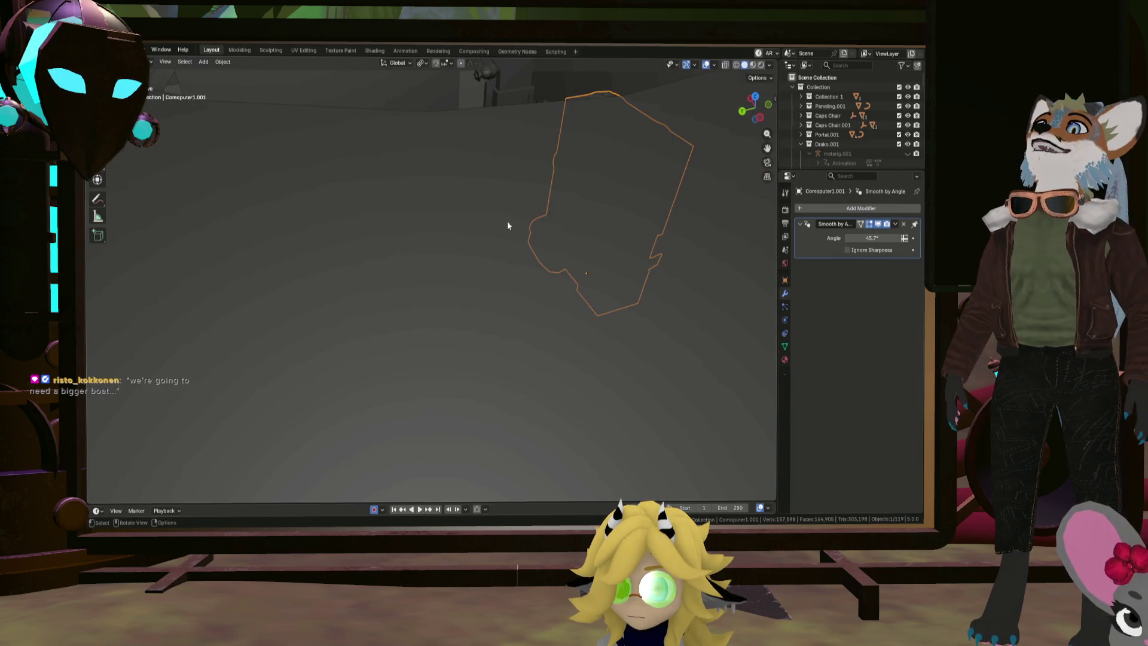
mouse_move(484, 171)
middle_mouse_down()
mouse_move(636, 454)
mouse_move(530, 389)
mouse_move(550, 327)
mouse_move(621, 290)
mouse_move(578, 245)
mouse_move(548, 274)
mouse_move(509, 361)
mouse_move(428, 389)
mouse_move(480, 326)
mouse_move(421, 335)
mouse_move(408, 303)
mouse_move(437, 353)
mouse_move(443, 283)
mouse_move(464, 246)
mouse_move(477, 248)
mouse_move(479, 269)
mouse_move(443, 275)
mouse_move(474, 273)
mouse_move(459, 293)
mouse_move(430, 300)
mouse_move(386, 281)
mouse_move(505, 288)
mouse_move(497, 301)
mouse_move(512, 288)
mouse_move(484, 275)
mouse_move(535, 289)
middle_mouse_up()
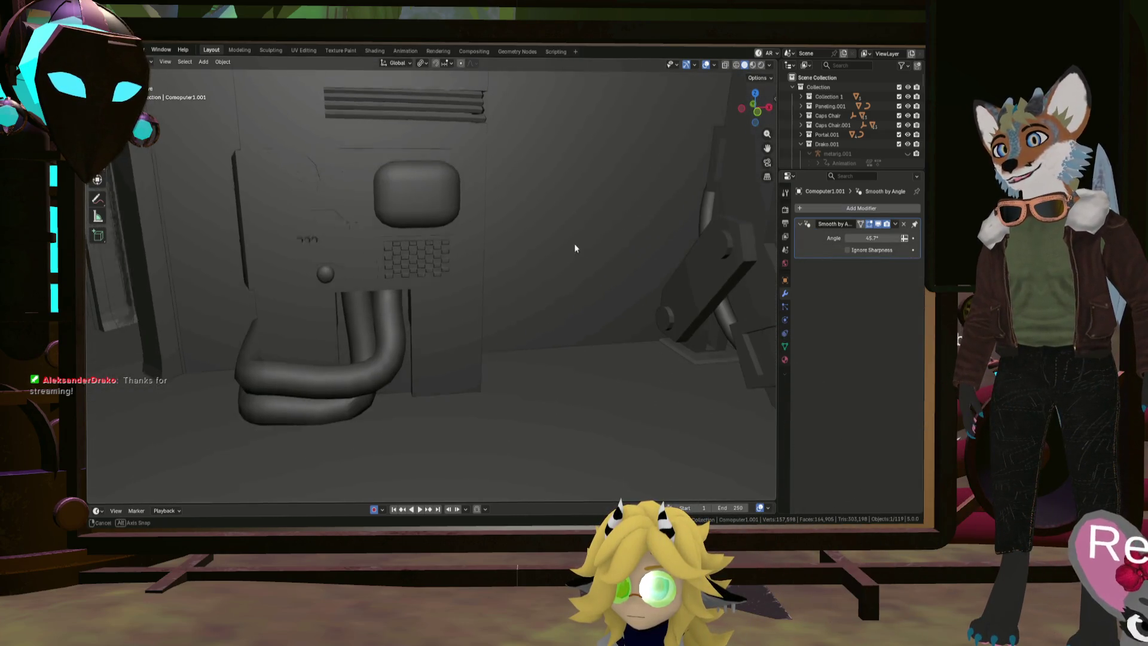
mouse_move(574, 248)
middle_mouse_down()
mouse_move(541, 243)
mouse_move(505, 258)
mouse_move(526, 263)
mouse_move(564, 258)
mouse_move(428, 263)
mouse_move(466, 267)
mouse_move(381, 289)
mouse_move(294, 280)
middle_mouse_up()
mouse_move(492, 266)
middle_mouse_down()
mouse_move(348, 274)
mouse_move(415, 290)
mouse_move(374, 295)
mouse_move(524, 310)
mouse_move(533, 300)
mouse_move(429, 307)
mouse_move(502, 278)
mouse_move(495, 292)
mouse_move(529, 288)
mouse_move(519, 292)
middle_mouse_up()
scroll(500, 284, "up", 2)
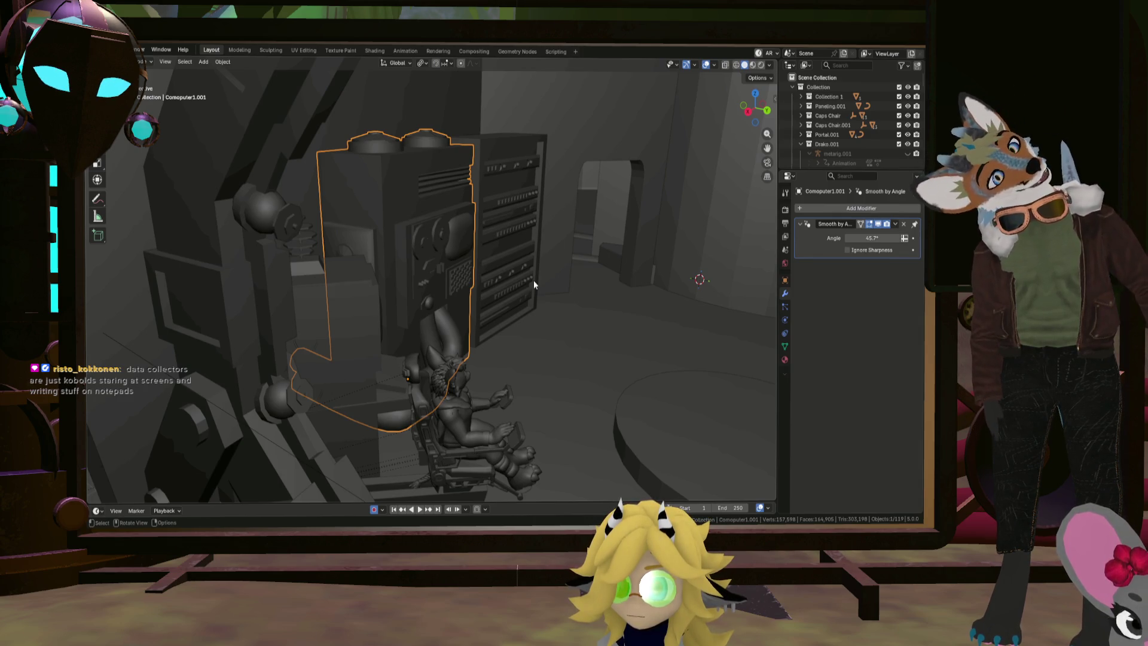
mouse_move(545, 292)
middle_mouse_down()
mouse_move(528, 301)
mouse_move(579, 300)
mouse_move(552, 306)
middle_mouse_up()
scroll(551, 303, "up", 5)
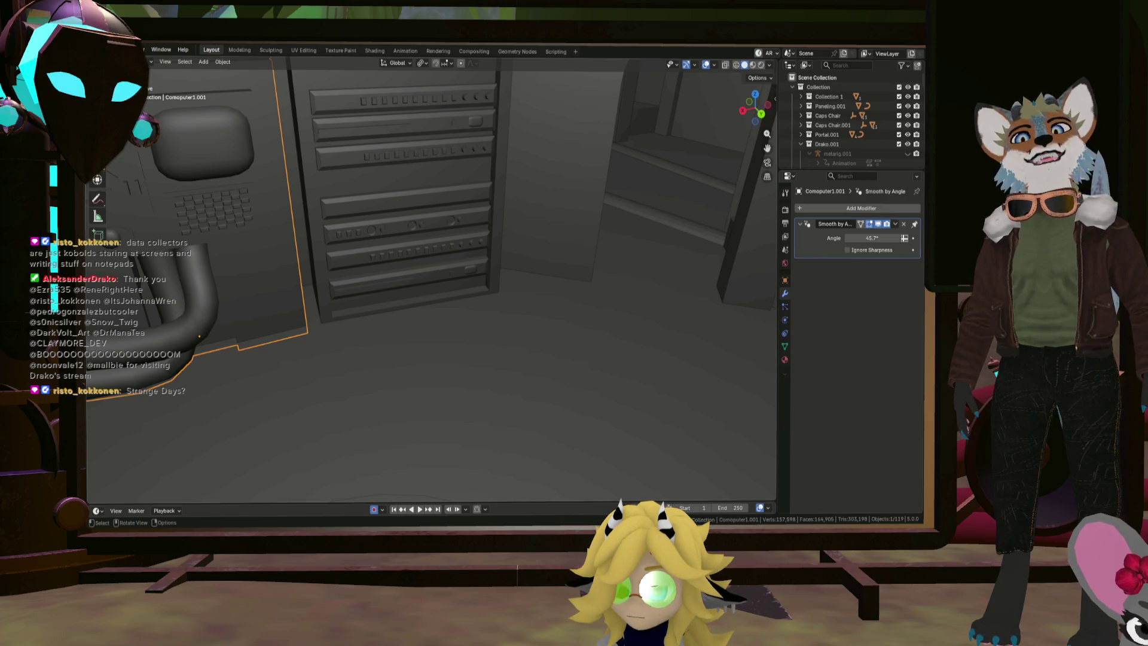
middle_click_drag(747, 227, 633, 227, "shift")
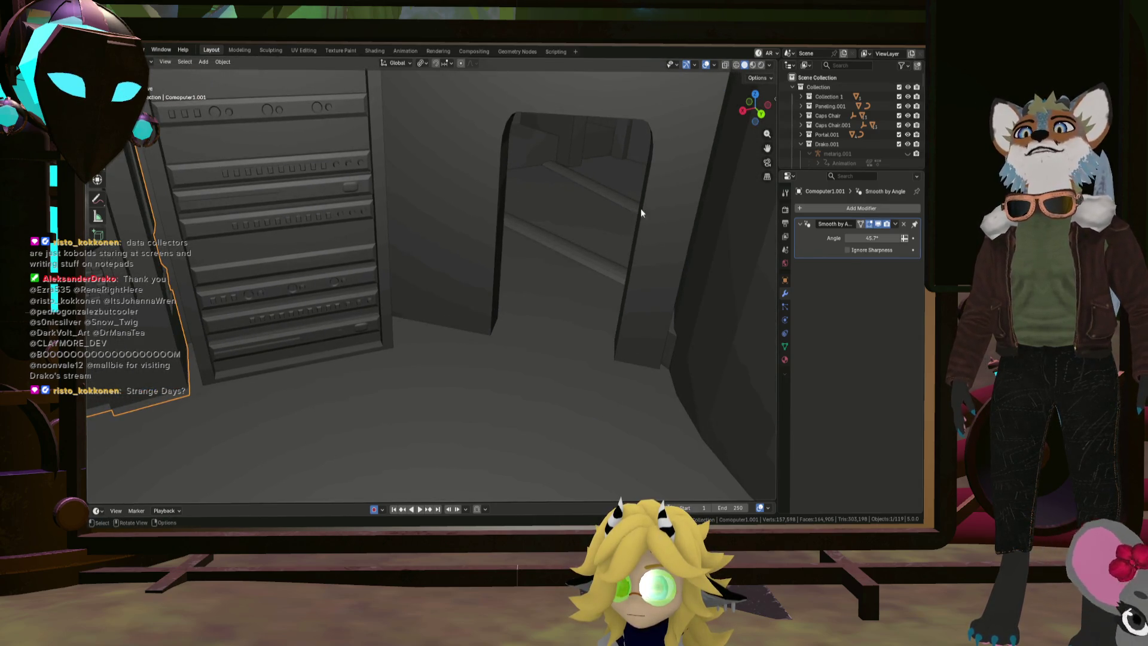
left_click(579, 229)
key("F3")
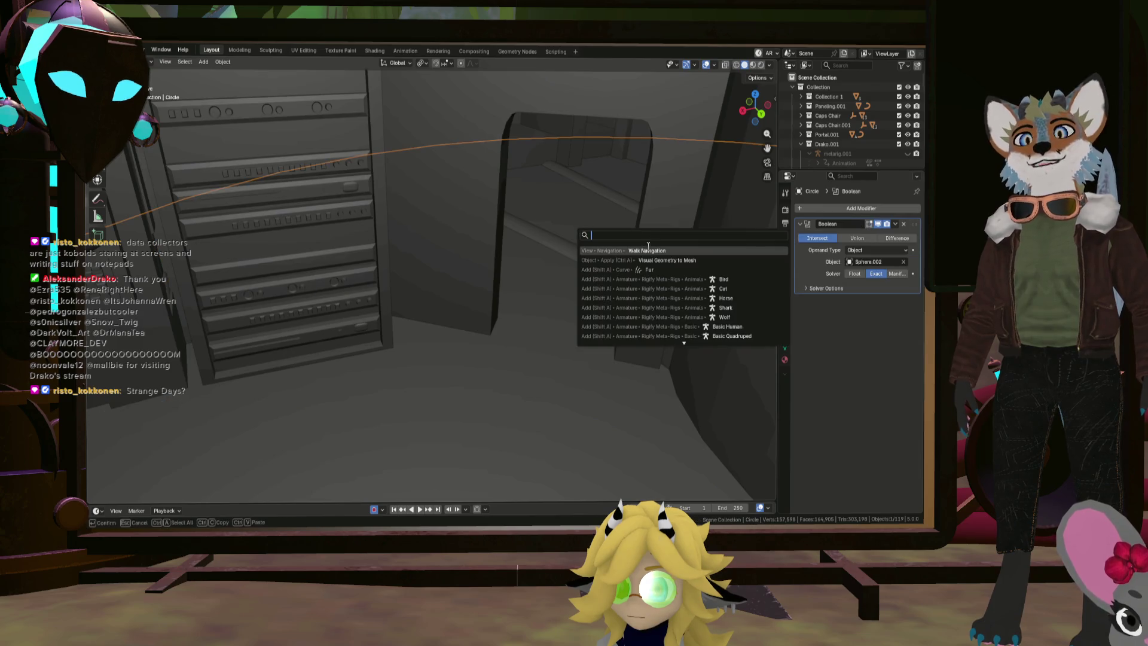
left_click(648, 250)
key("w")
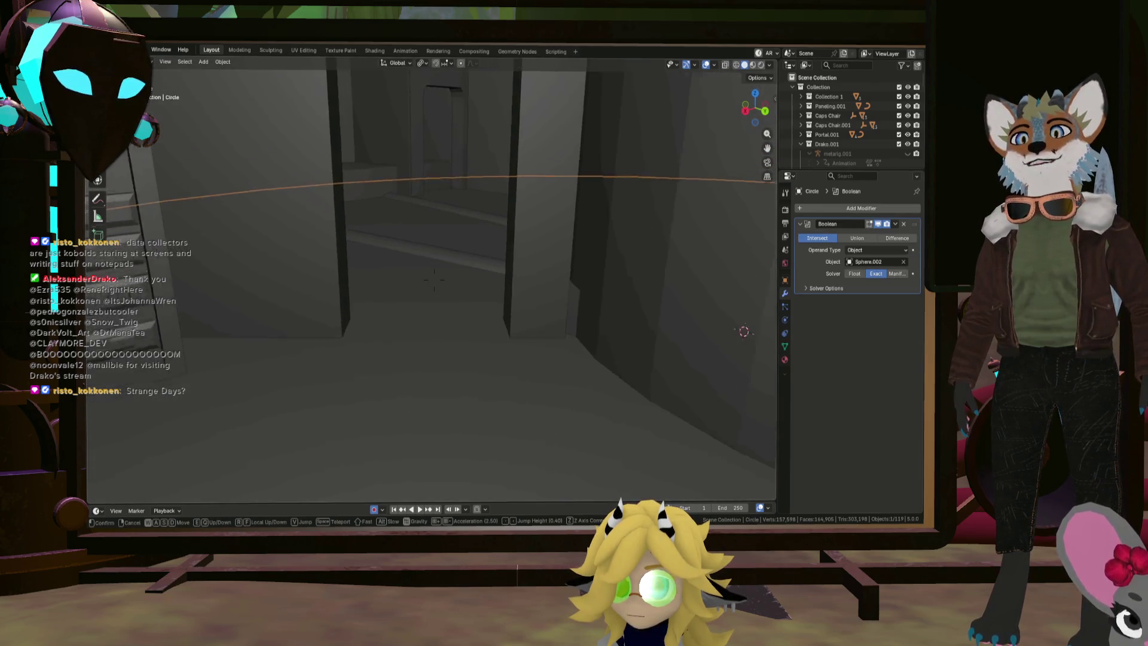
key("s")
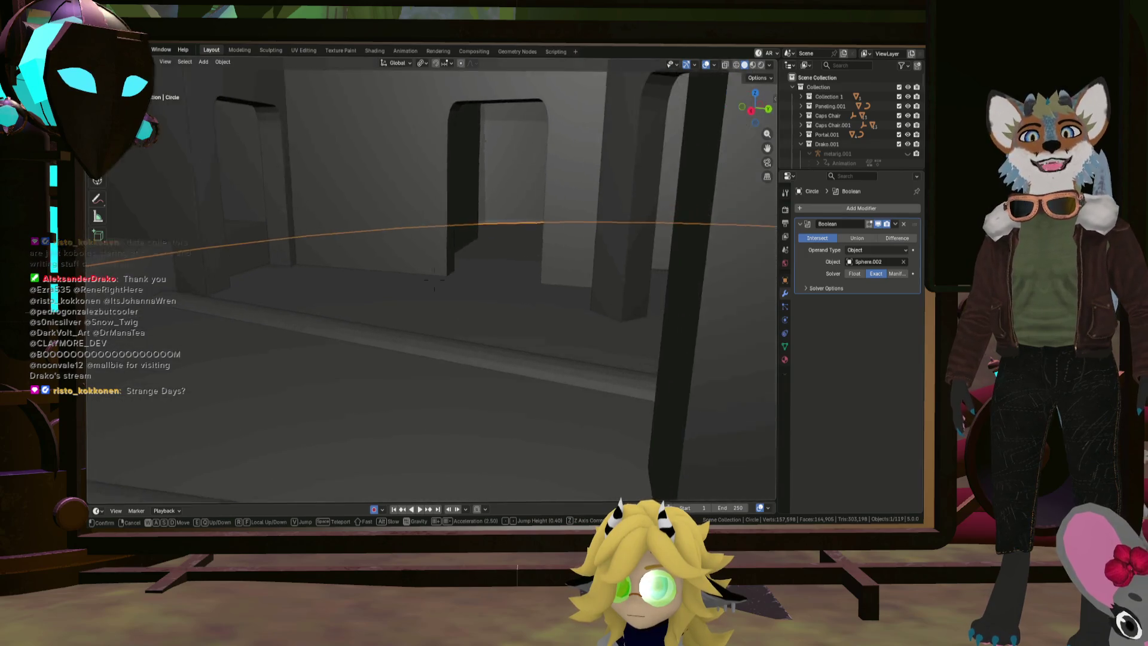
key("w")
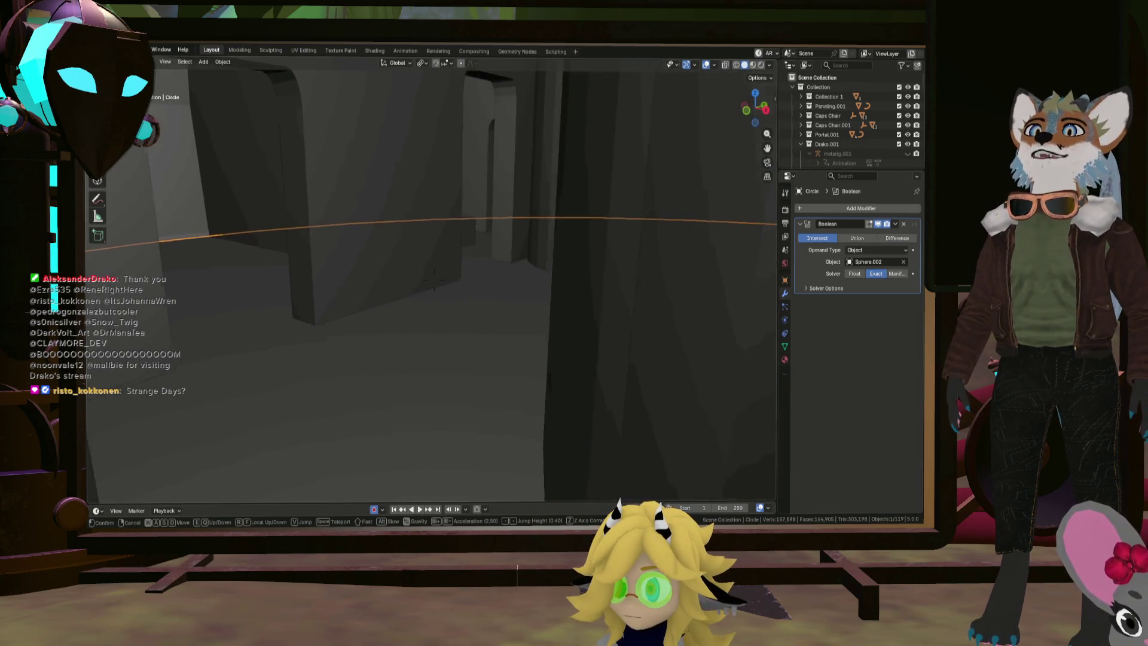
key("w")
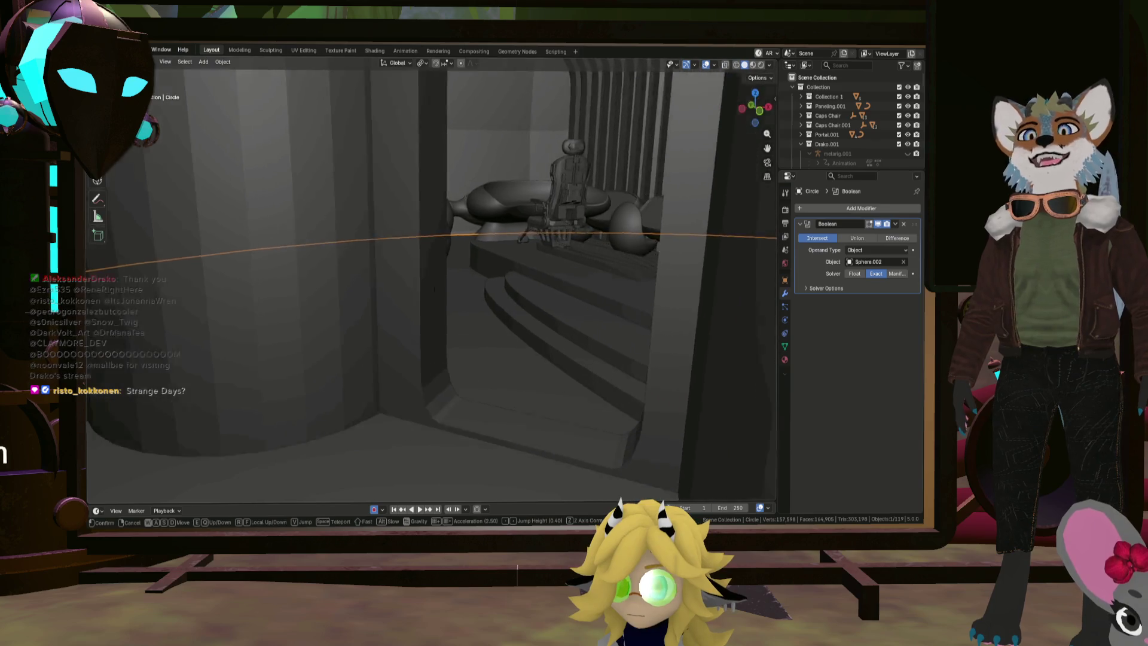
key("w")
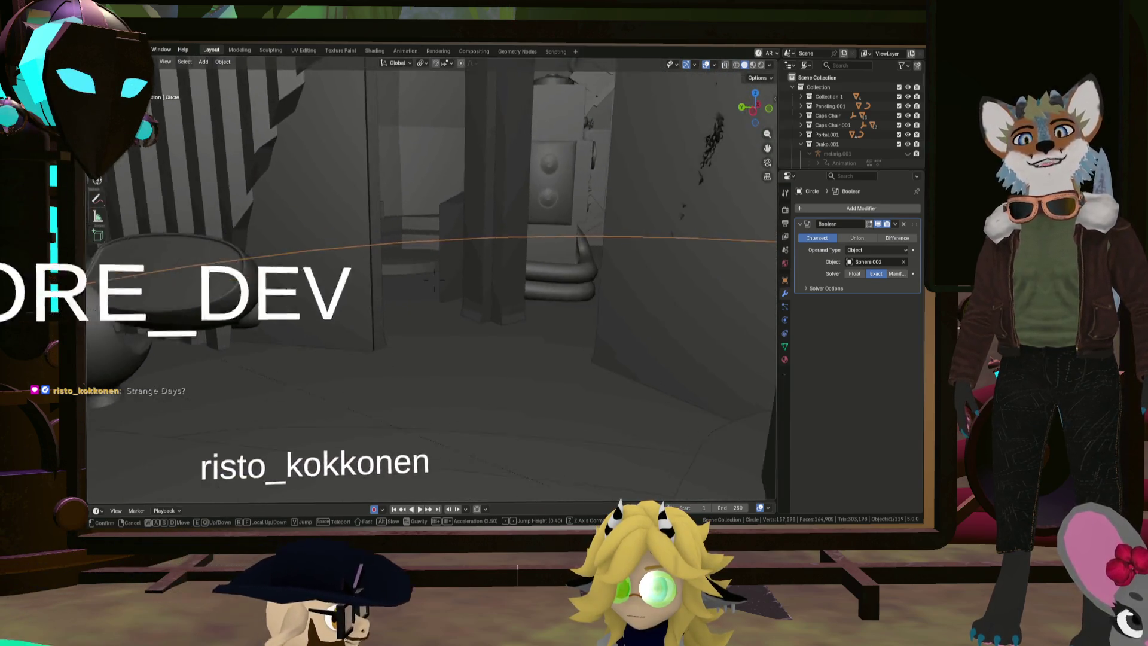
key("s")
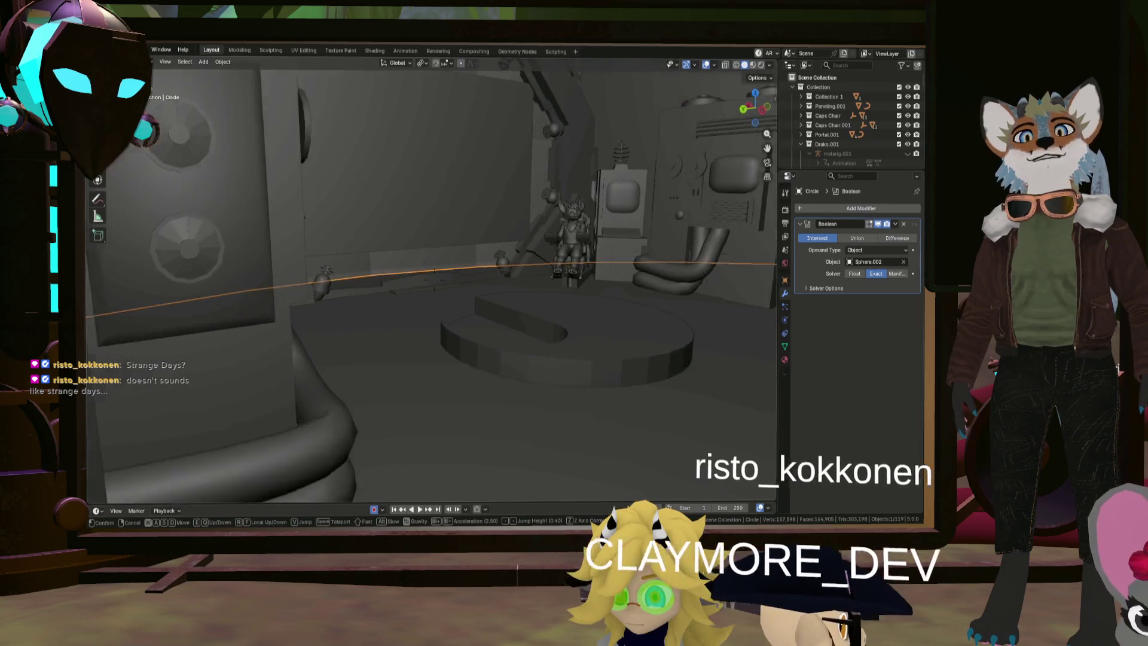
key("w")
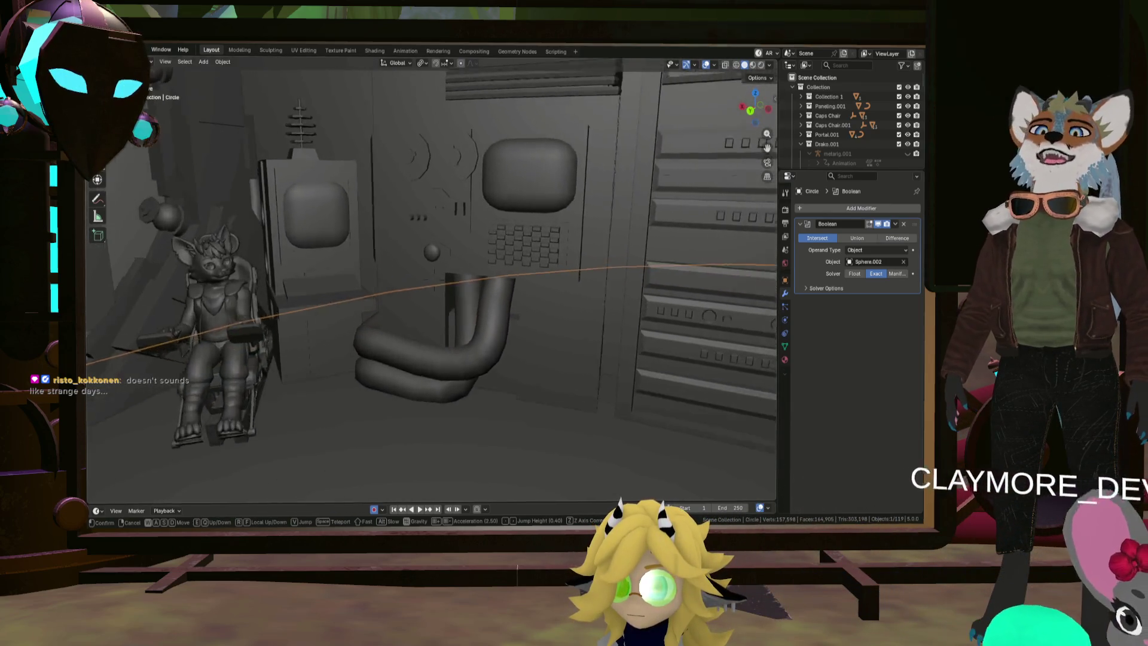
key("w")
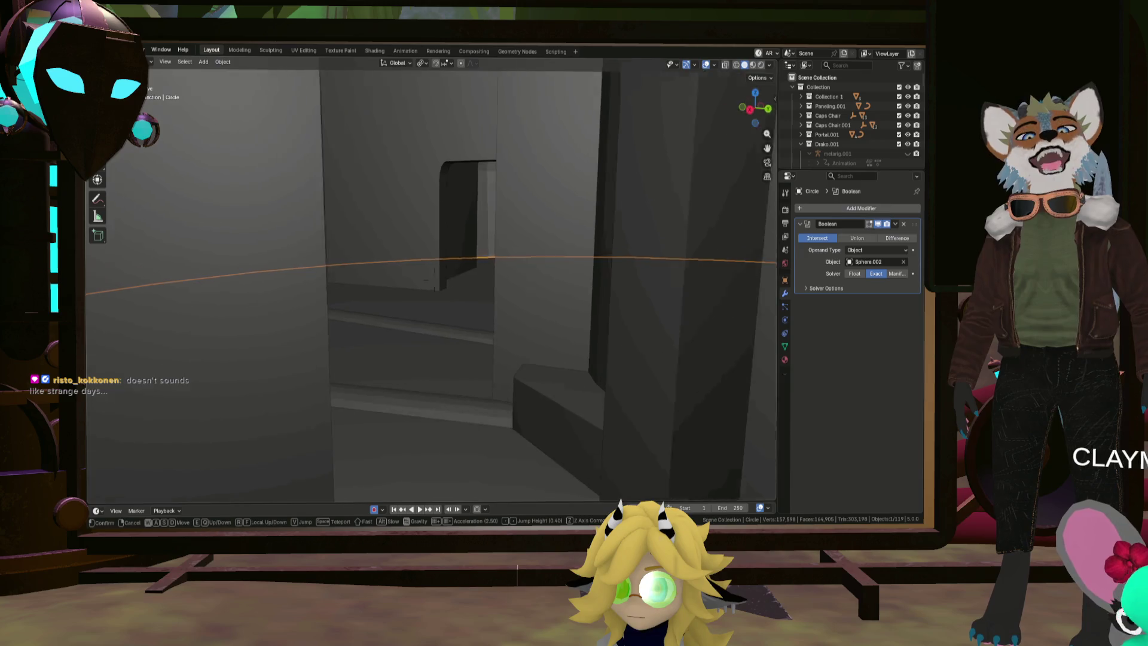
key("w")
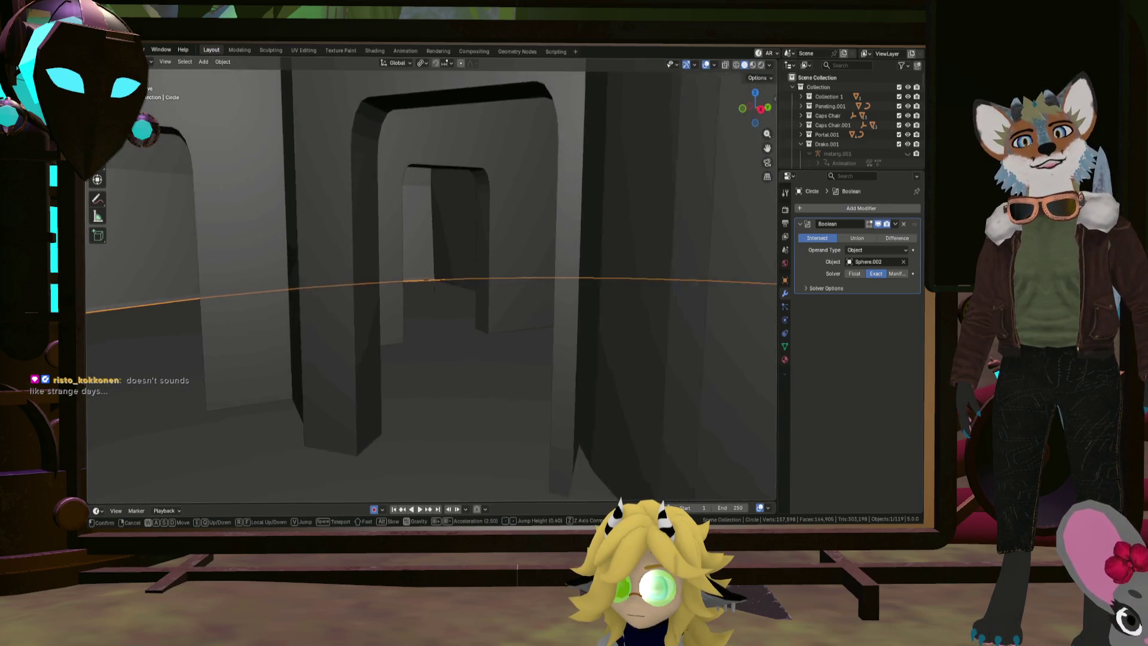
key("w")
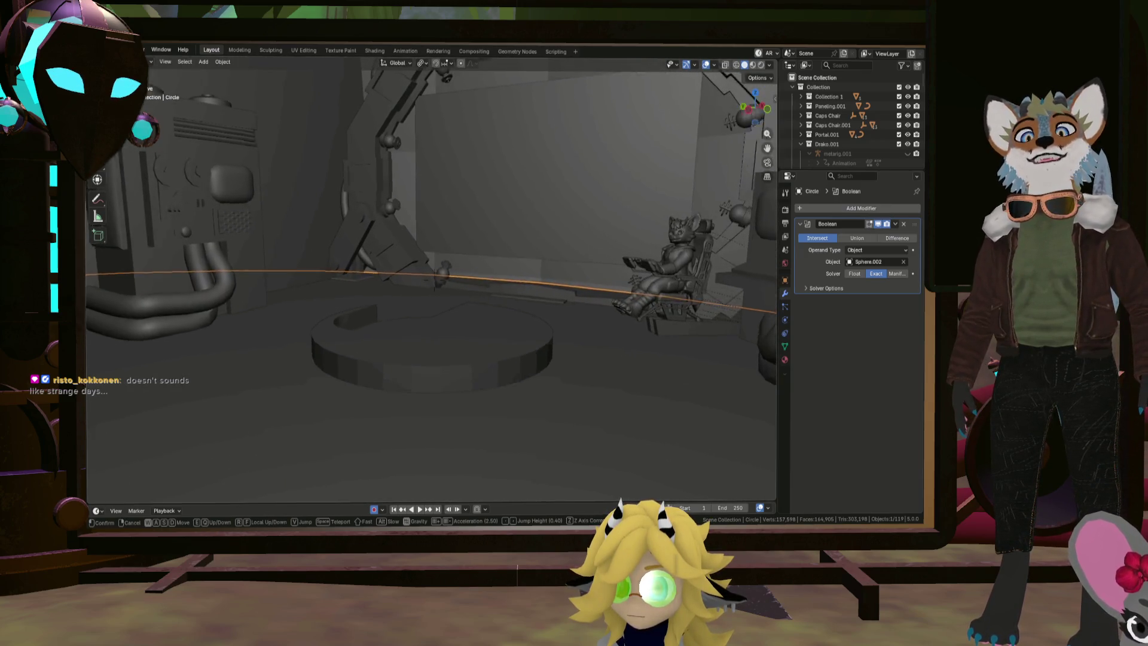
key("w")
left_click(647, 249)
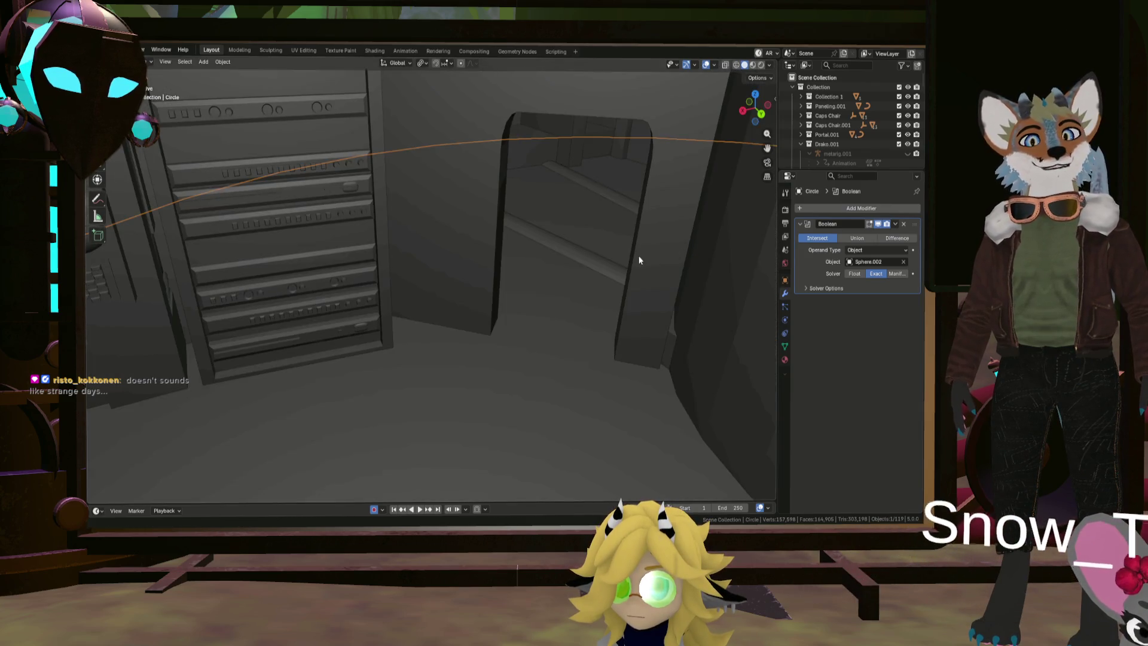
Orbit and zoom around the sphere's exterior and back inside to look across the circular floor cut
mouse_move(639, 260)
middle_mouse_down()
mouse_move(506, 265)
mouse_move(522, 275)
middle_mouse_up()
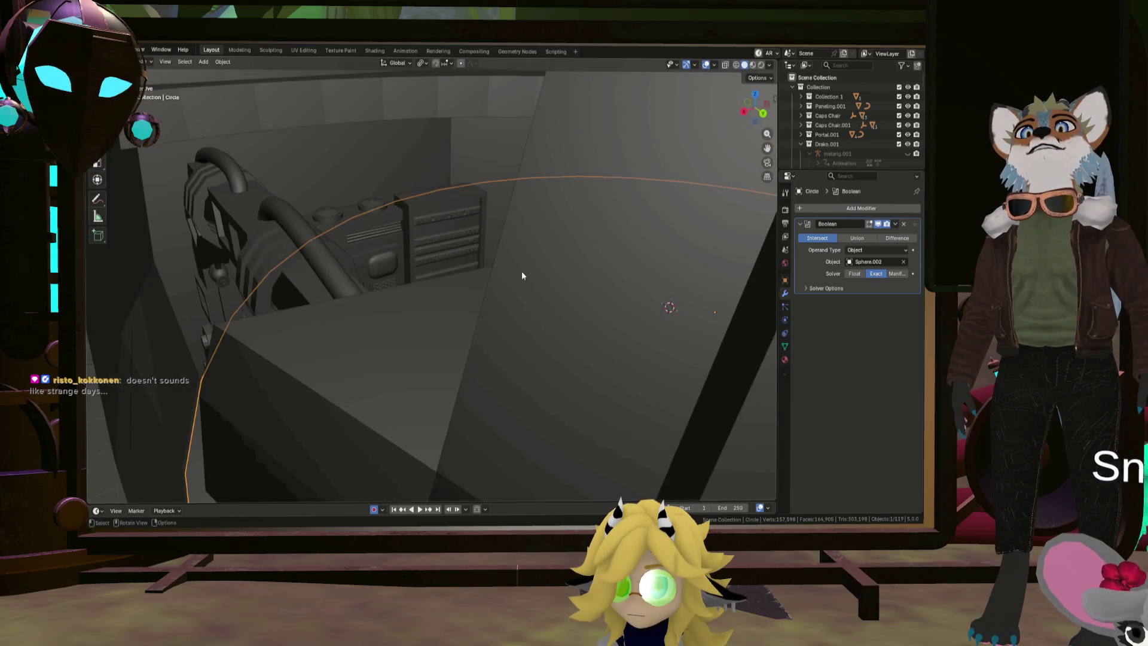
scroll(522, 275, "down", 10)
mouse_move(315, 269)
middle_mouse_down()
mouse_move(368, 281)
mouse_move(461, 212)
middle_mouse_up()
scroll(473, 239, "up", 8)
mouse_move(479, 271)
middle_mouse_down()
mouse_move(420, 248)
mouse_move(152, 203)
middle_mouse_up()
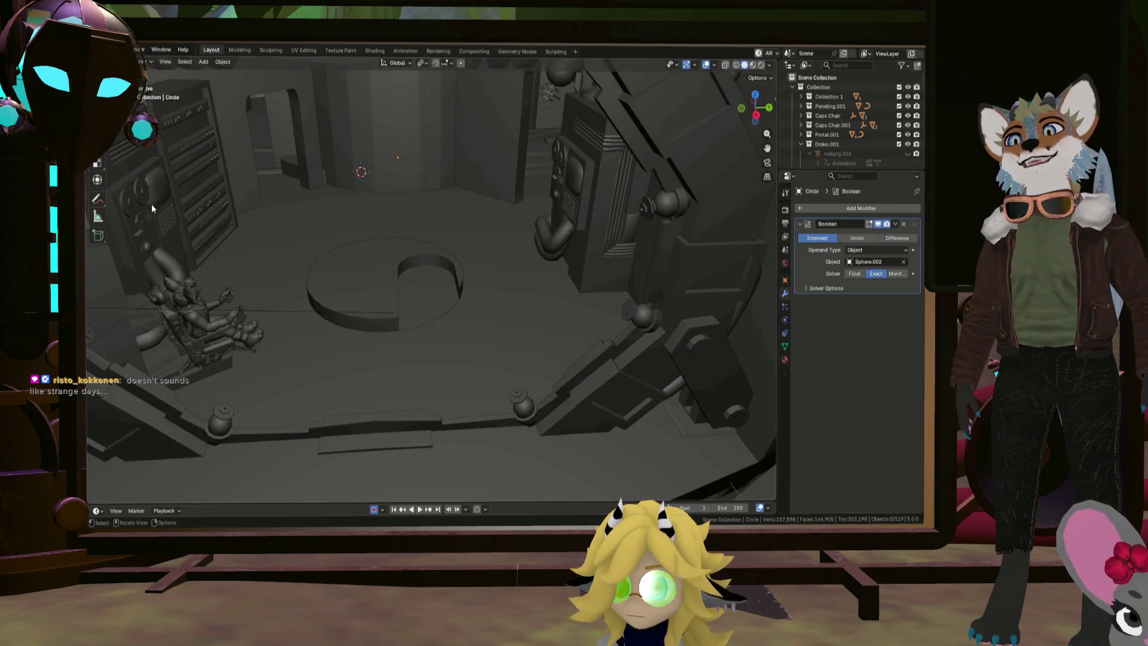
scroll(342, 218, "up", 5)
mouse_move(394, 231)
middle_mouse_down()
mouse_move(518, 272)
mouse_move(494, 269)
middle_mouse_up()
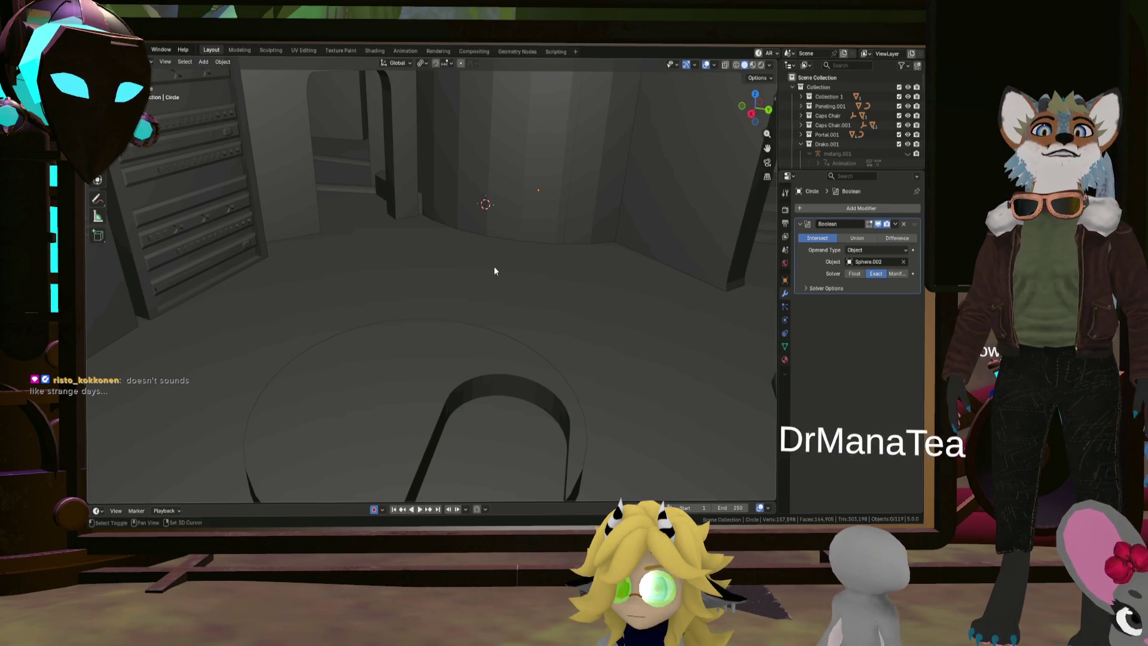
mouse_move(494, 269)
middle_mouse_down()
mouse_move(494, 287)
mouse_move(518, 268)
mouse_move(461, 261)
mouse_move(484, 265)
middle_mouse_up()
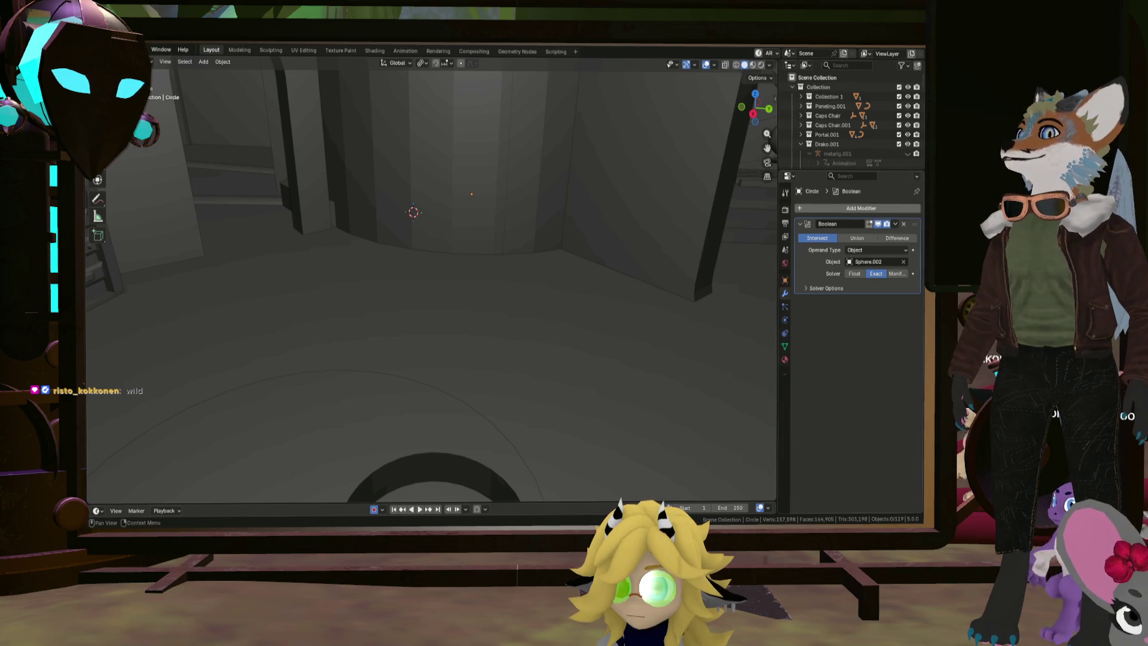
Select the Cube.011 wall, then orbit and zoom to a wide view of the room
left_click(569, 212)
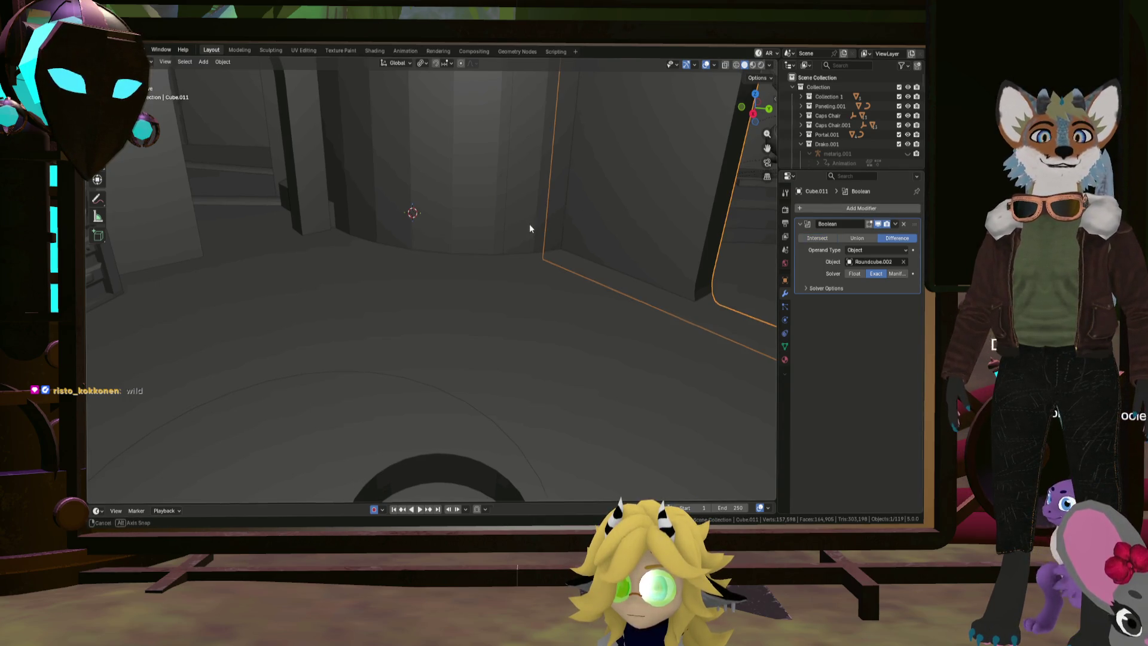
mouse_move(529, 223)
middle_mouse_down()
mouse_move(569, 221)
mouse_move(341, 197)
mouse_move(522, 221)
mouse_move(420, 232)
mouse_move(405, 203)
mouse_move(400, 254)
mouse_move(433, 233)
mouse_move(381, 260)
mouse_move(393, 247)
mouse_move(421, 250)
mouse_move(416, 268)
mouse_move(410, 256)
mouse_move(505, 256)
mouse_move(445, 269)
middle_mouse_up()
scroll(445, 270, "up", 2)
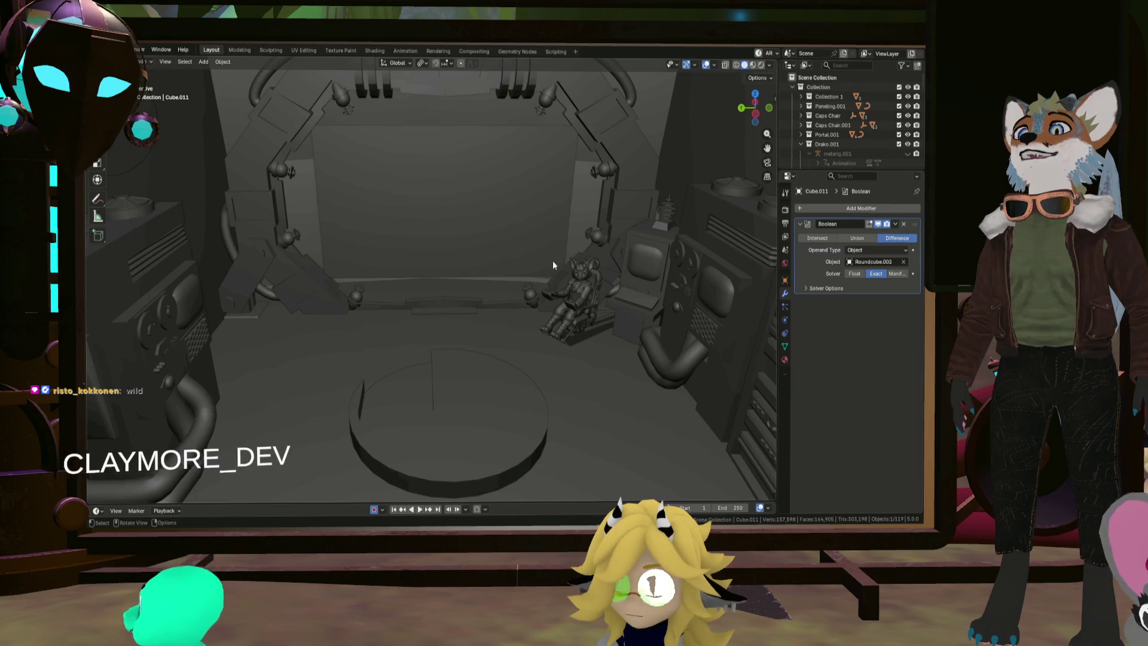